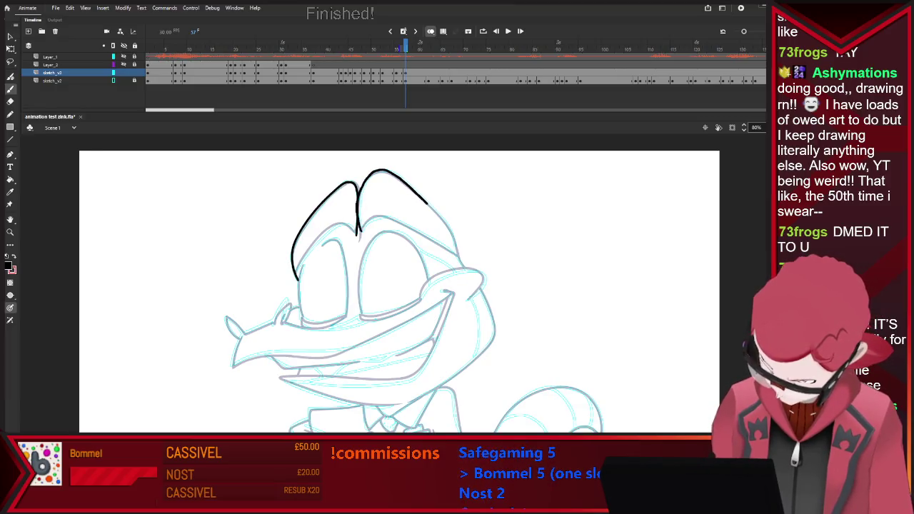
Ink the right side of the hair and the right cheek curving down into the smile
left_click_drag(385, 173, 457, 255)
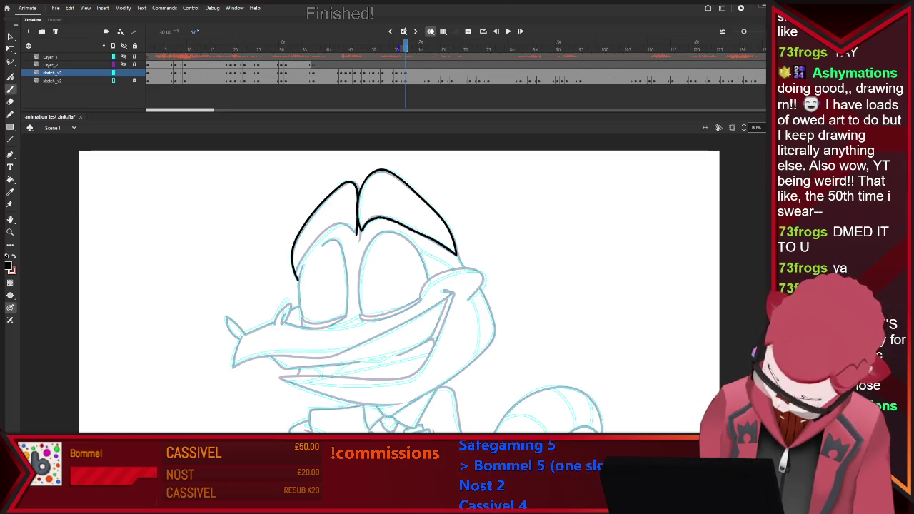
left_click_drag(361, 313, 376, 233)
key("ctrl+z")
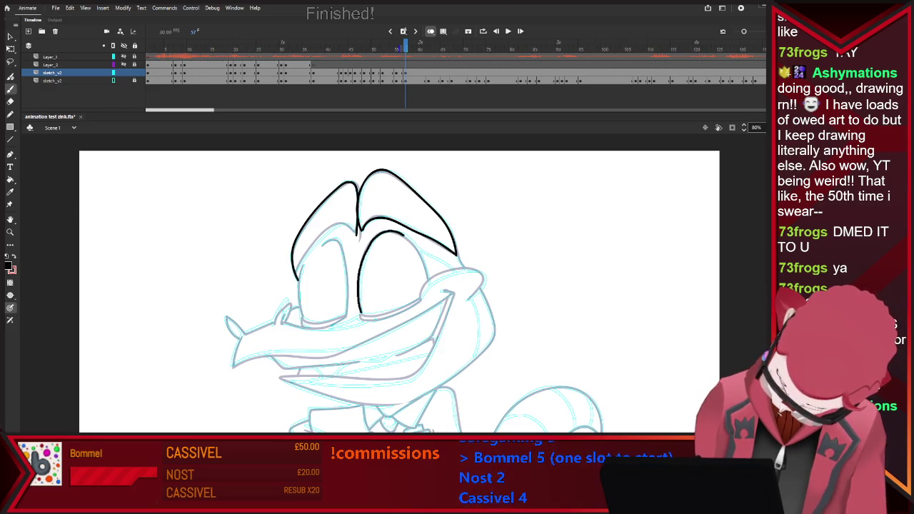
mouse_move(421, 299)
left_mouse_down()
mouse_move(471, 270)
mouse_move(467, 298)
left_mouse_up()
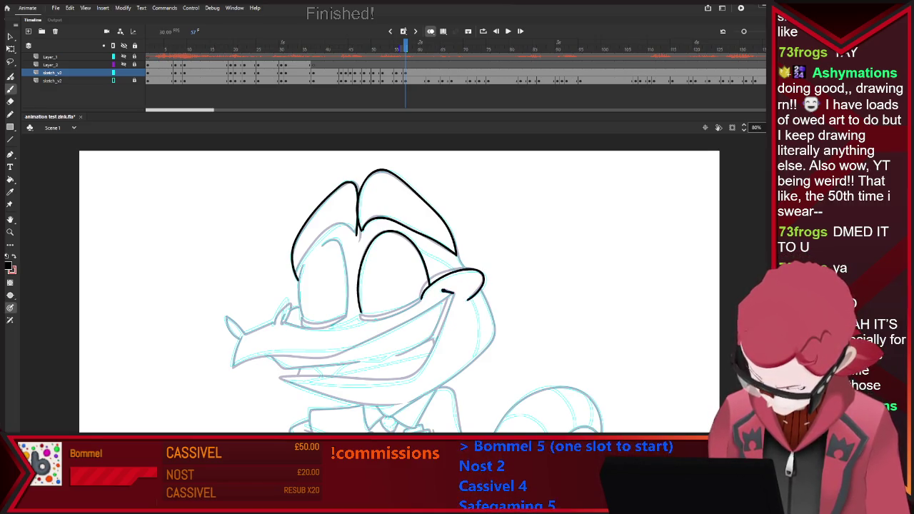
left_click_drag(451, 298, 438, 336)
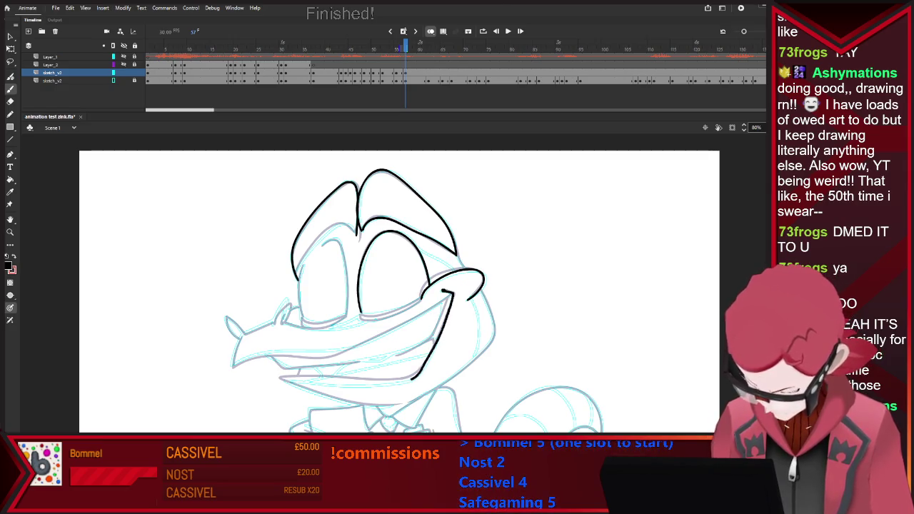
Ink the mouth's lower edge, chin and rising jaw curve, plus a line inside the left head outline
left_click_drag(413, 378, 307, 381)
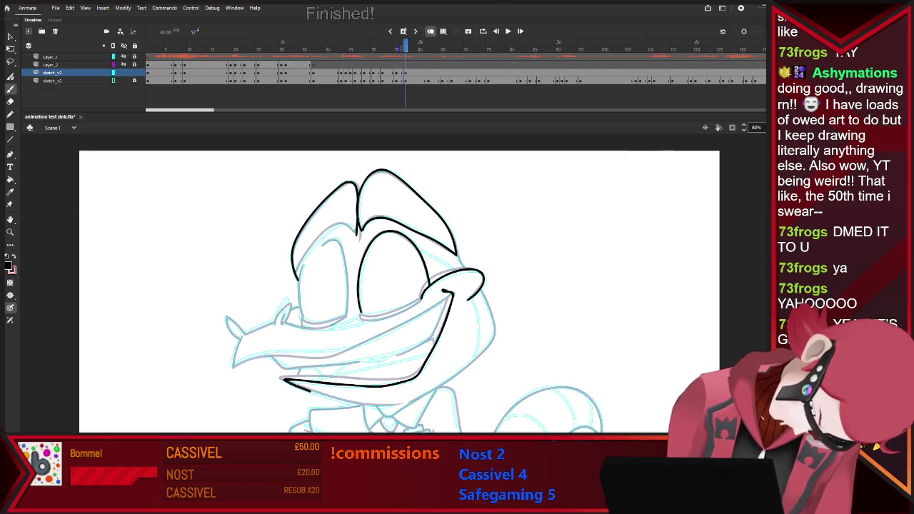
left_click_drag(343, 401, 394, 407)
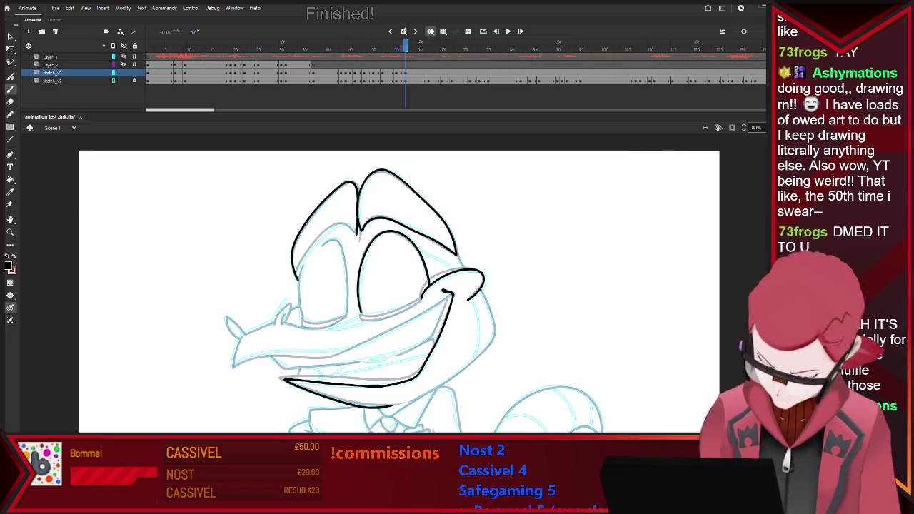
left_click_drag(414, 389, 494, 331)
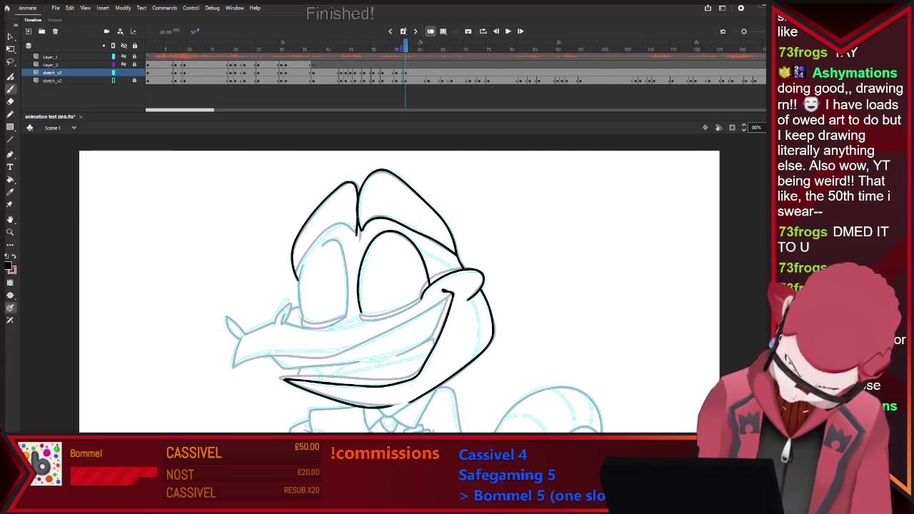
left_click_drag(324, 232, 295, 277)
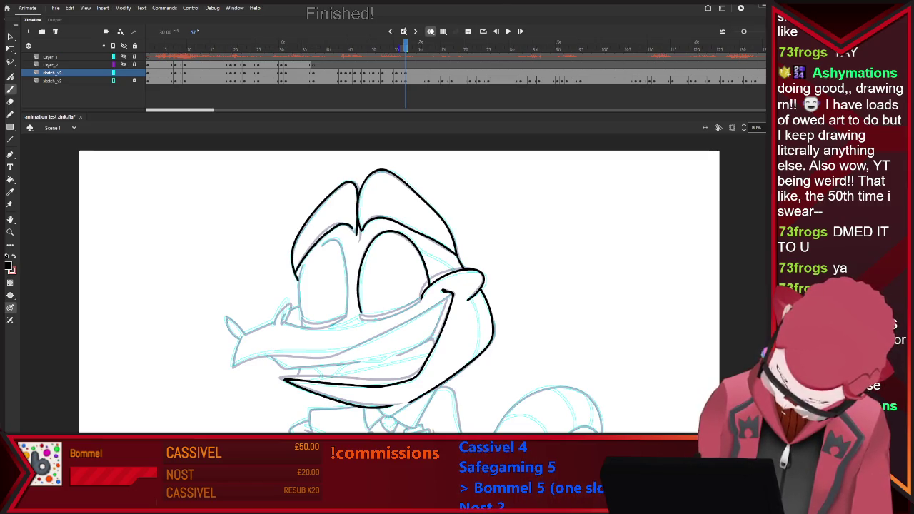
key("e")
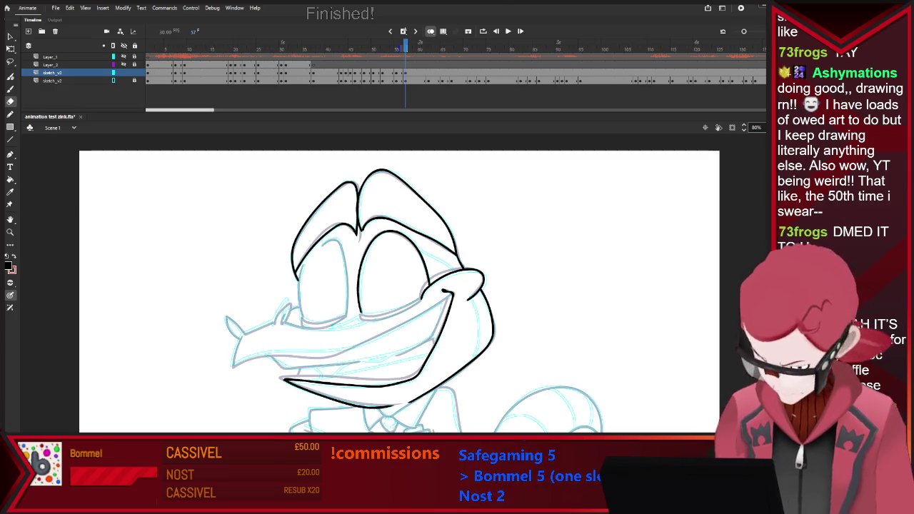
key("b")
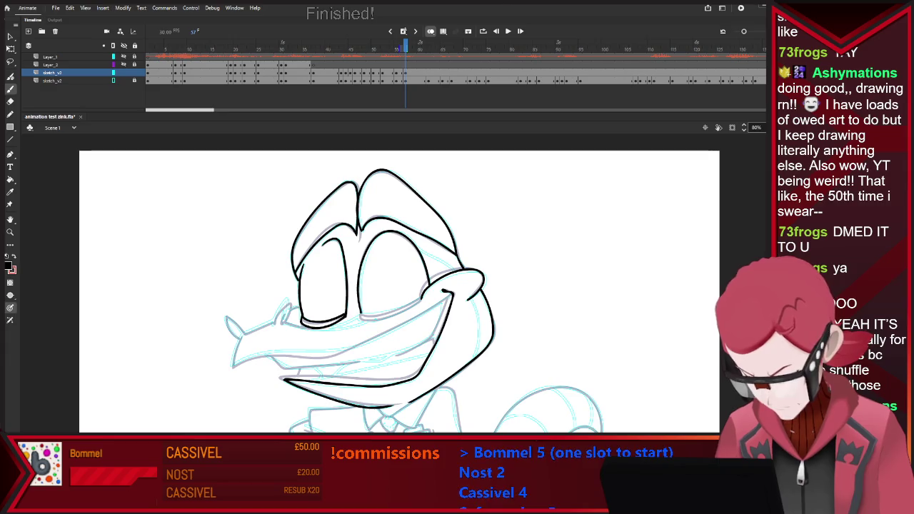
Ink the lower eyelid, snout tip and upper jaw line, plus a short tooth line inside the mouth
left_click_drag(376, 314, 421, 297)
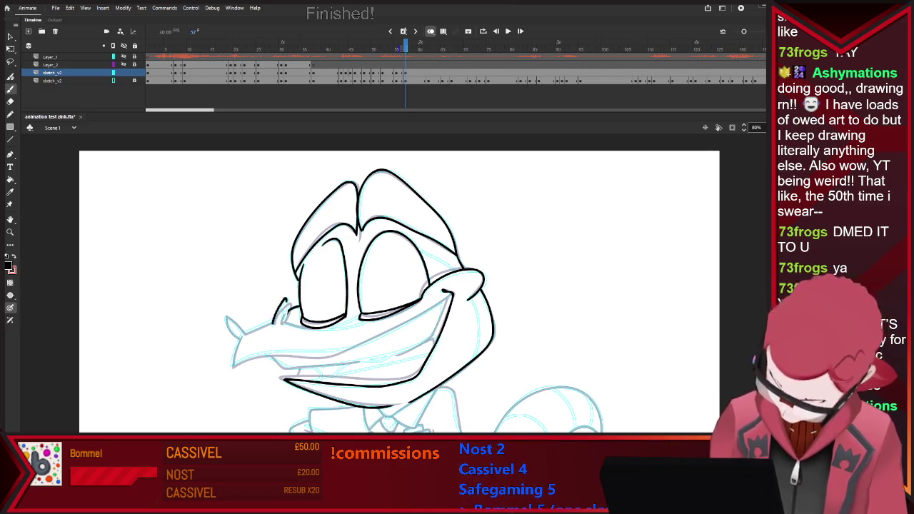
key("e")
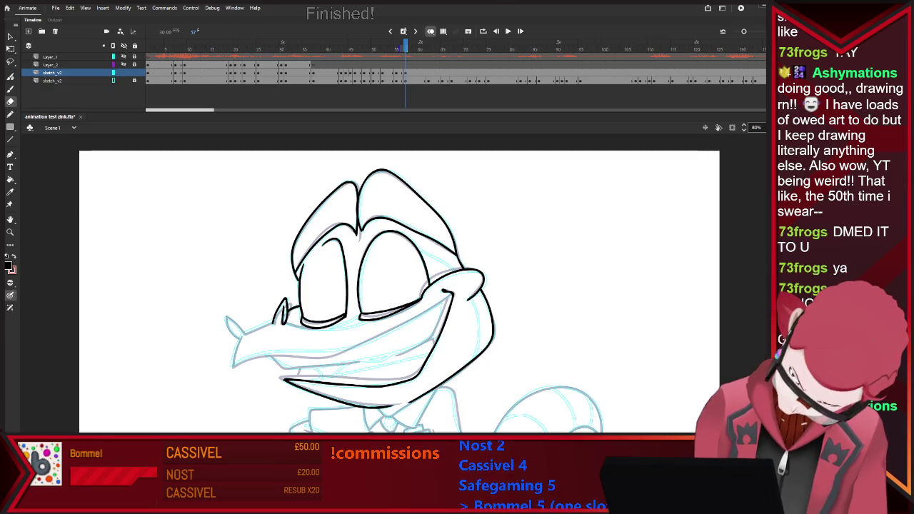
key("b")
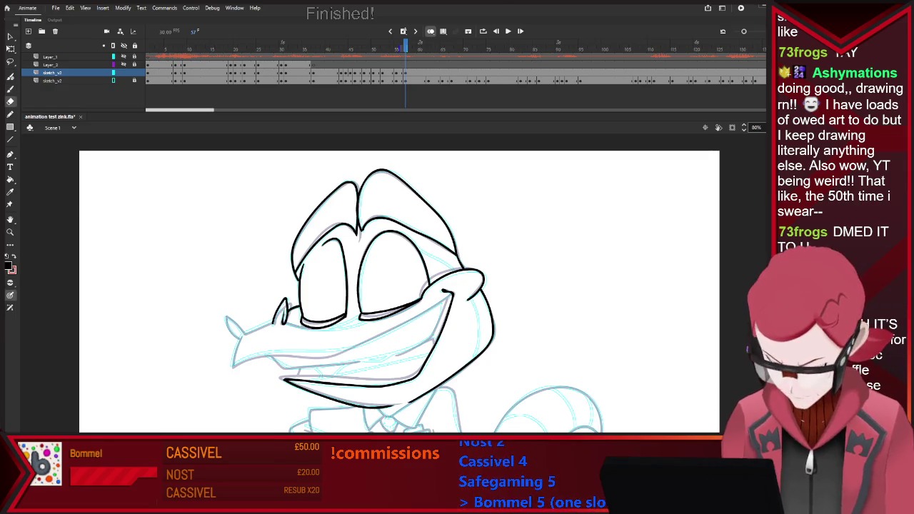
mouse_move(281, 321)
left_mouse_down()
mouse_move(248, 332)
mouse_move(224, 319)
left_mouse_up()
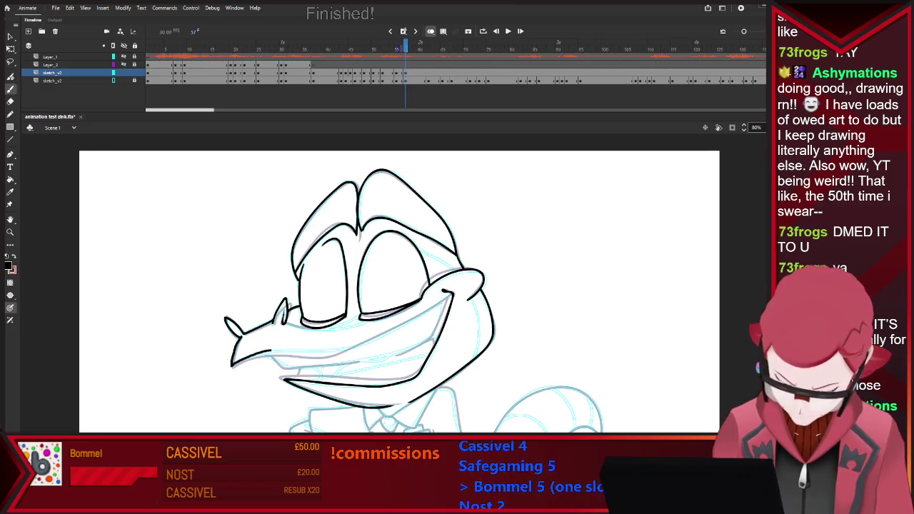
left_click_drag(314, 351, 450, 295)
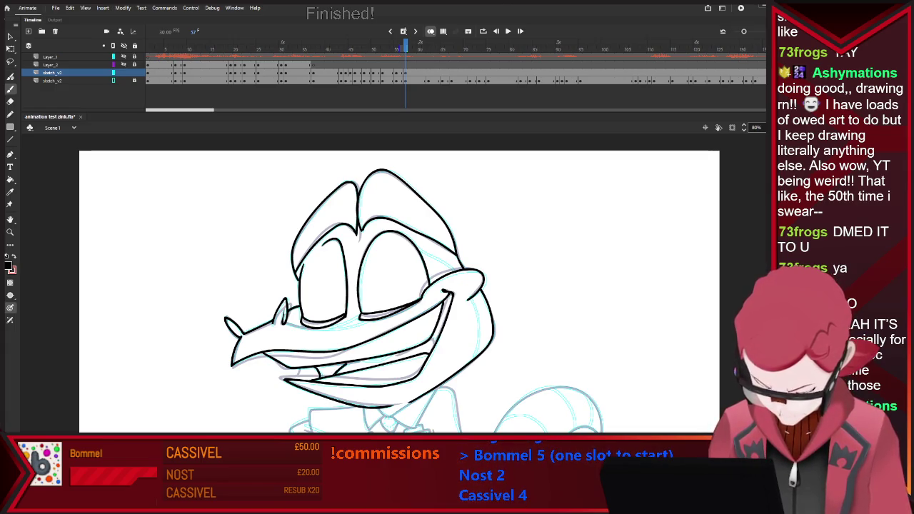
key("ctrl+z")
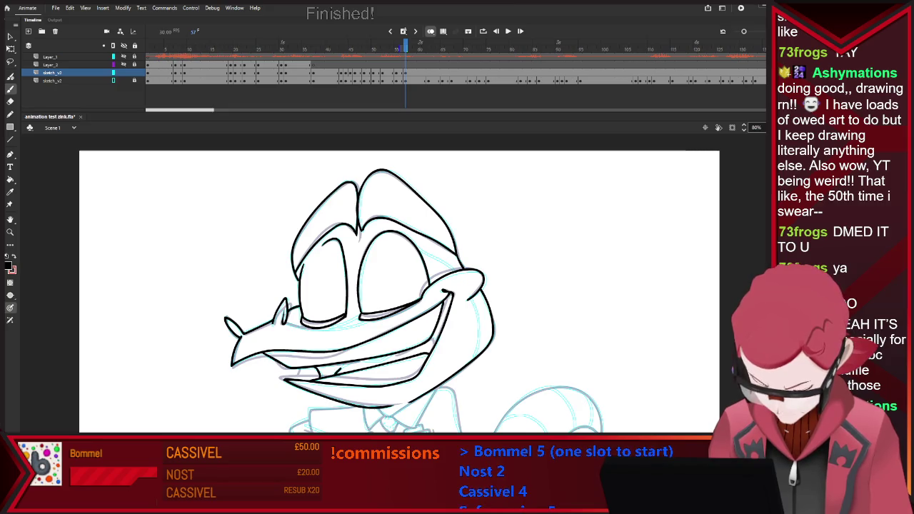
left_click_drag(363, 361, 377, 360)
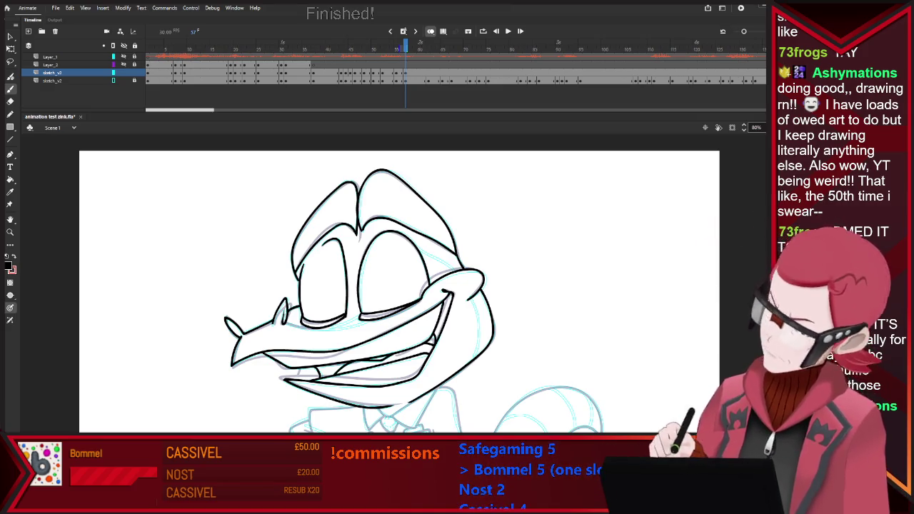
scroll(400, 285, "down", 2)
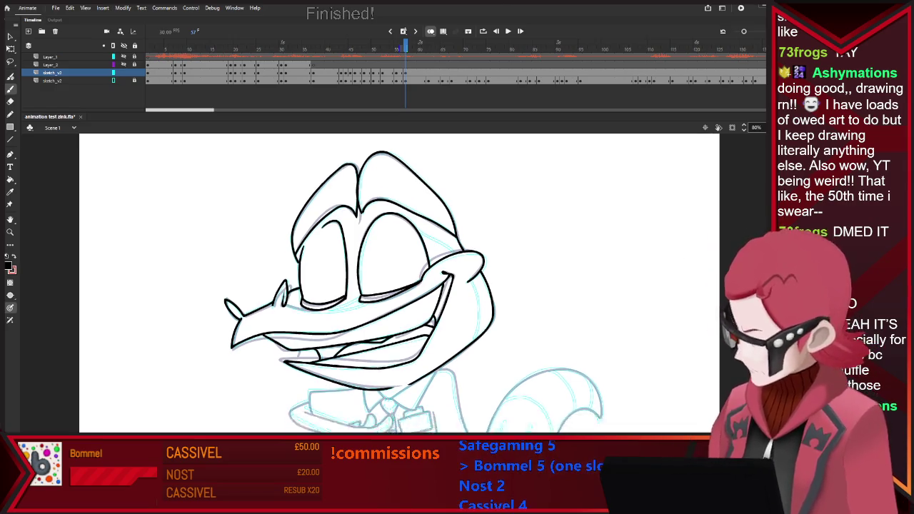
Zoom into the collar and remove the solid black bowtie fill
scroll(400, 285, "down", 3)
scroll(399, 264, "down", 1)
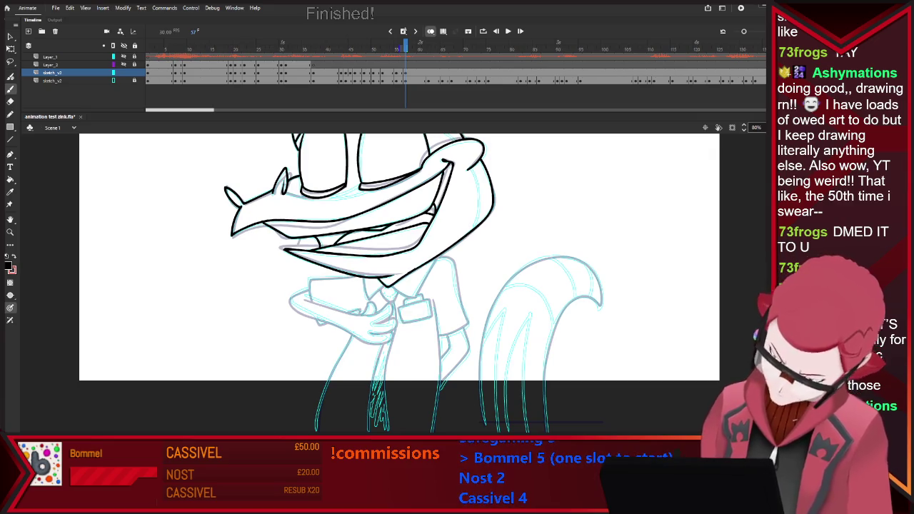
key("e")
key("b")
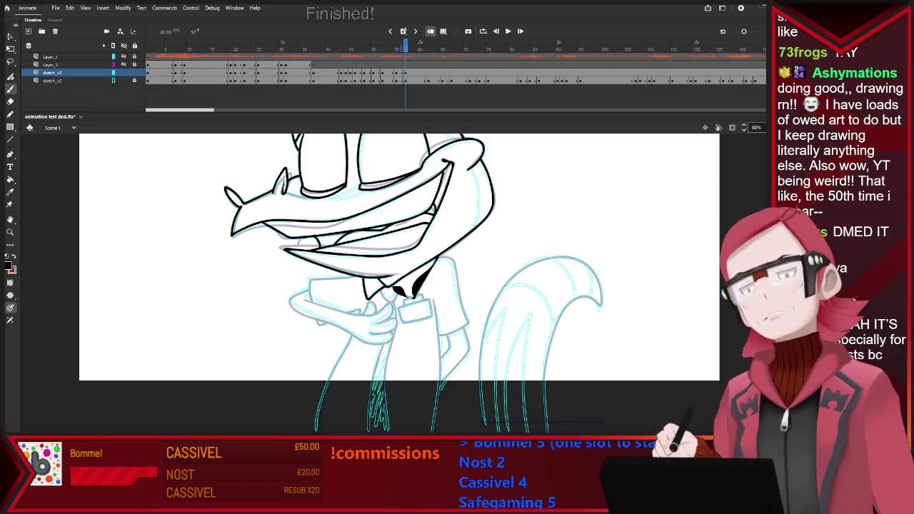
scroll(423, 288, "up", 5)
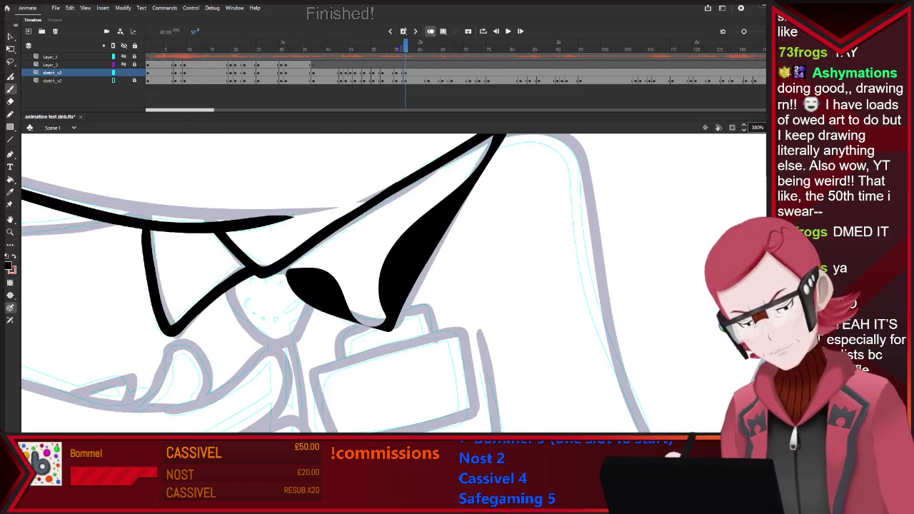
scroll(381, 245, "up", 2)
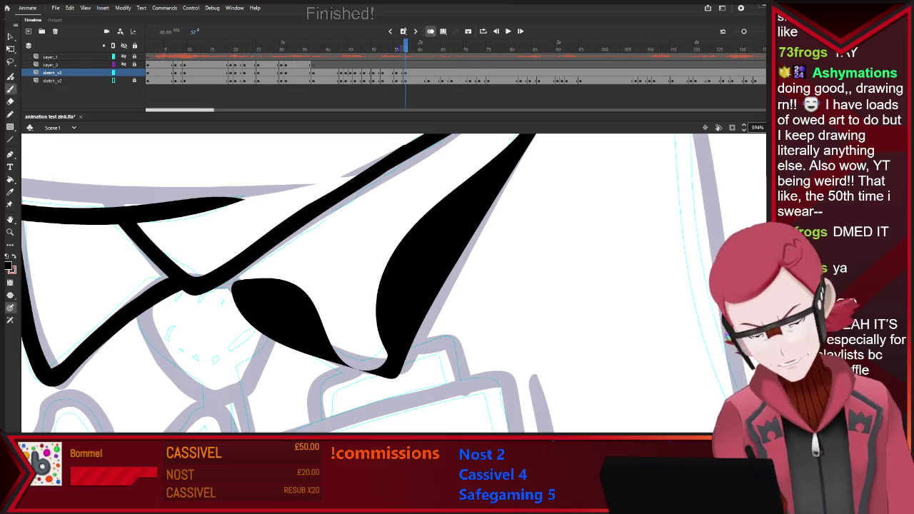
scroll(357, 300, "down", 2)
scroll(357, 299, "down", 3)
scroll(357, 300, "down", 2)
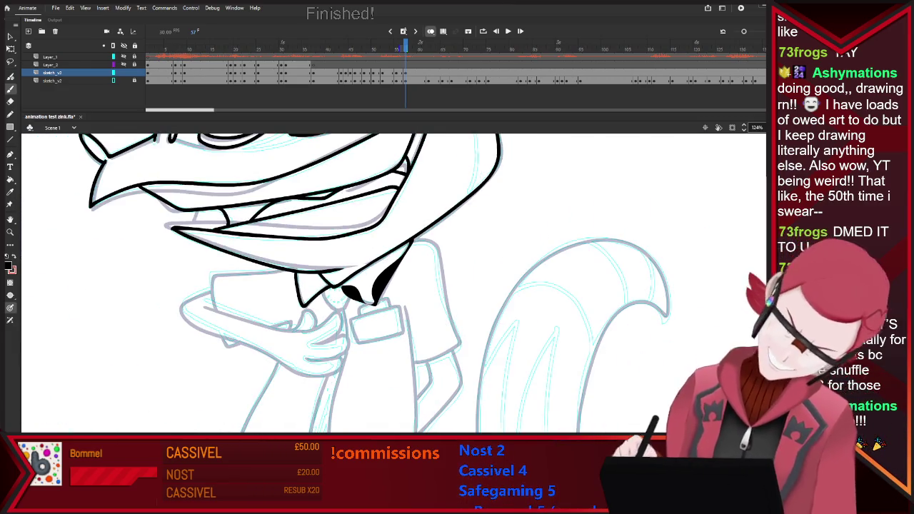
key("ctrl+z")
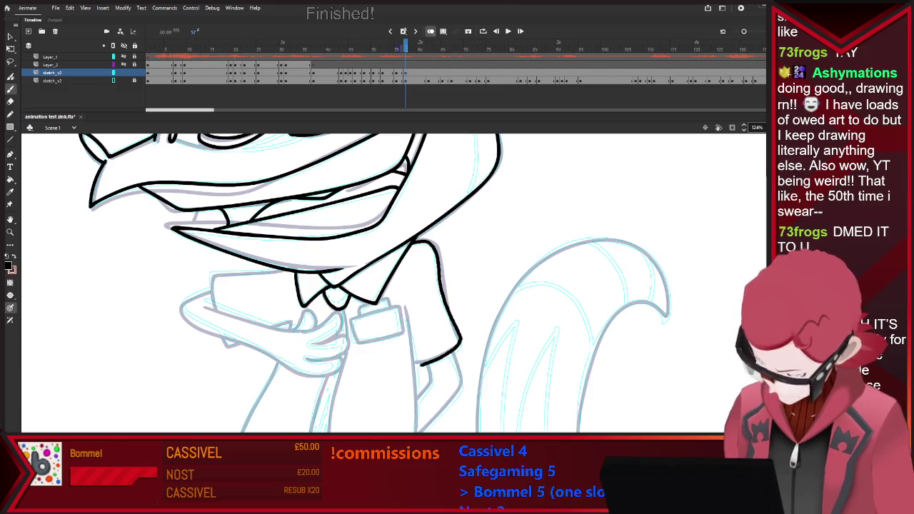
Ink the collar line down the shirt's side and the jacket's right edge
left_click_drag(407, 324, 420, 397)
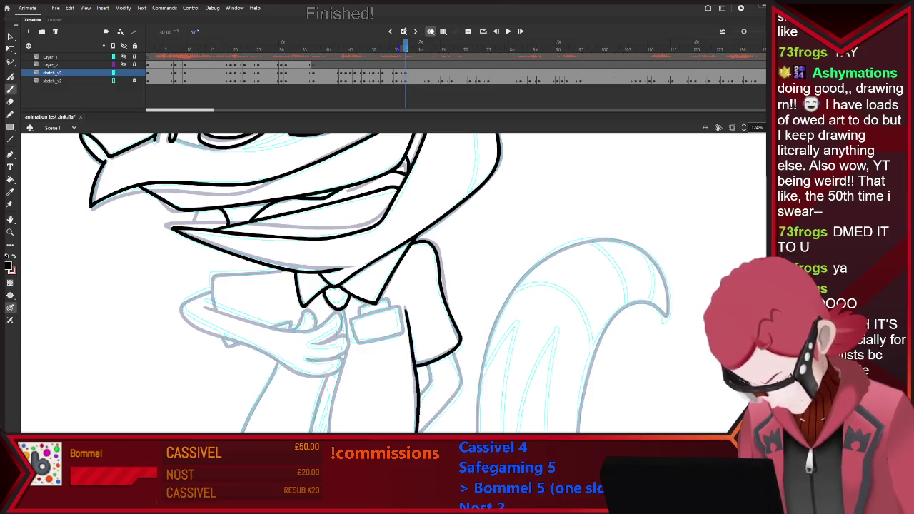
mouse_move(451, 355)
left_mouse_down()
mouse_move(460, 381)
mouse_move(427, 431)
left_mouse_up()
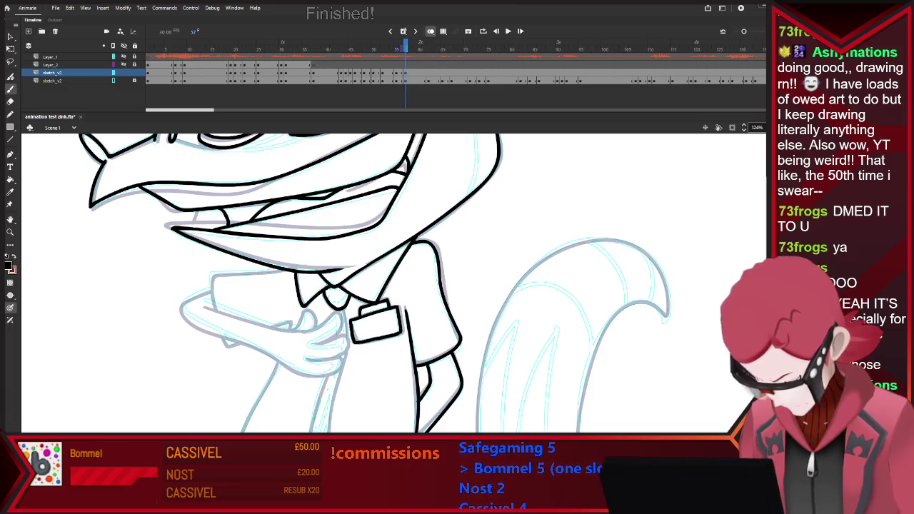
key("ctrl+minus")
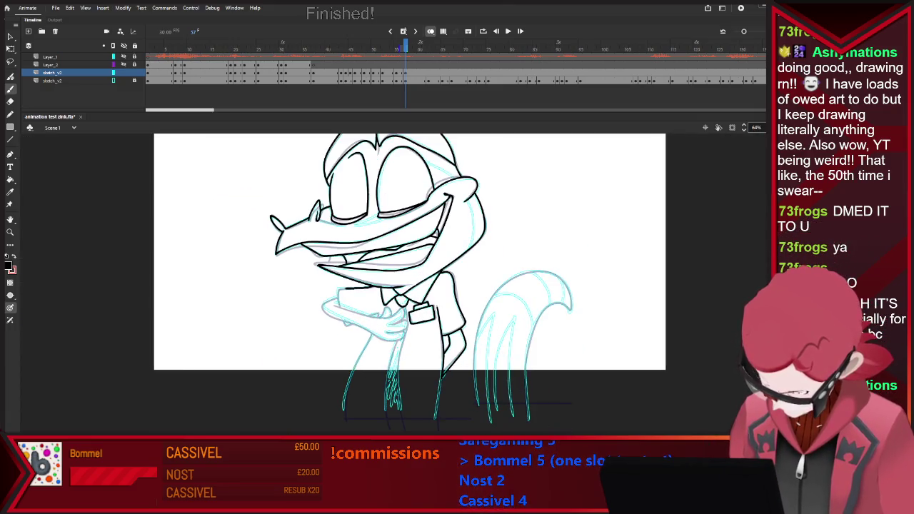
Compare frame 57 with its neighbouring frames and undo the stray dark stroke at the hand
key("e")
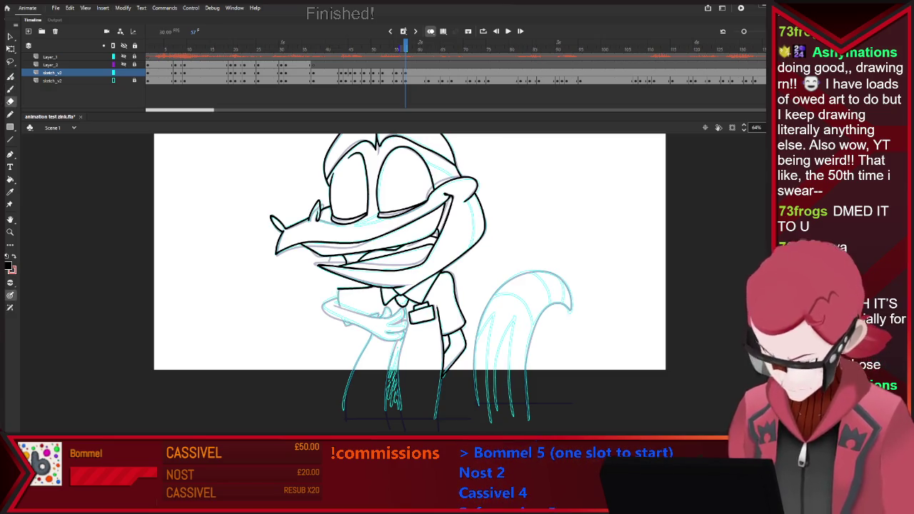
key("b")
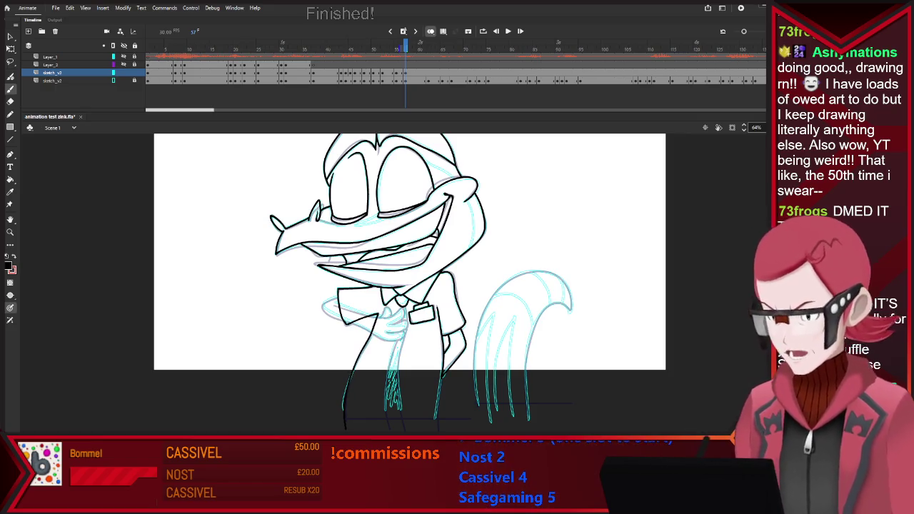
key("e")
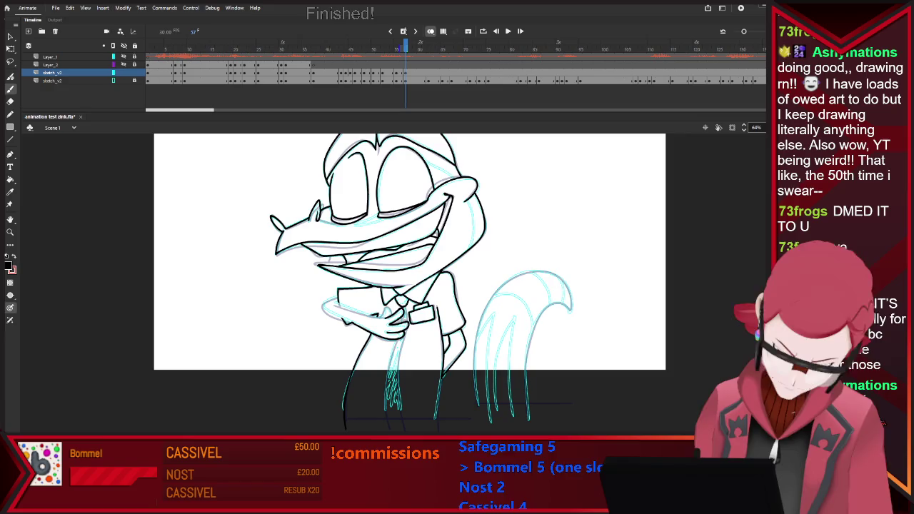
key("period")
key("comma")
key("period")
key("comma")
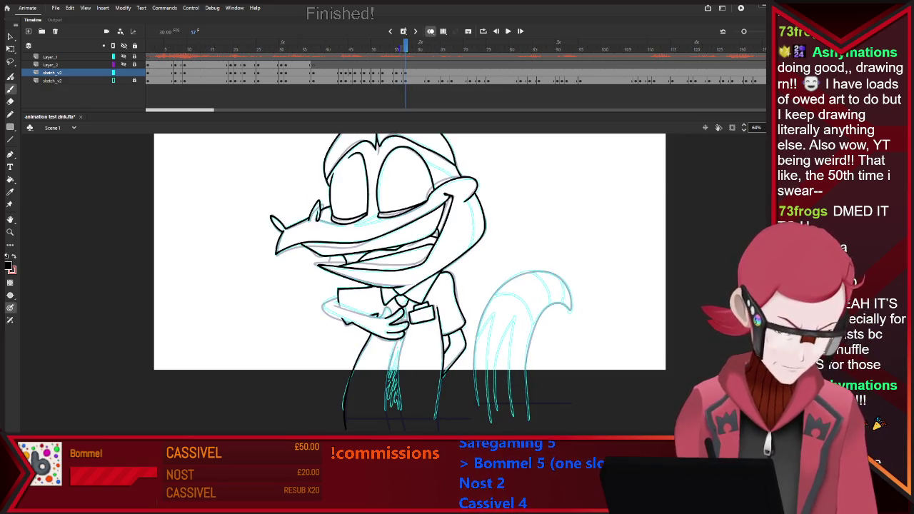
key("e")
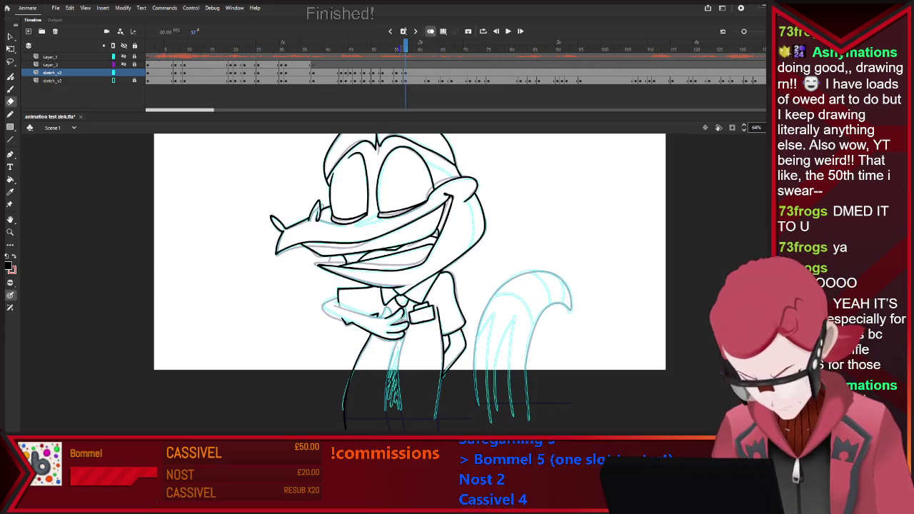
key("b")
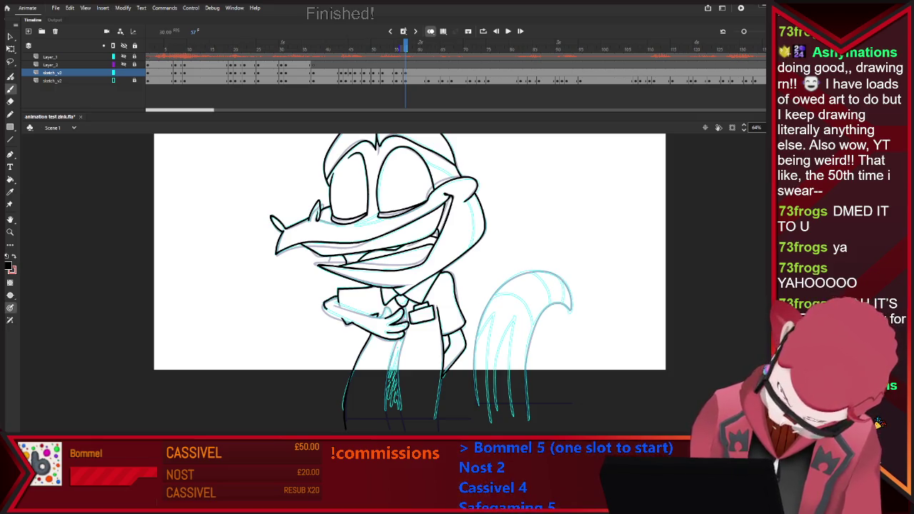
key("ctrl+z")
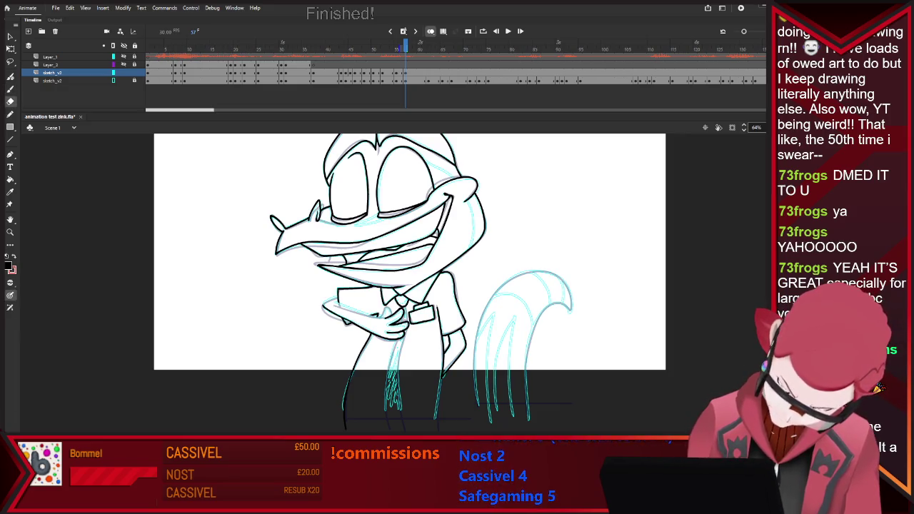
key("b")
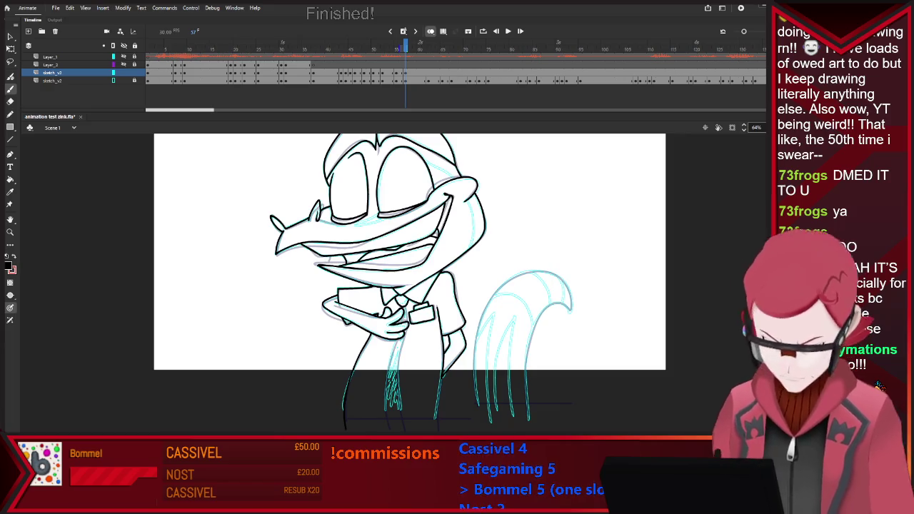
key(".")
key(".")
key(".")
key(".")
key(".")
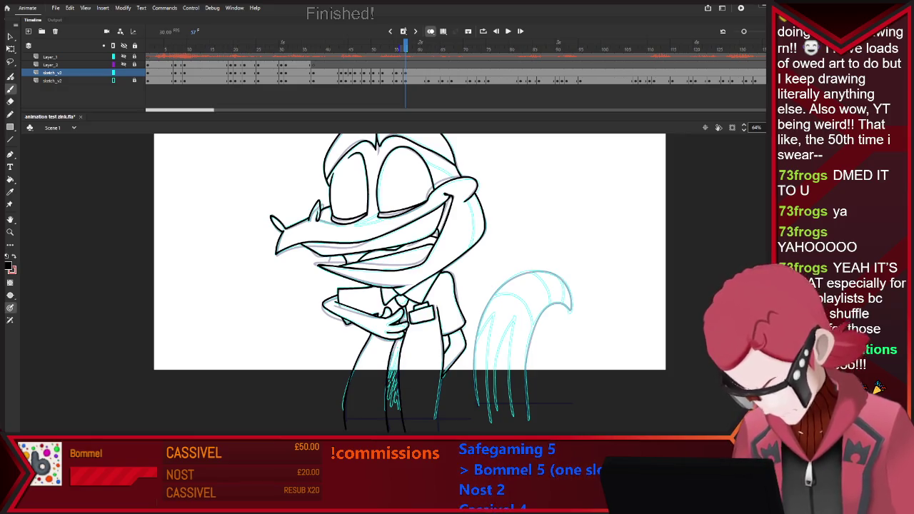
Draw dark ground lines under the lizard's feet and under its tail
left_click_drag(344, 419, 474, 419)
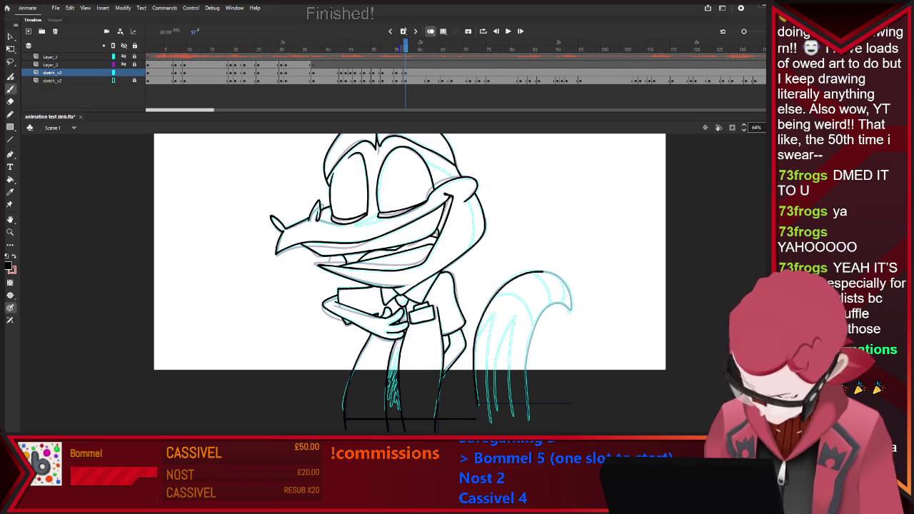
key("ctrl+z")
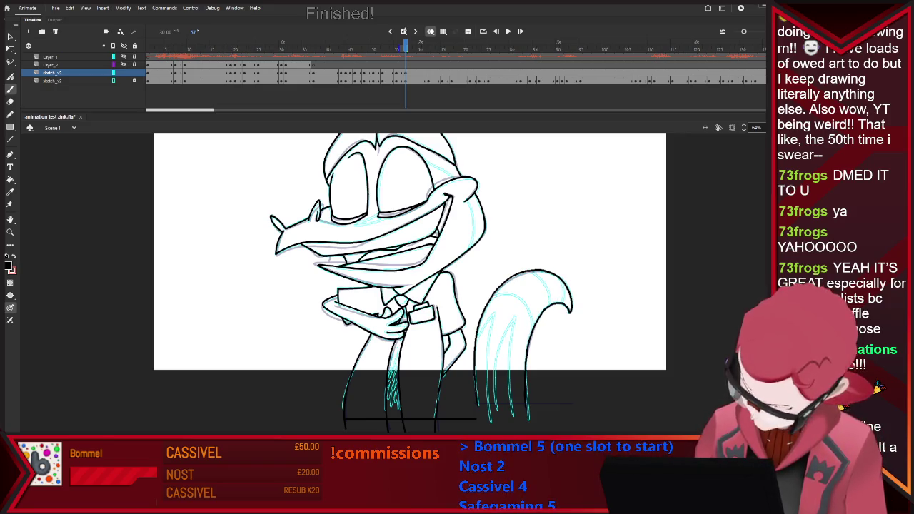
left_click_drag(477, 404, 593, 404)
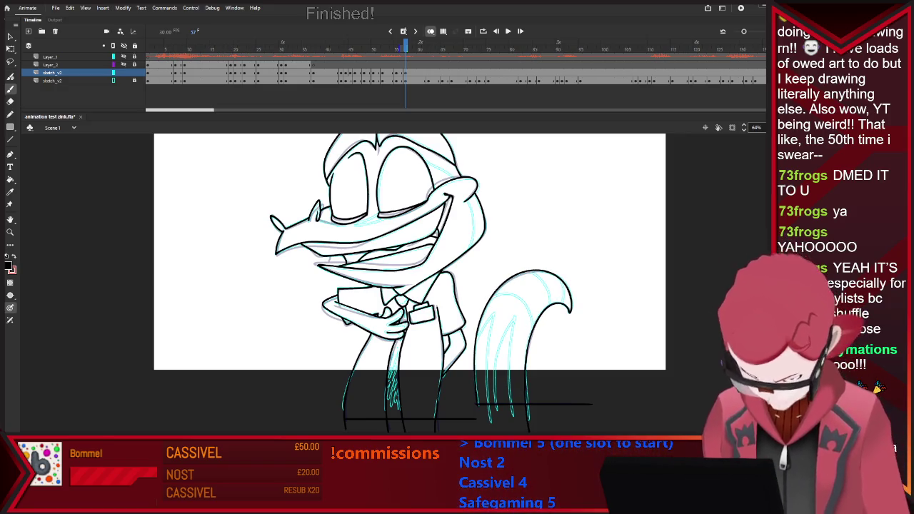
Scrub back and forth through the frames to review the lizard's poses and motion
key("comma")
key("comma")
key("comma")
key("comma")
key("comma")
key("comma")
key("comma")
key("comma")
key("comma")
key("comma")
key("comma")
key("period")
key("comma")
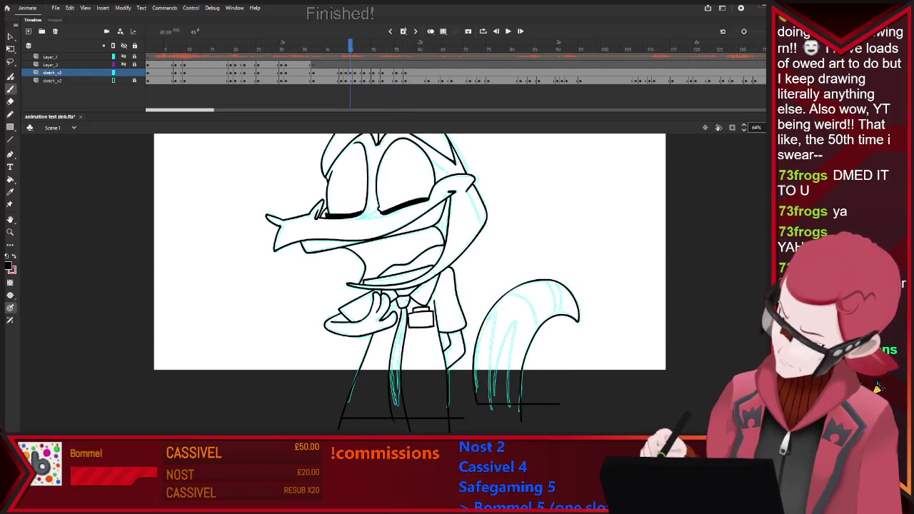
key("period")
key("period")
key("period")
key("period")
key("period")
key("period")
key("period")
key("period")
key("period")
key("period")
key("comma")
key("comma")
key("period")
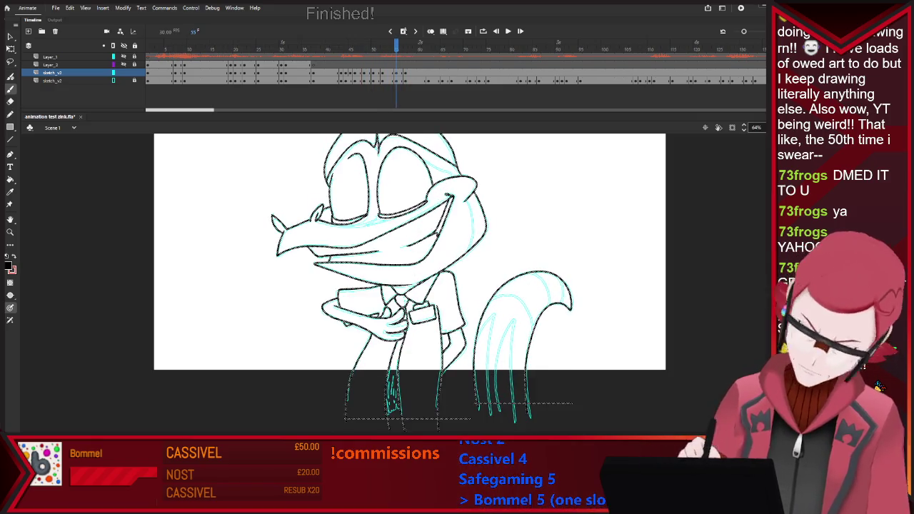
key("k")
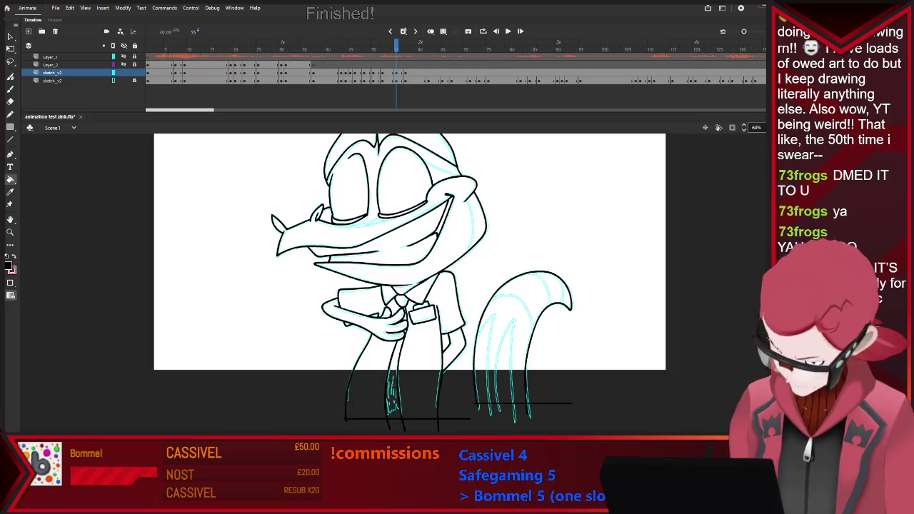
key("period")
key("period")
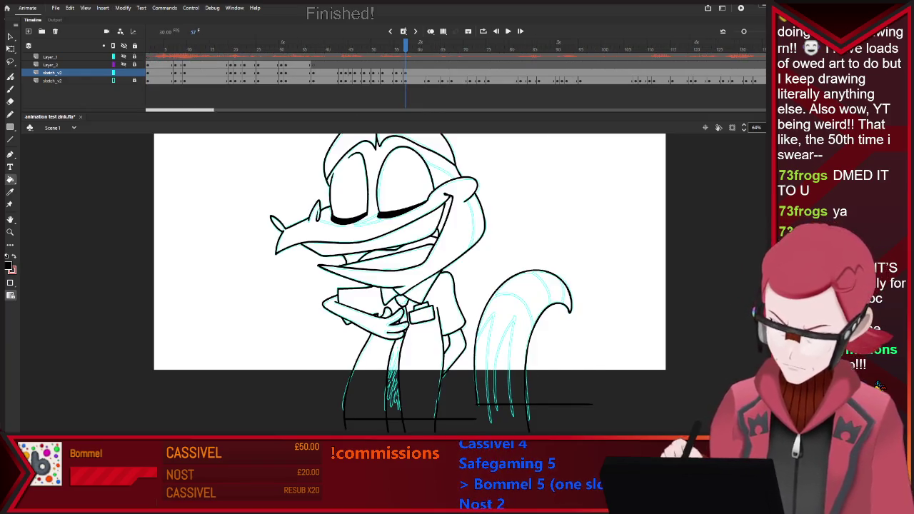
key("period")
key("period")
key("period")
key("period")
key("period")
key("period")
key("period")
key("period")
key("period")
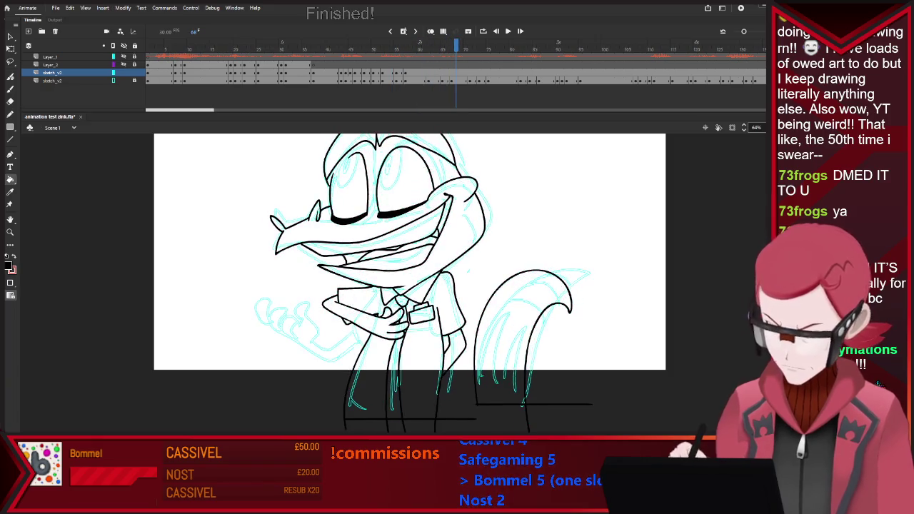
key("comma")
key("comma")
key("comma")
key("comma")
key("comma")
key("comma")
key("comma")
key("comma")
key("comma")
key("comma")
key("comma")
key("period")
key("period")
key("period")
key("period")
key("period")
key("period")
key("period")
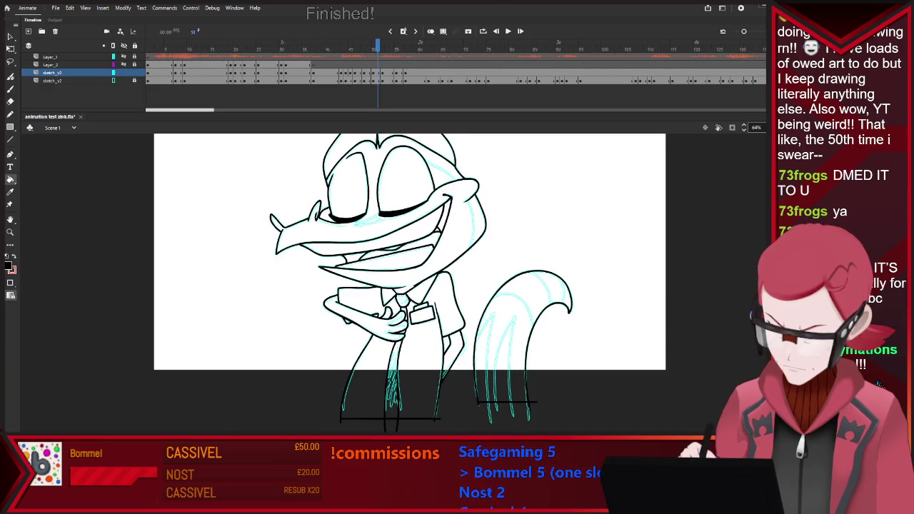
key("period")
key("period")
key("period")
key("period")
key("period")
key("period")
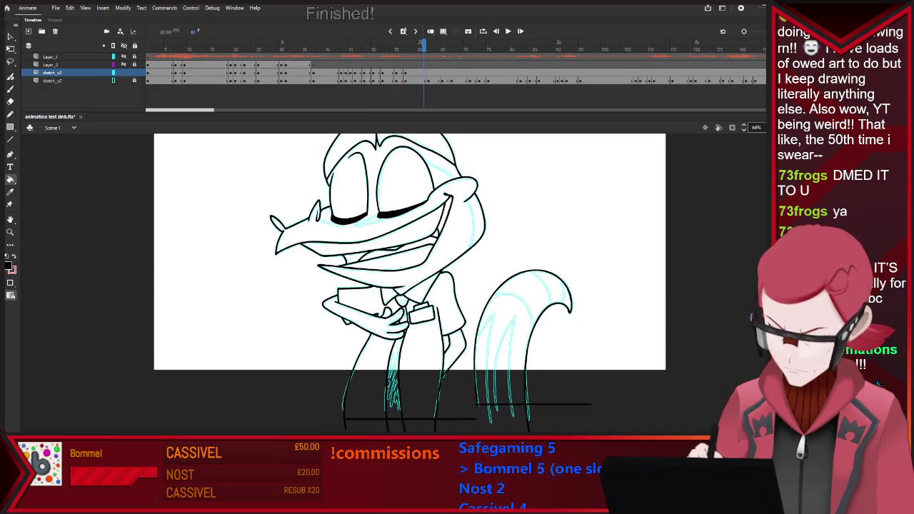
key("period")
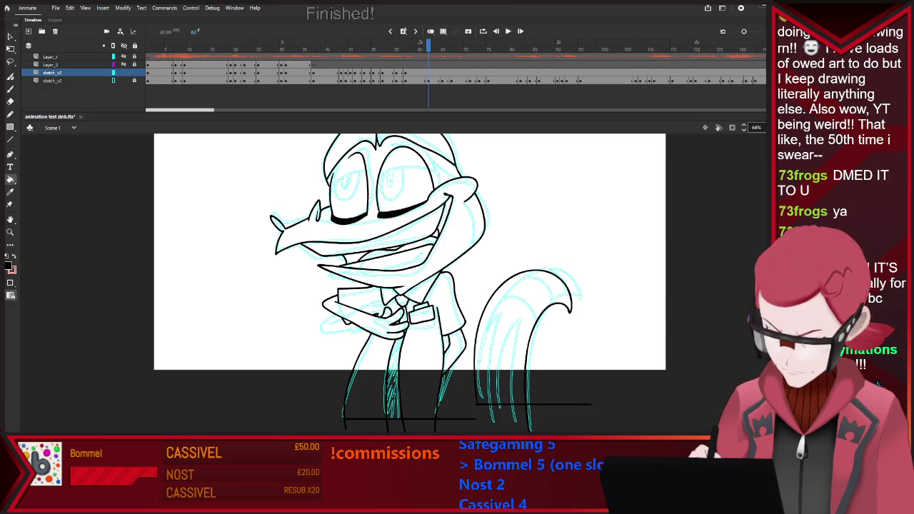
key("comma")
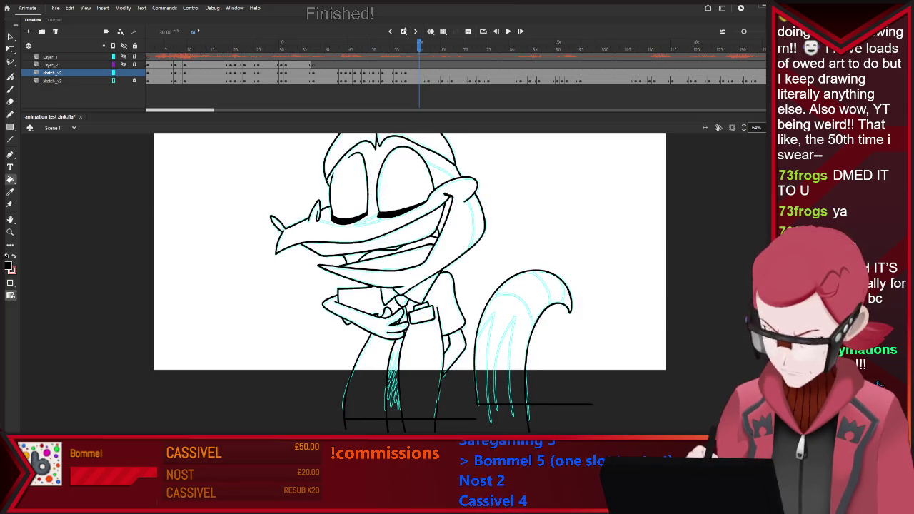
key("period")
key("period")
key("period")
Delete the black line art on frame 63, leaving only the cyan sketch
key("comma")
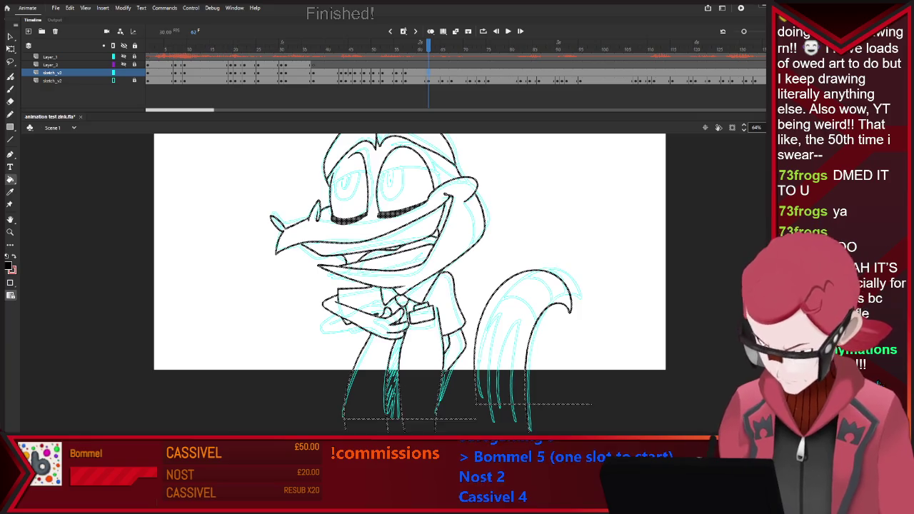
left_click(427, 73)
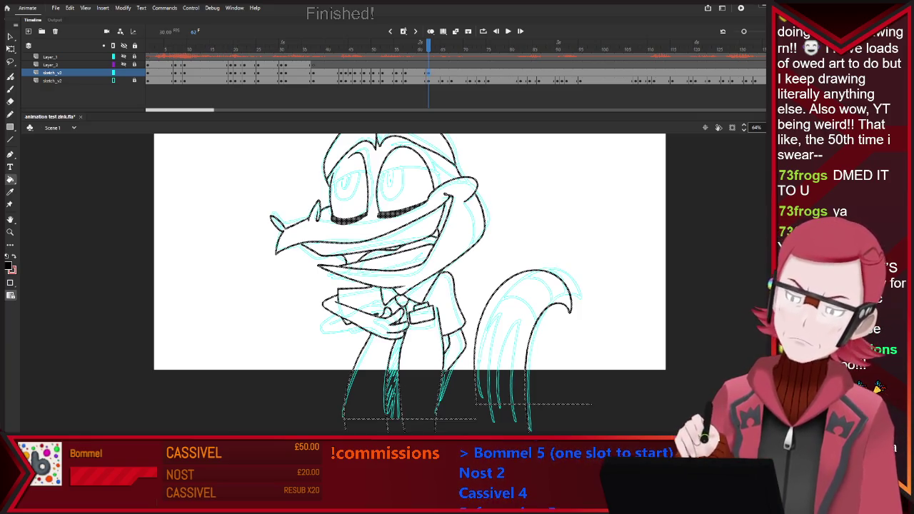
key("period")
key("Delete")
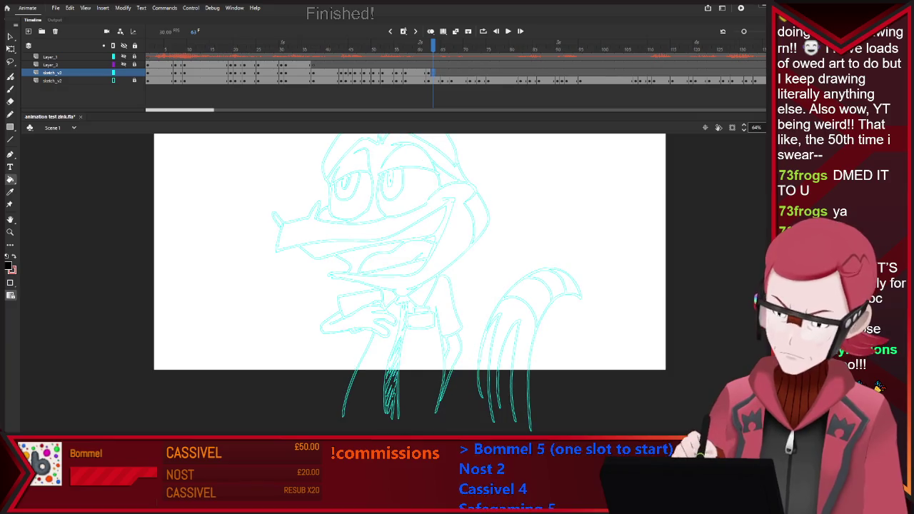
left_click(323, 42)
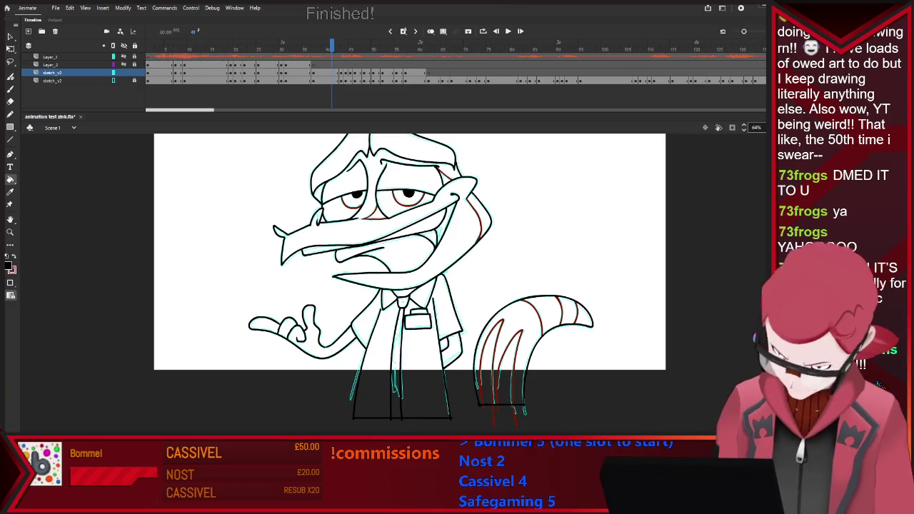
Zoom in and out on frame 38 to check the lizard's eyes
scroll(415, 184, "up", 3)
scroll(415, 184, "up", 3)
key("b")
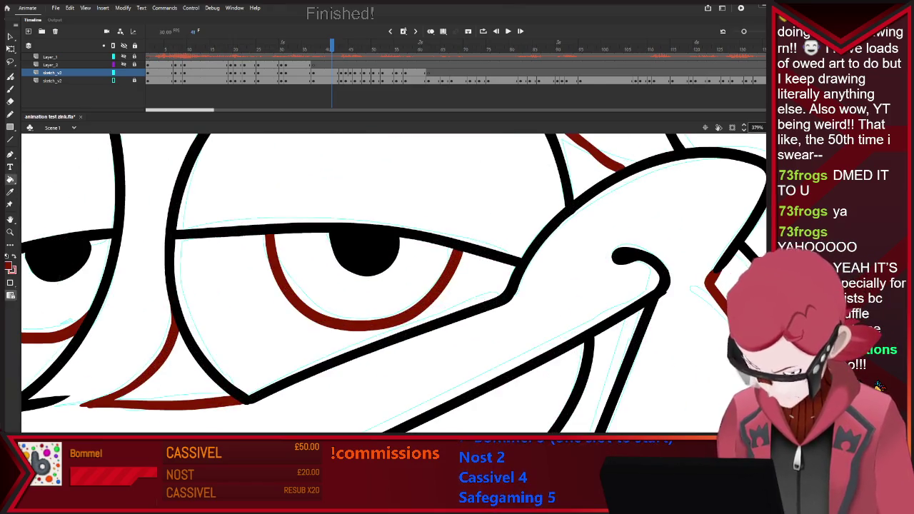
scroll(392, 285, "down", 5)
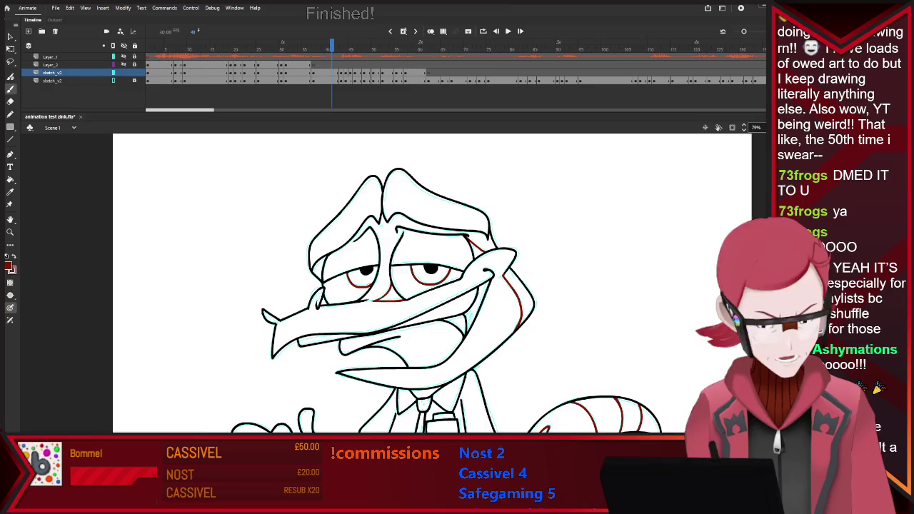
scroll(367, 257, "down", 3)
scroll(367, 257, "up", 2)
scroll(393, 285, "up", 3)
scroll(393, 286, "down", 4)
scroll(392, 285, "down", 2)
scroll(392, 286, "up", 3)
scroll(392, 271, "up", 1)
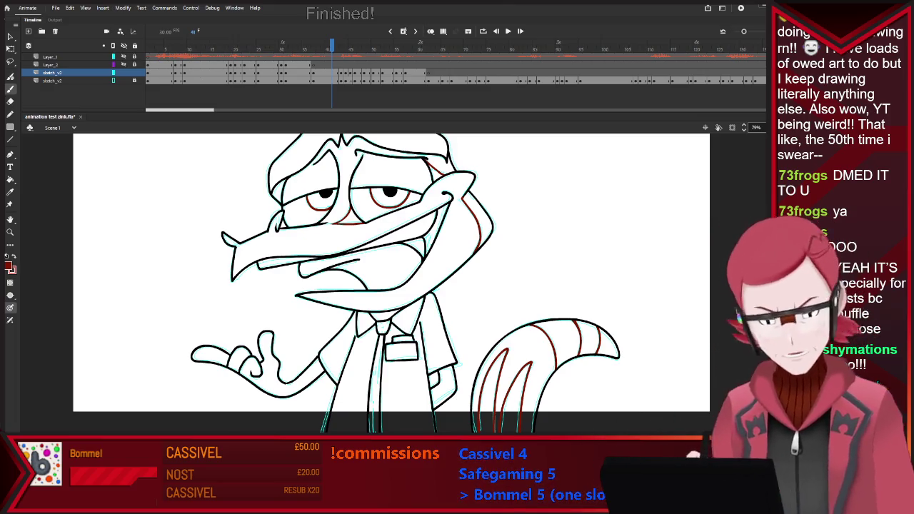
Step through the neighbouring frames and turn on onion skinning
key("period")
key("period")
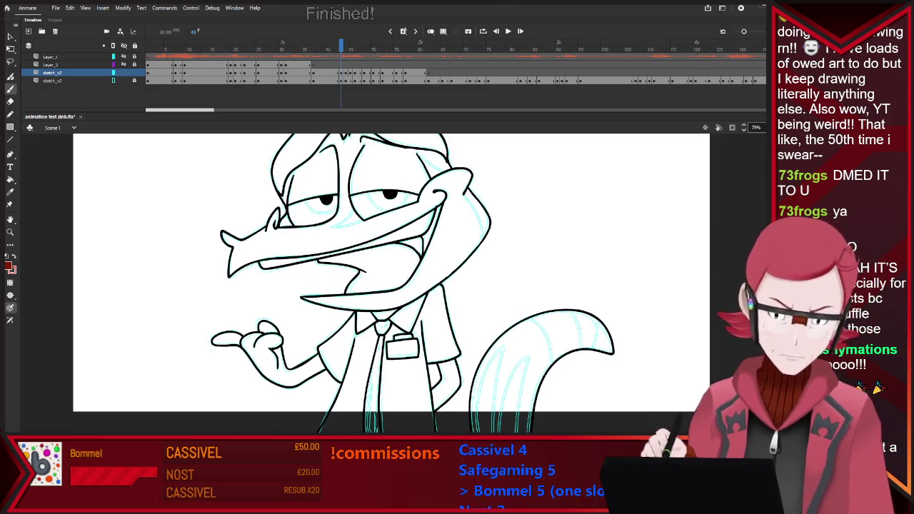
key("period")
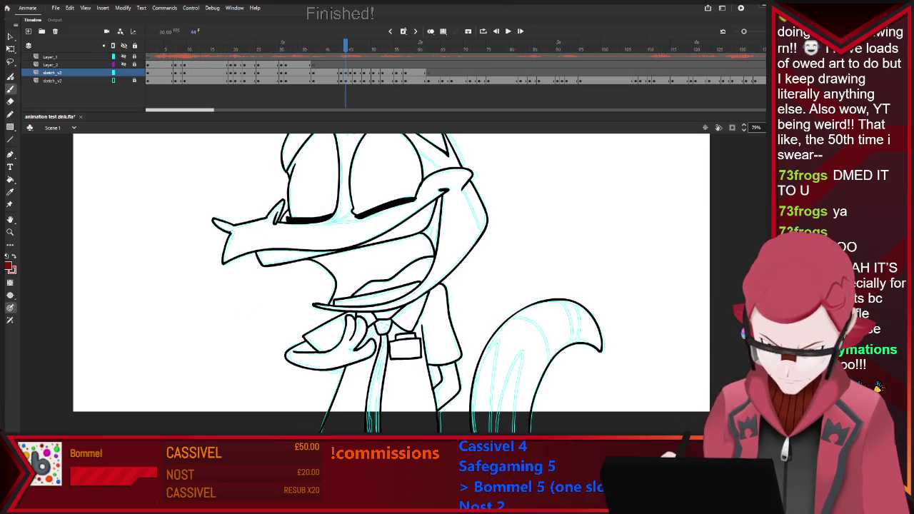
key("ctrl+a")
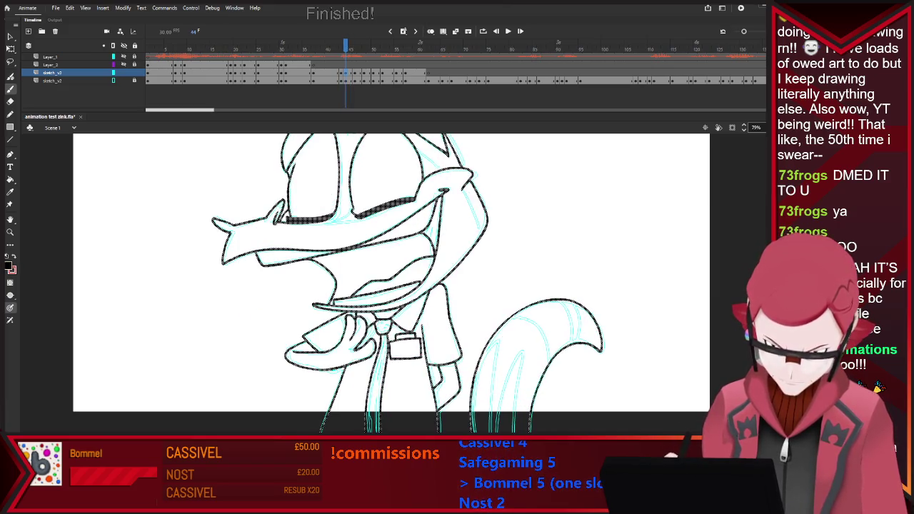
key("comma")
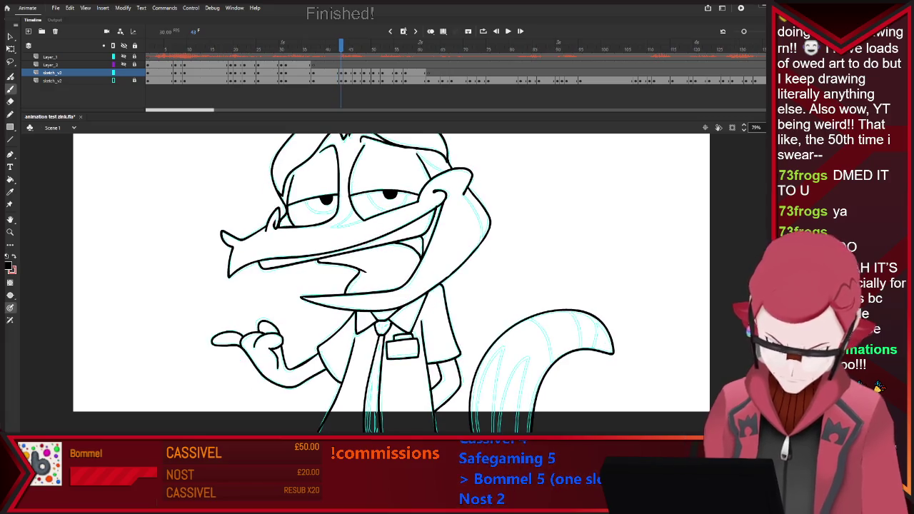
key("alt+shift+o")
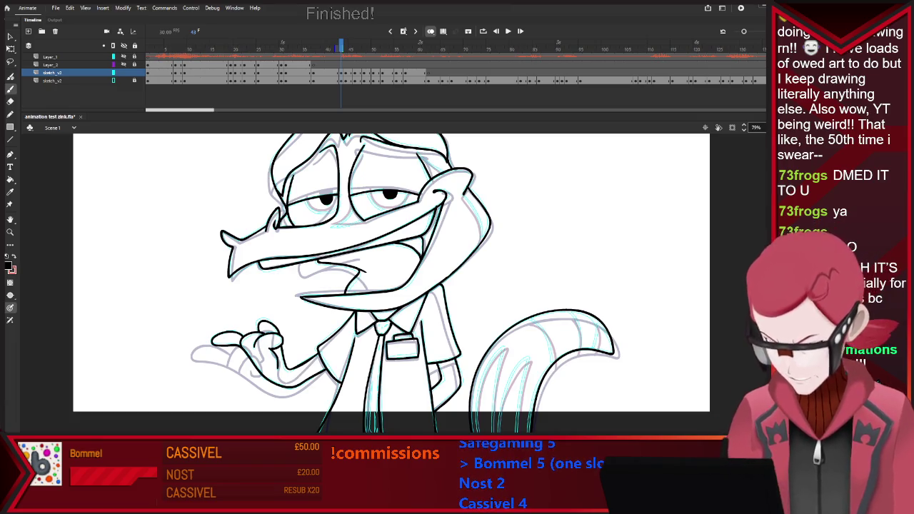
Return to around frame 40 and draw a red guide stroke beside the right eye
left_click(327, 43)
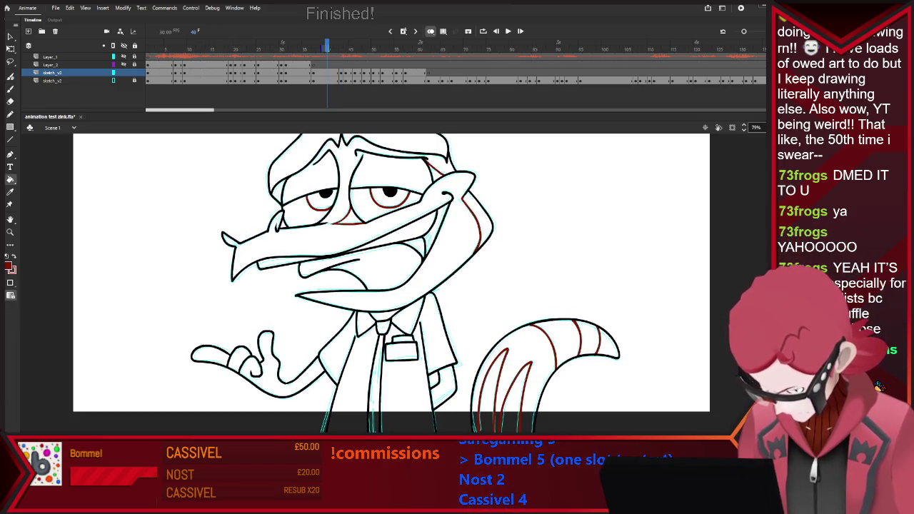
key("b")
key("period")
key("period")
key("period")
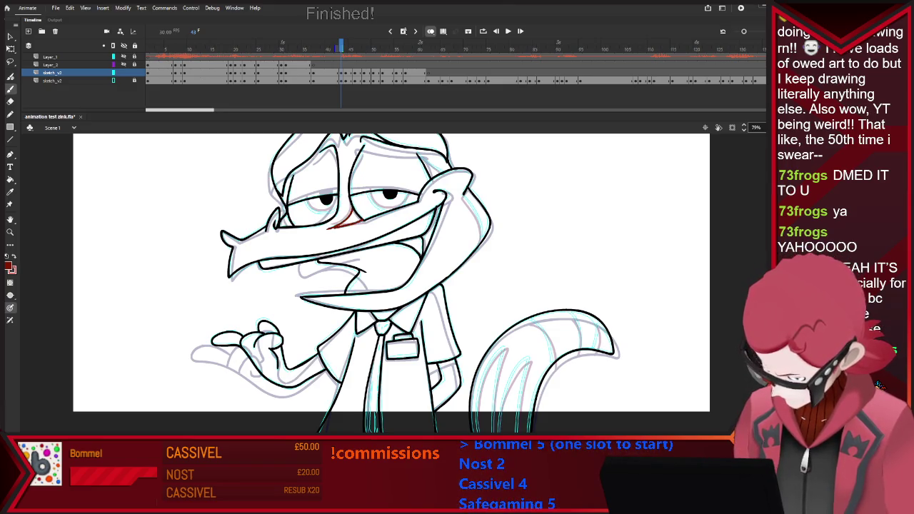
key("e")
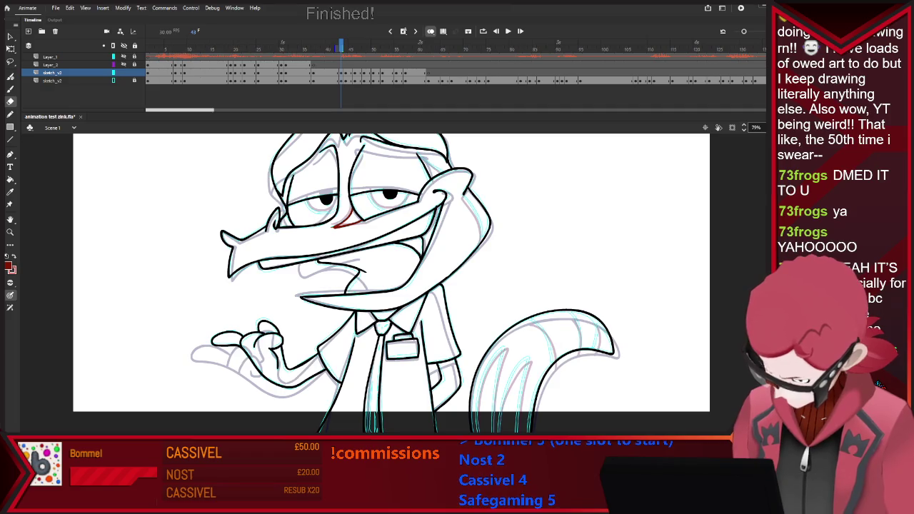
key("v")
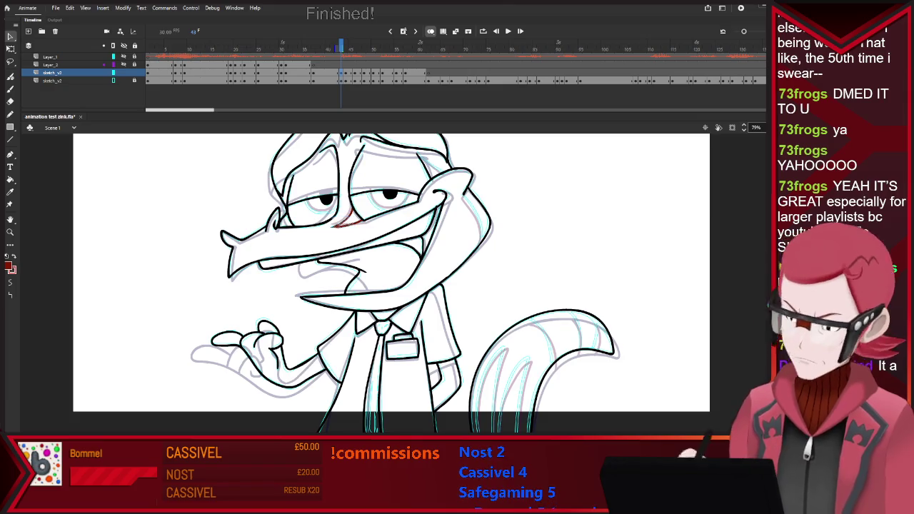
key("v")
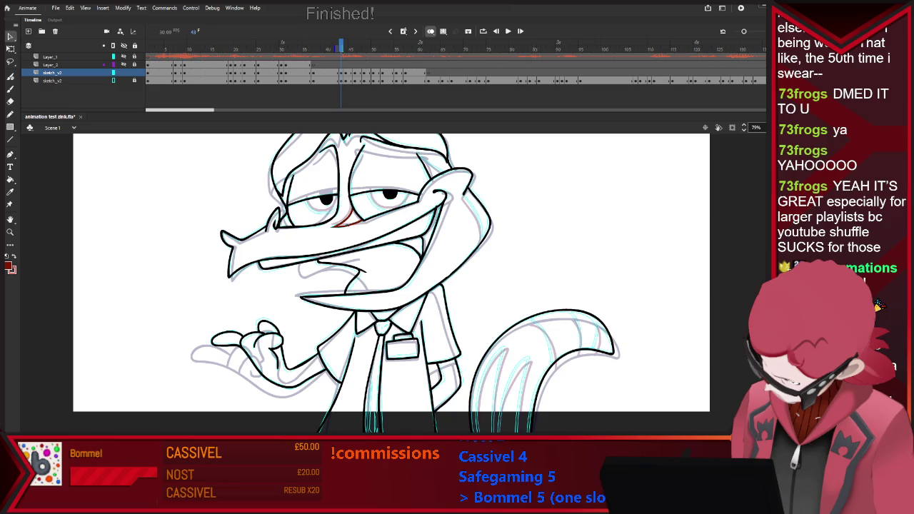
key("b")
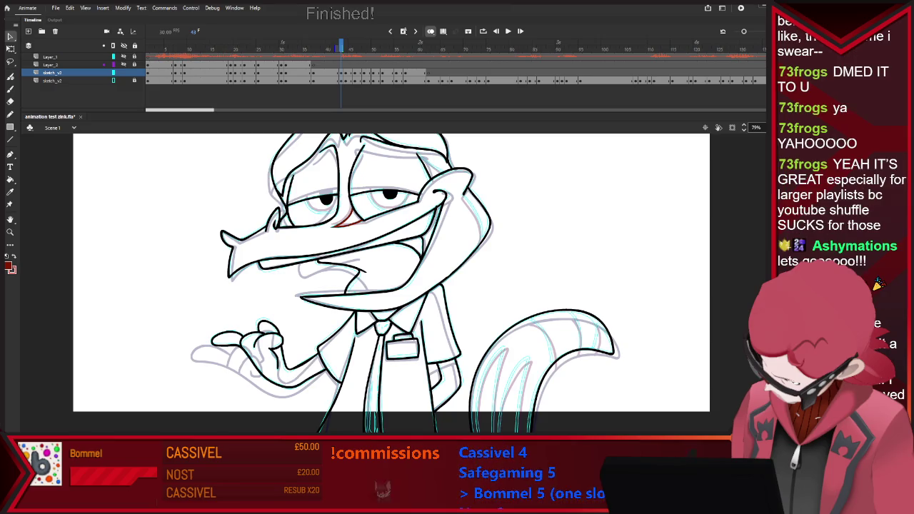
left_click_drag(367, 195, 404, 207)
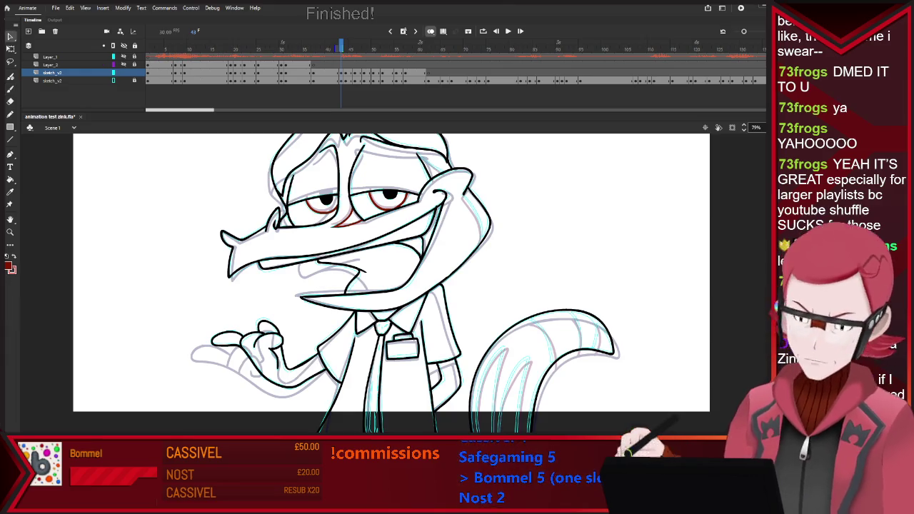
Zoom around the eyes and select, then deselect, part of the left eye's red lower stroke
scroll(412, 196, "up", 2)
scroll(270, 241, "up", 2)
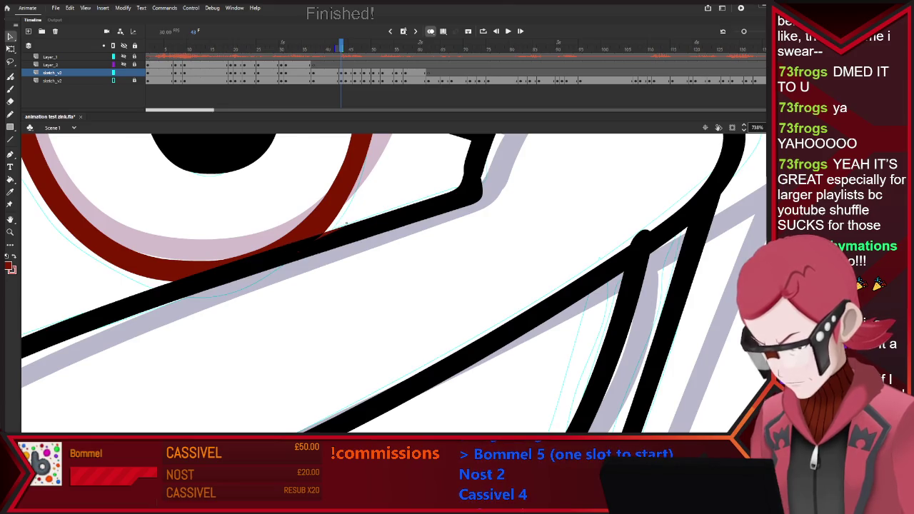
key("ctrl+minus")
scroll(393, 285, "down", 4)
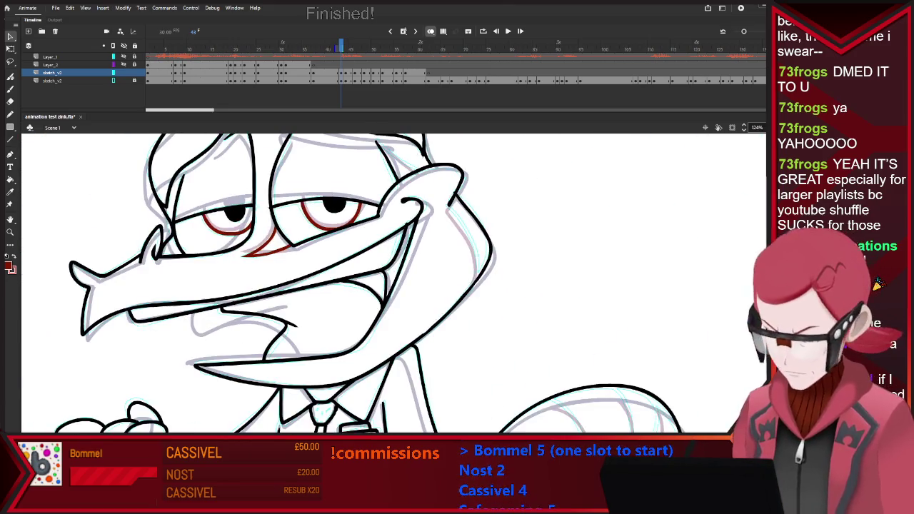
scroll(392, 286, "up", 4)
scroll(242, 232, "up", 2)
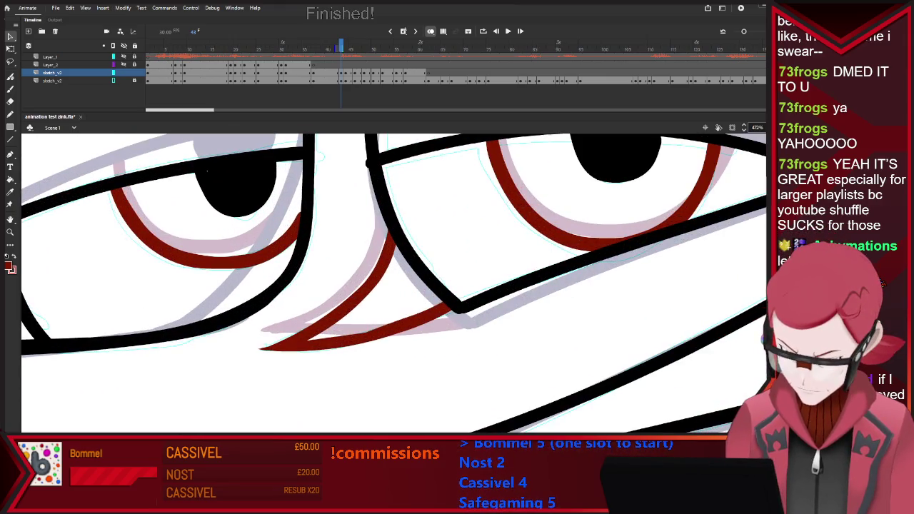
left_click(271, 246)
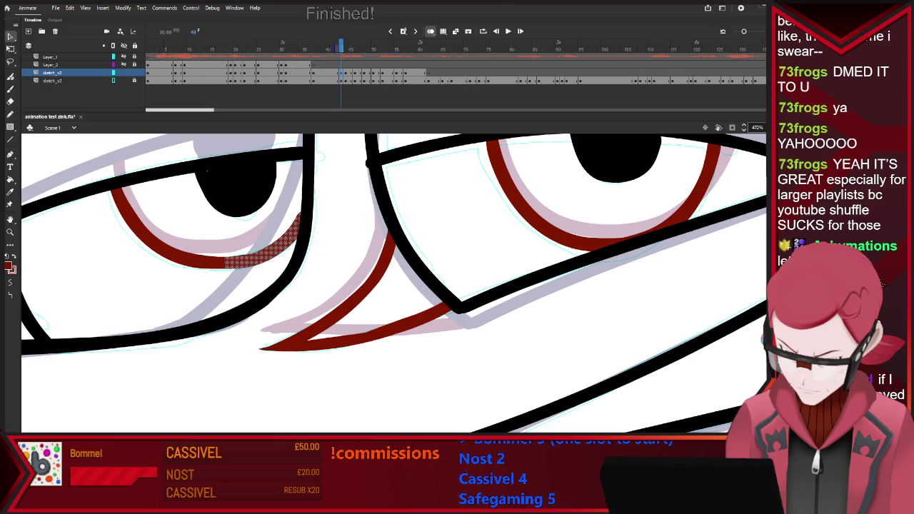
key("Escape")
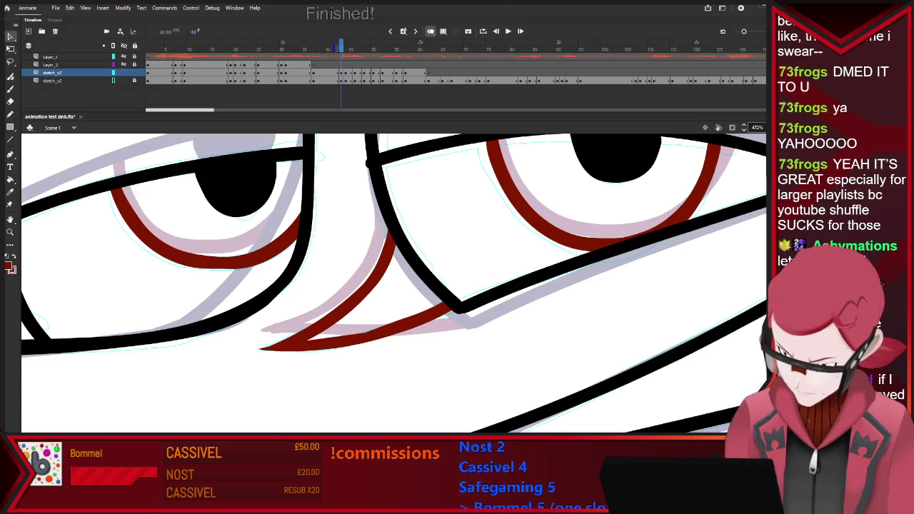
scroll(351, 182, "down", 5)
scroll(351, 181, "down", 4)
scroll(256, 183, "up", 2)
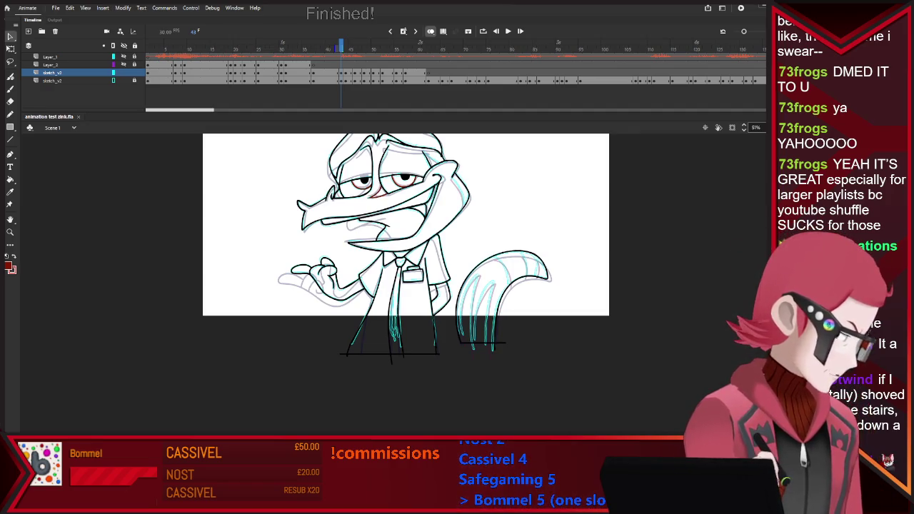
Flip between neighbouring frames to compare the lizard's poses
key("ctrl+w")
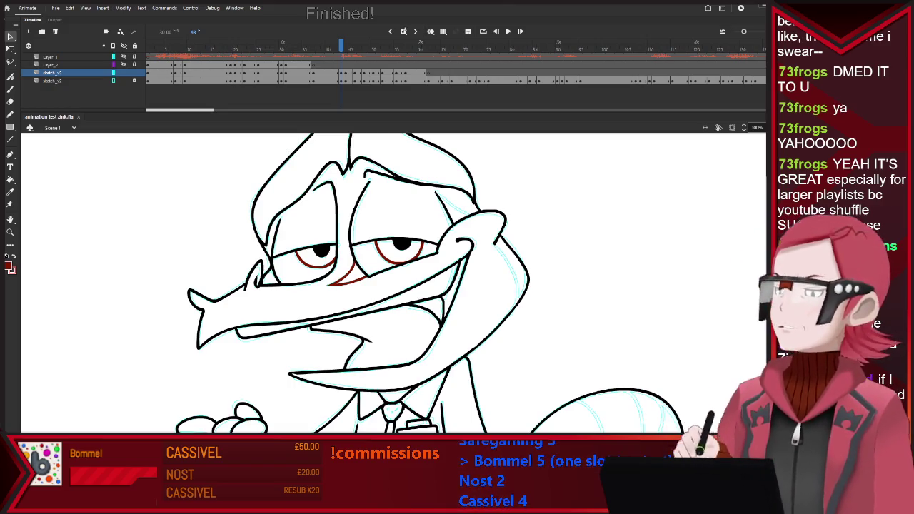
key("b")
key("period")
key("comma")
key("comma")
key("period")
key("comma")
key("period")
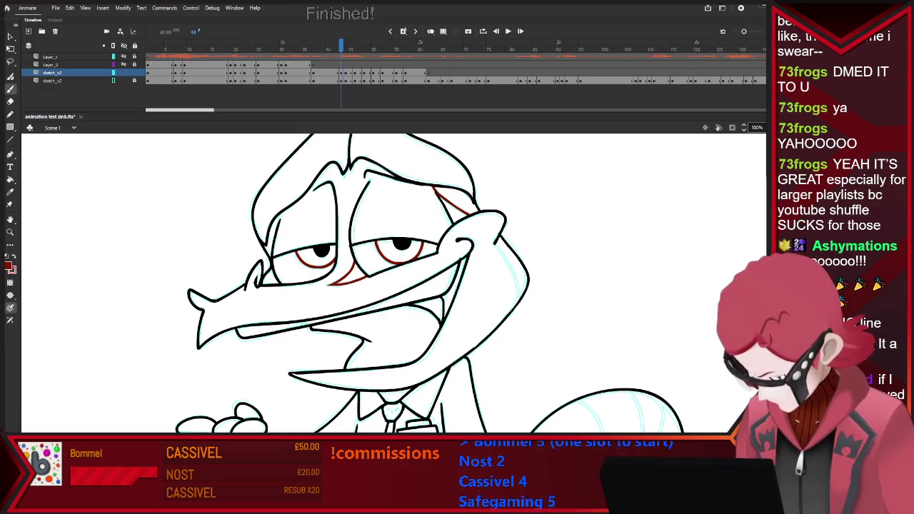
Draw a red guide line down the right side of the lizard's head
left_click_drag(500, 251, 515, 299)
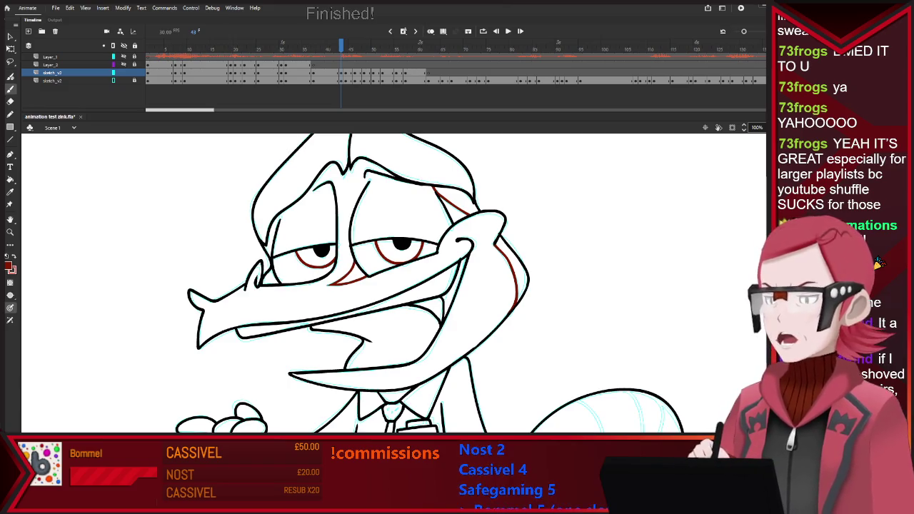
key("e")
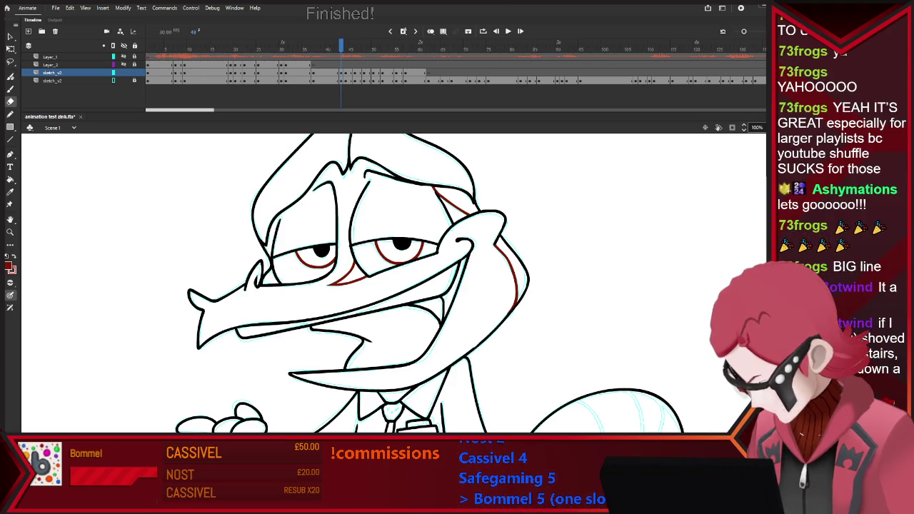
key("b")
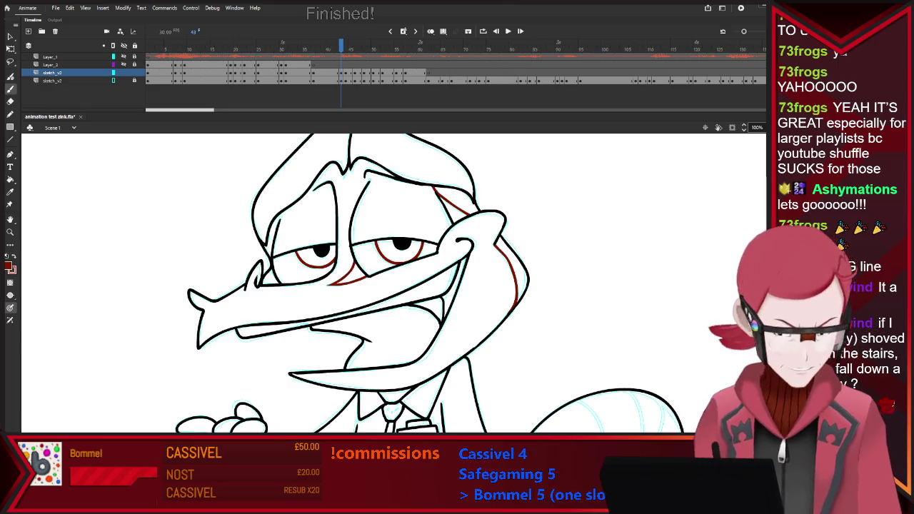
key("period")
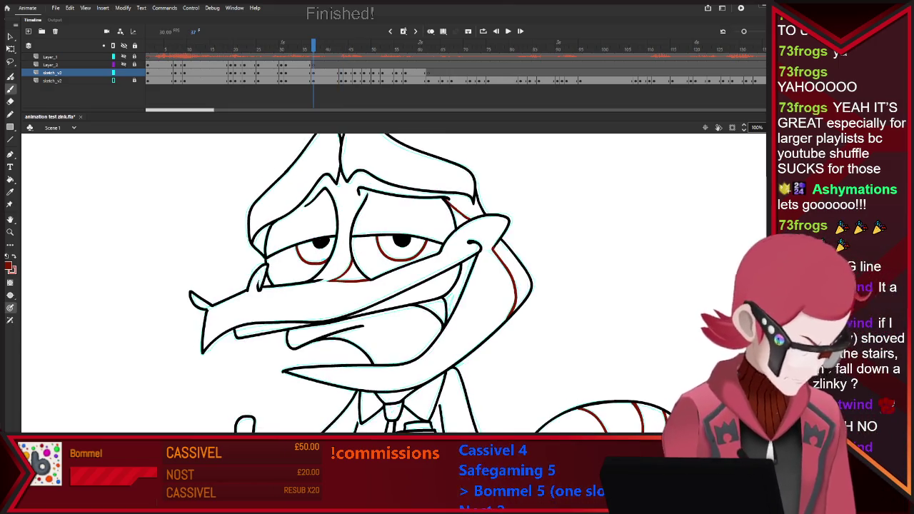
key("period")
key("comma")
key("comma")
key("period")
Turn on onion skinning and draw red stripe guides down and across the tail
scroll(392, 285, "down", 2)
scroll(392, 286, "down", 3)
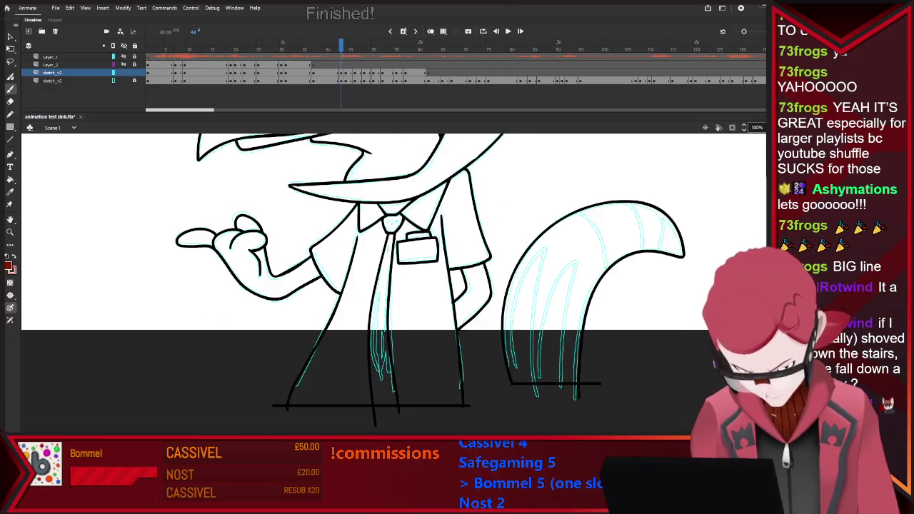
left_click_drag(521, 389, 540, 253)
key("ctrl+z")
key("alt+shift+o")
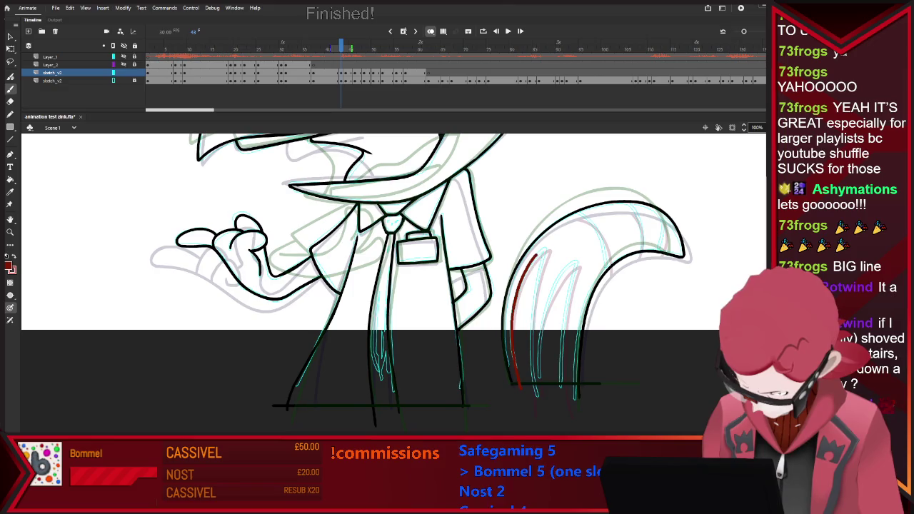
left_click_drag(535, 307, 539, 408)
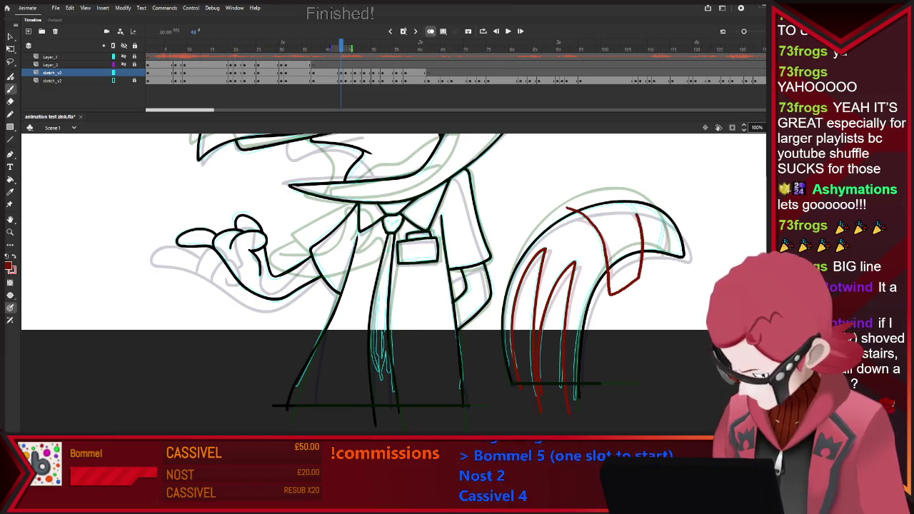
left_click_drag(638, 190, 660, 215)
mouse_move(651, 271)
left_mouse_down()
mouse_move(696, 217)
mouse_move(625, 192)
left_mouse_up()
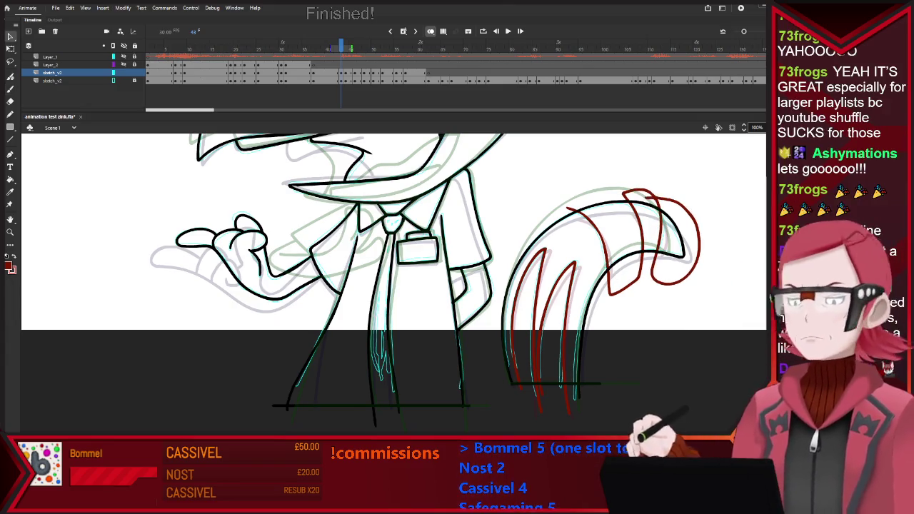
Delete the stray red loop from the tail tip, zoom out, and advance to the next frame
key("v")
left_click(697, 243)
key("Delete")
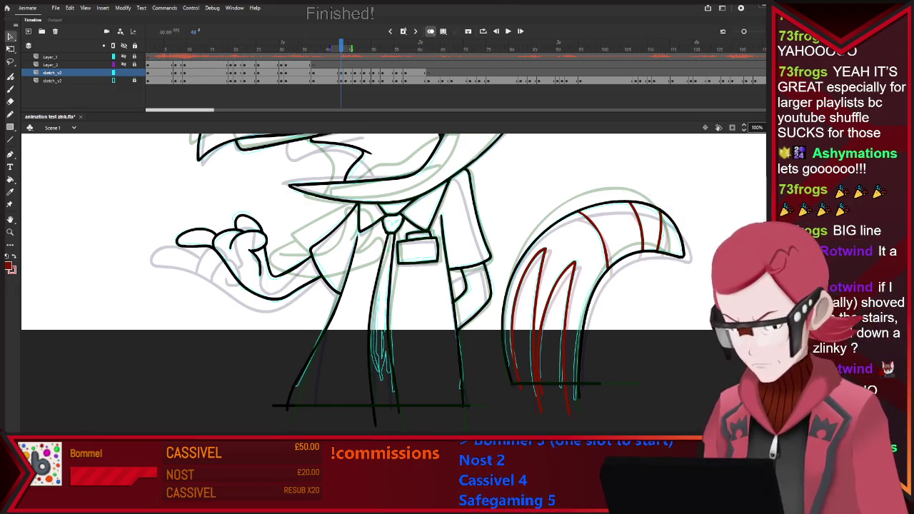
key("ctrl+minus")
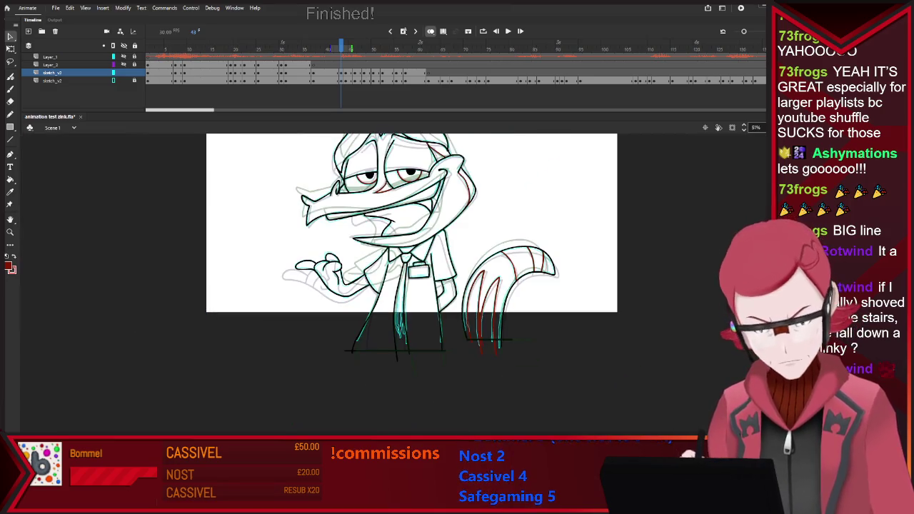
scroll(458, 144, "up", 3)
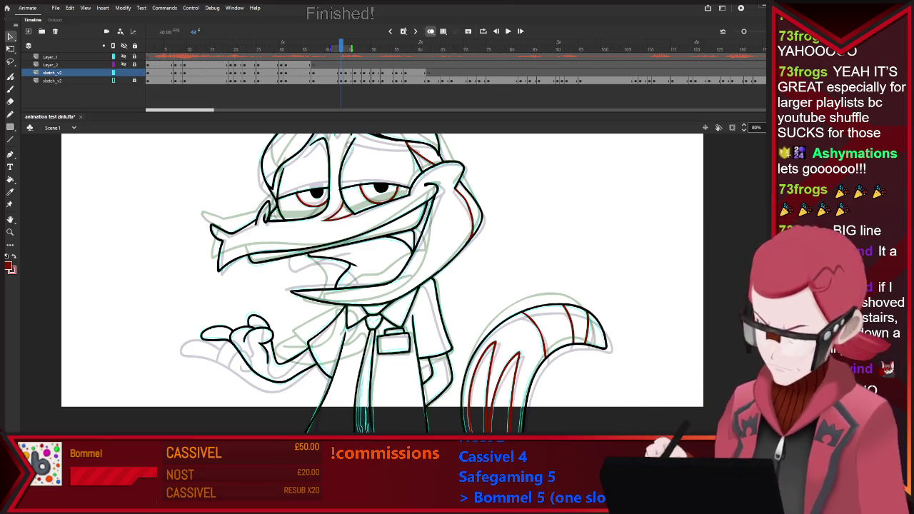
key("b")
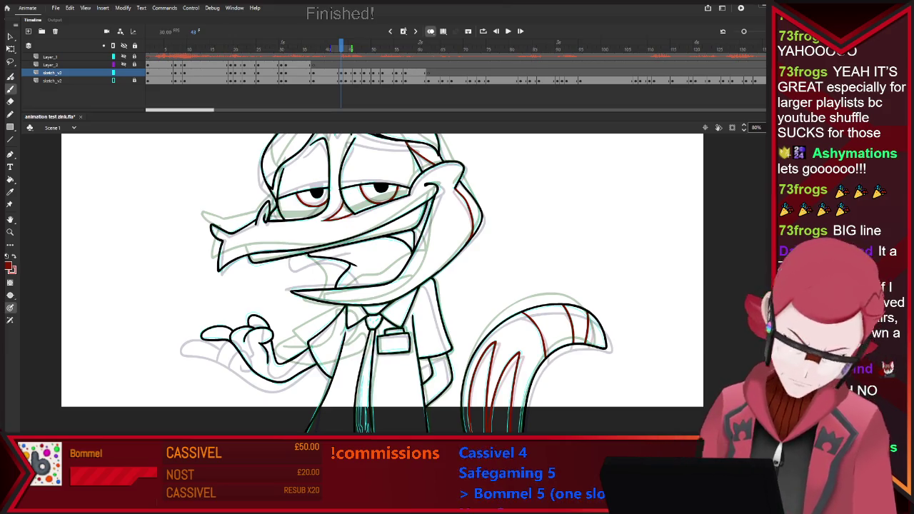
scroll(410, 271, "down", 3)
scroll(359, 210, "up", 1)
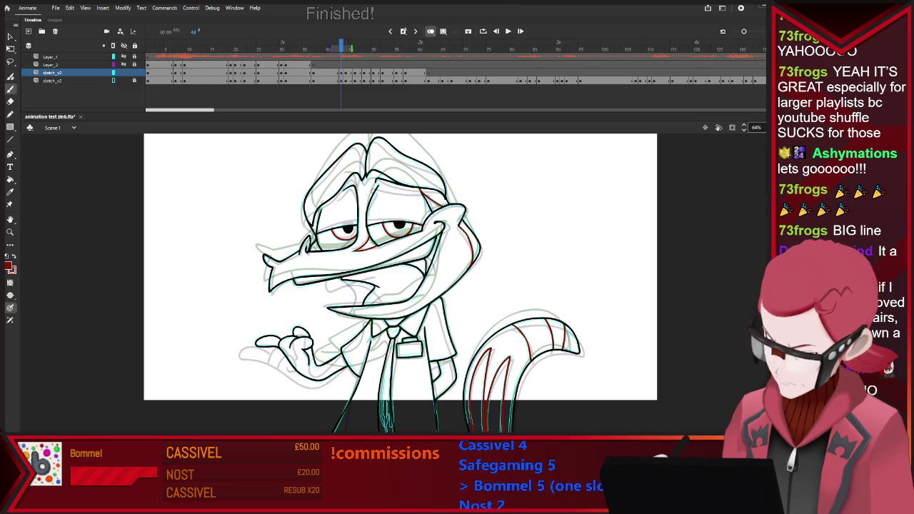
key("period")
key("comma")
key("period")
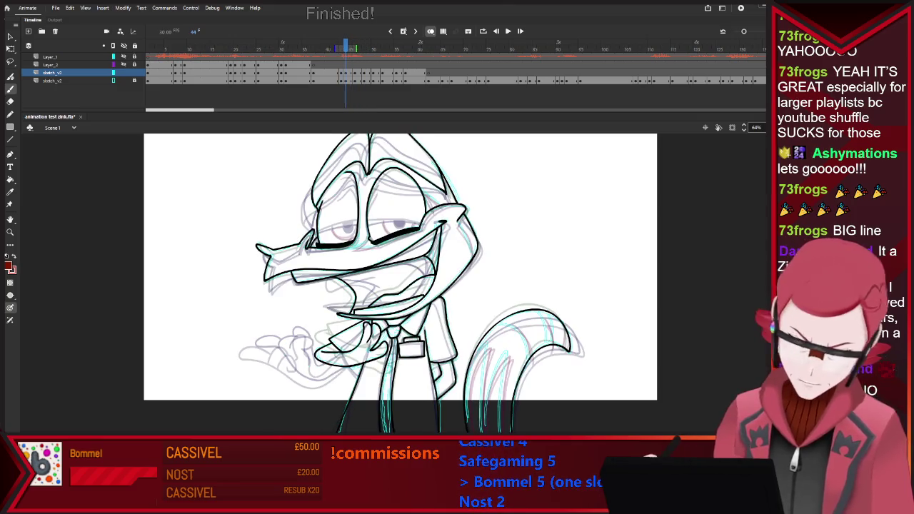
Zoom in on the face and draw a red guide line along the head's right side
left_click(103, 80)
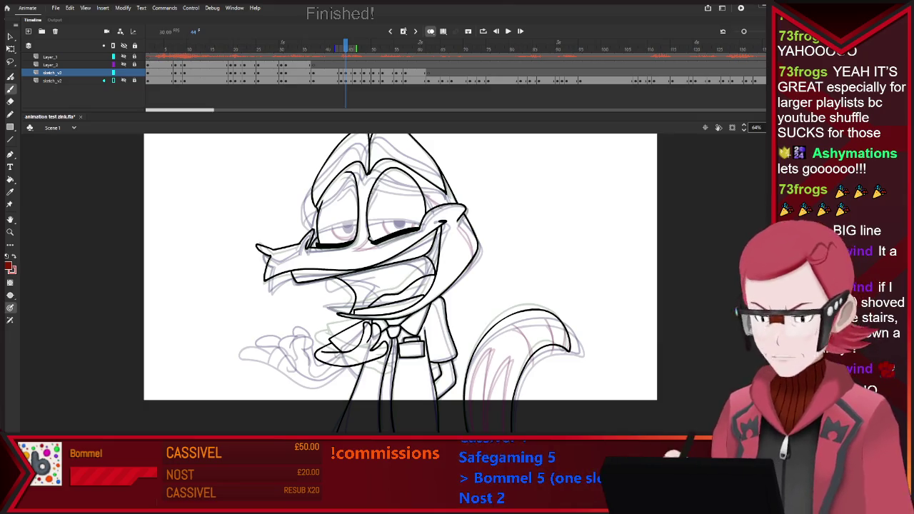
left_click(103, 80)
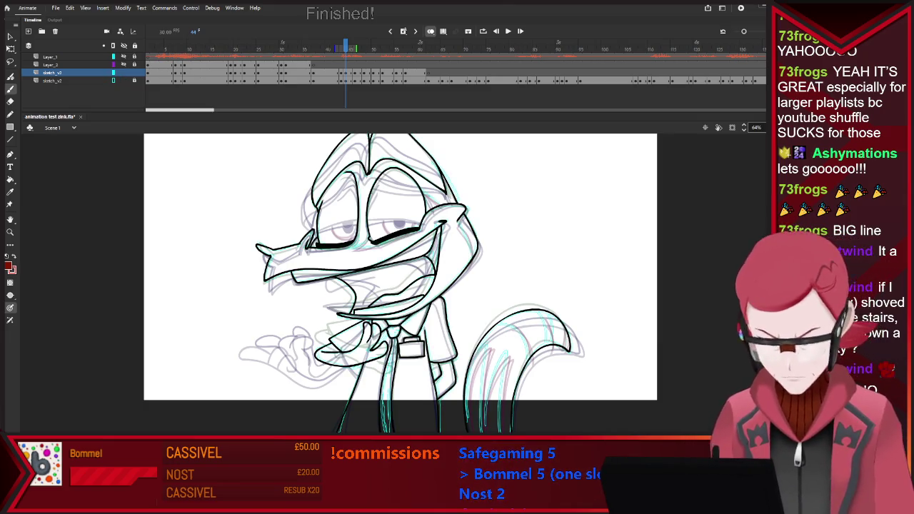
key("ctrl+1")
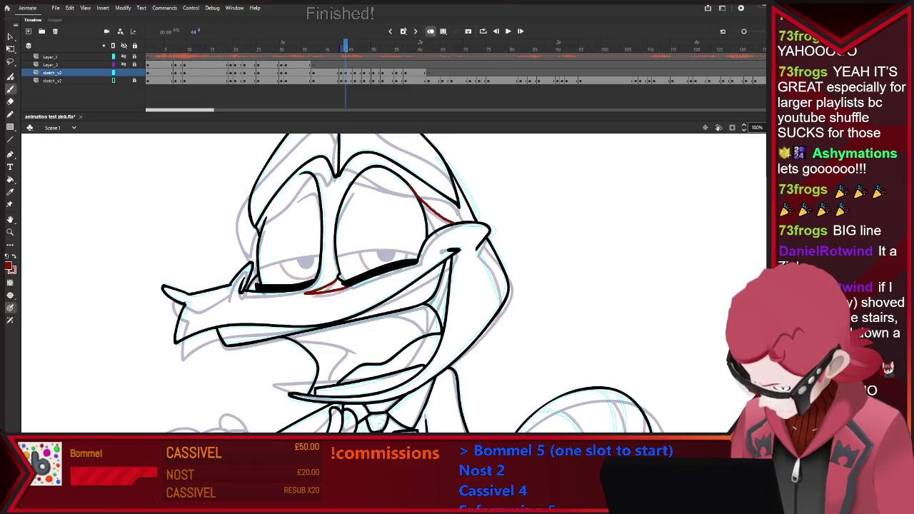
left_click_drag(477, 252, 497, 313)
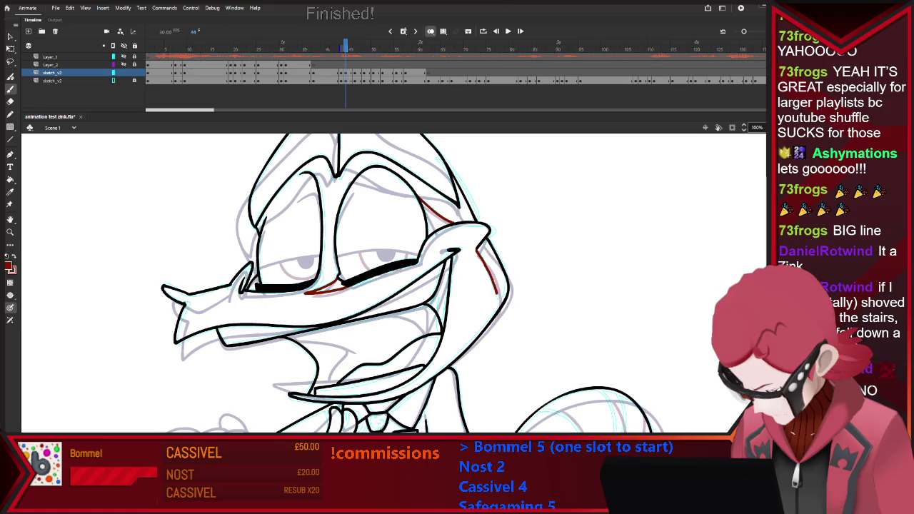
Paint red strokes along the tail's lower left, left edge and inner curve on frame 44
scroll(407, 333, "down", 4)
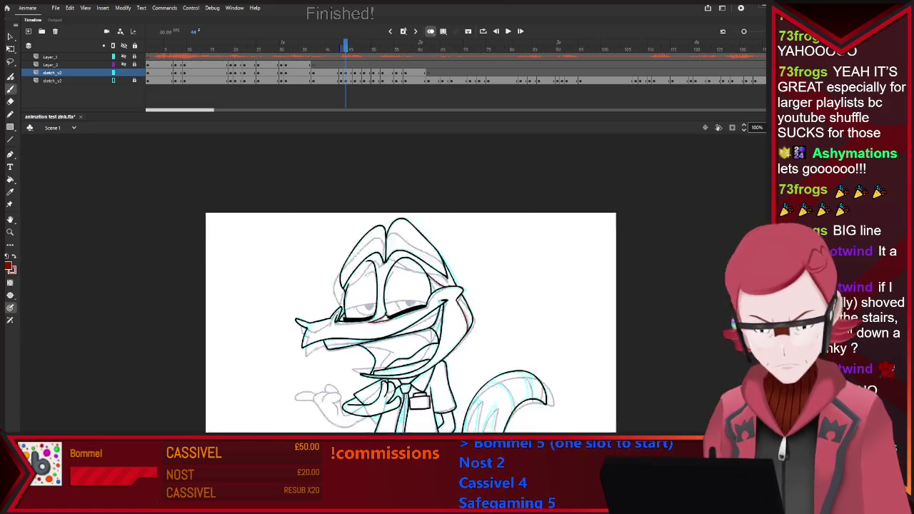
scroll(407, 333, "up", 3)
scroll(336, 286, "down", 2)
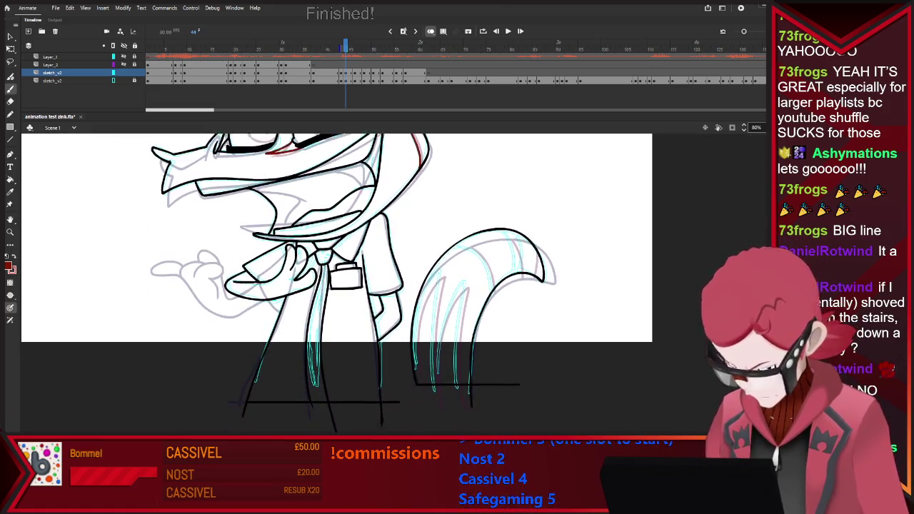
left_click_drag(417, 342, 422, 371)
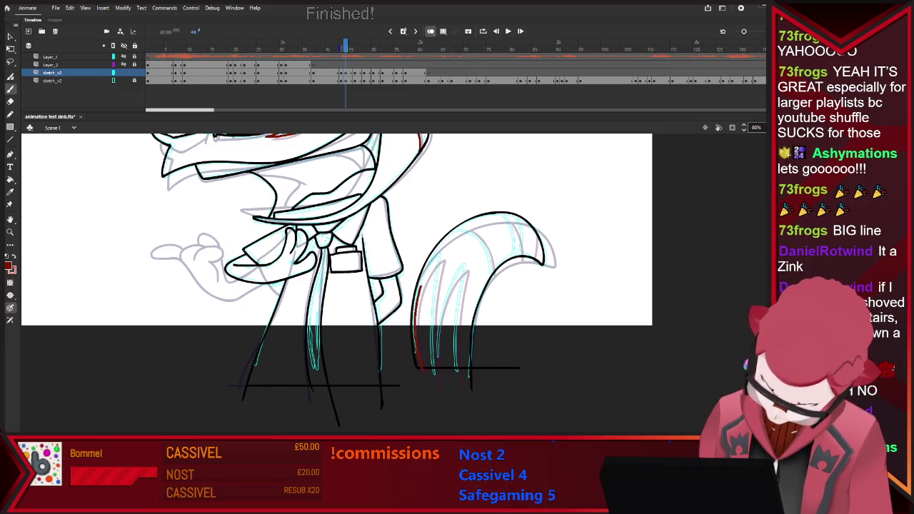
left_click_drag(438, 254, 433, 389)
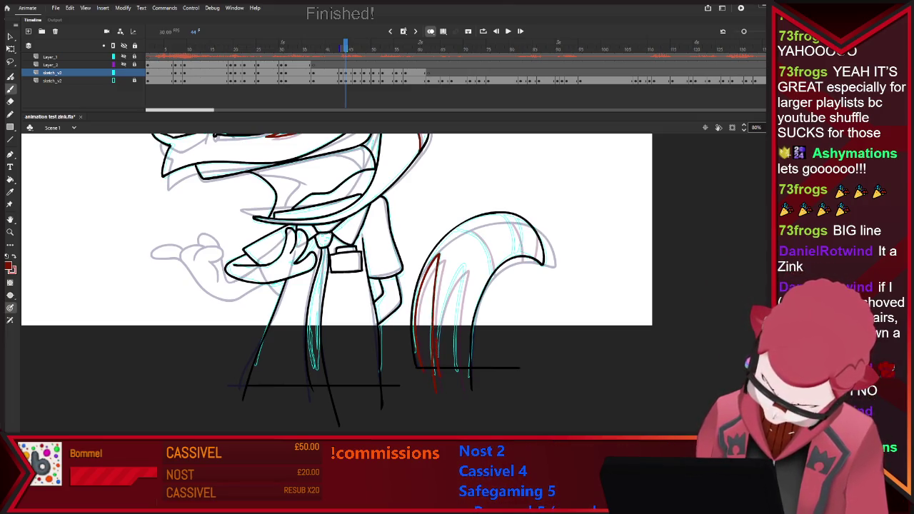
left_click_drag(461, 282, 467, 412)
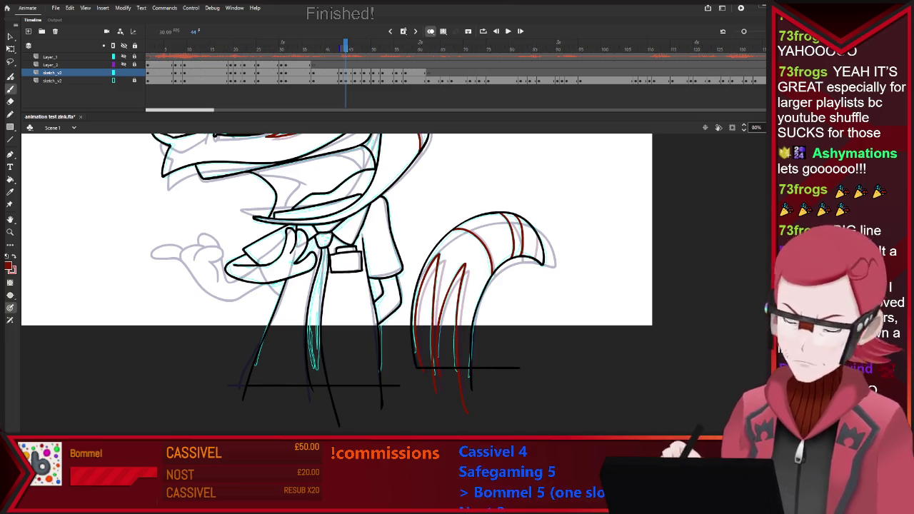
key("period")
key("period")
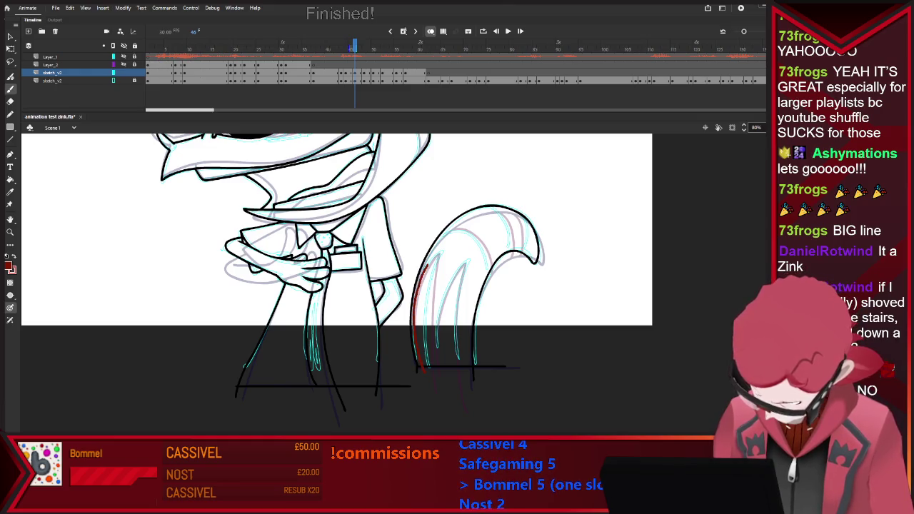
Try a short red stroke below the tail on frame 46, then undo it
left_click_drag(431, 382, 451, 409)
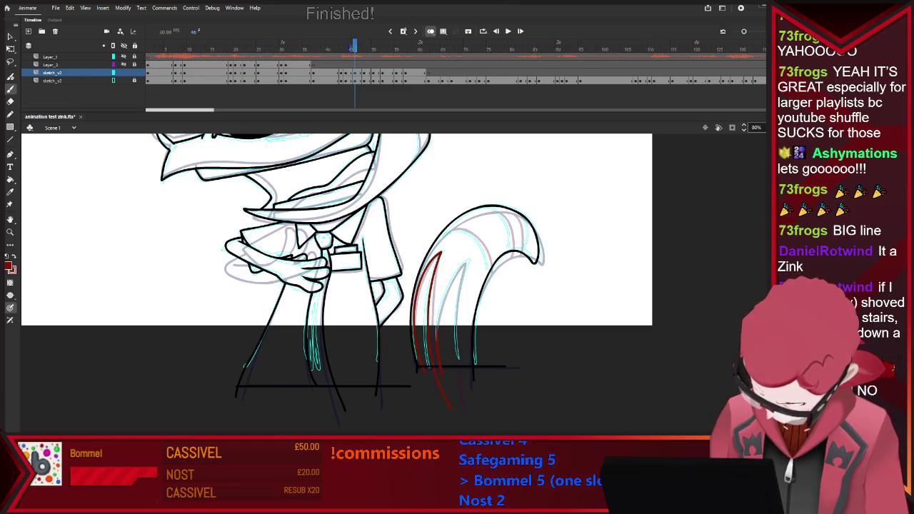
key("ctrl+z")
key("ctrl+z")
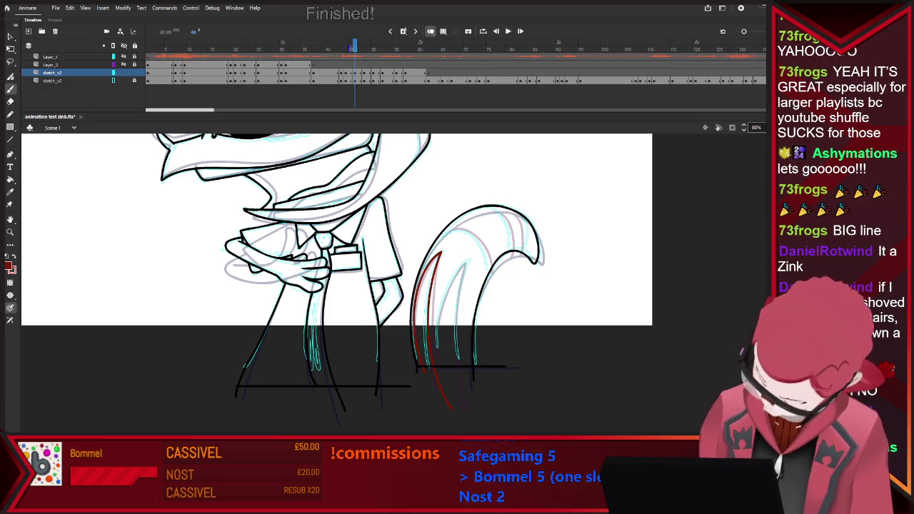
key("ctrl+y")
key("ctrl+z")
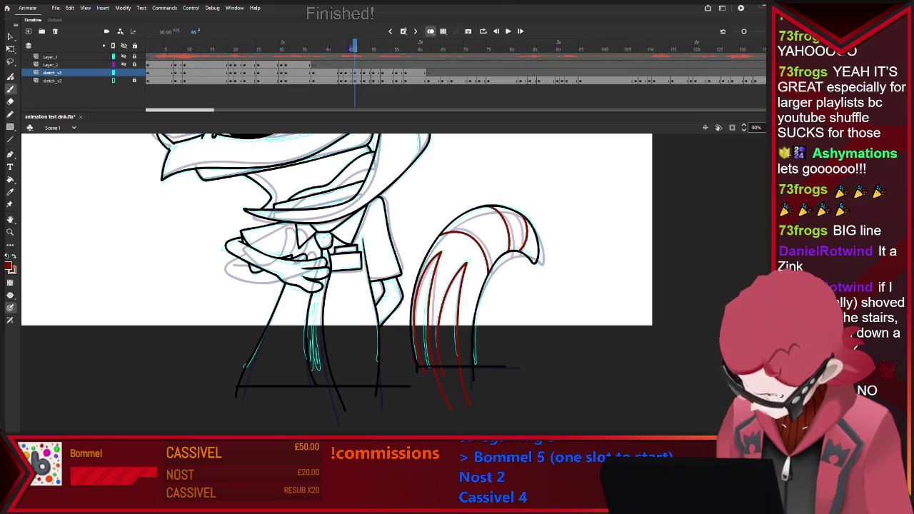
Compare frame 46's head with frame 45, then move on to frame 48
scroll(336, 286, "up", 3)
scroll(335, 285, "up", 2)
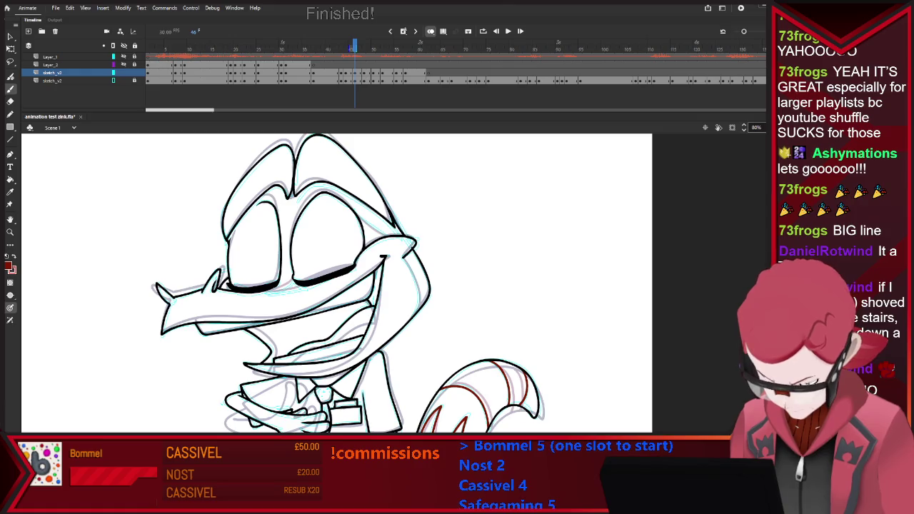
key("e")
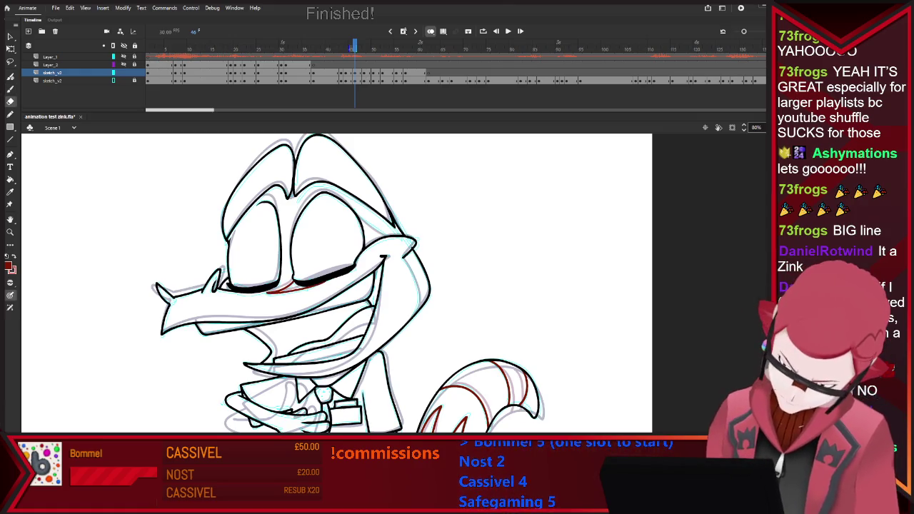
key("b")
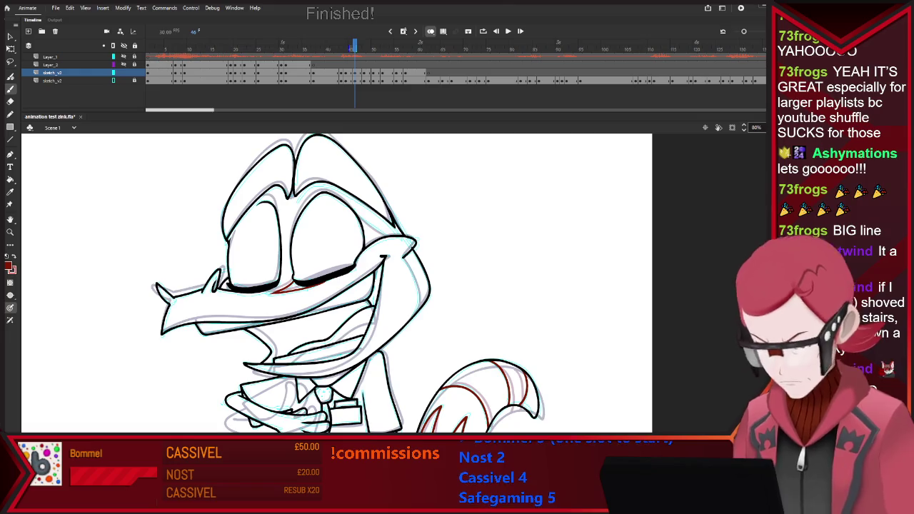
key("comma")
key("period")
key("comma")
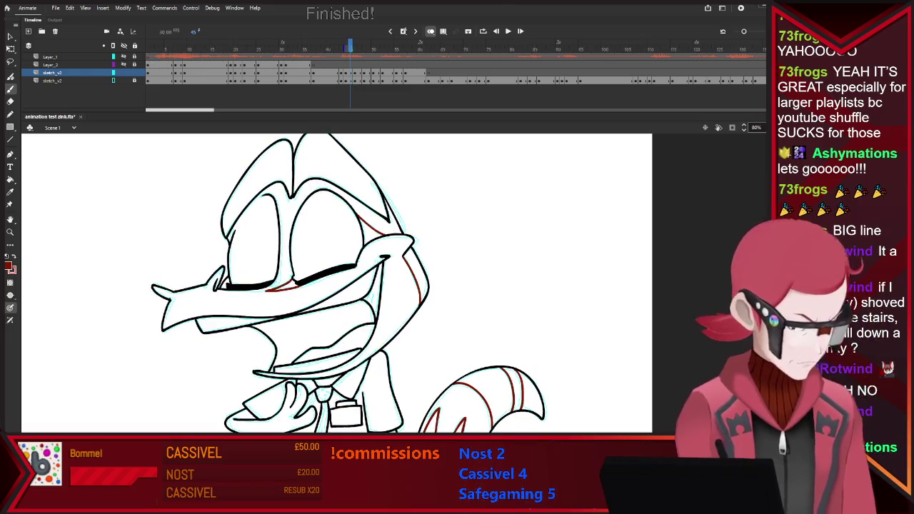
key("e")
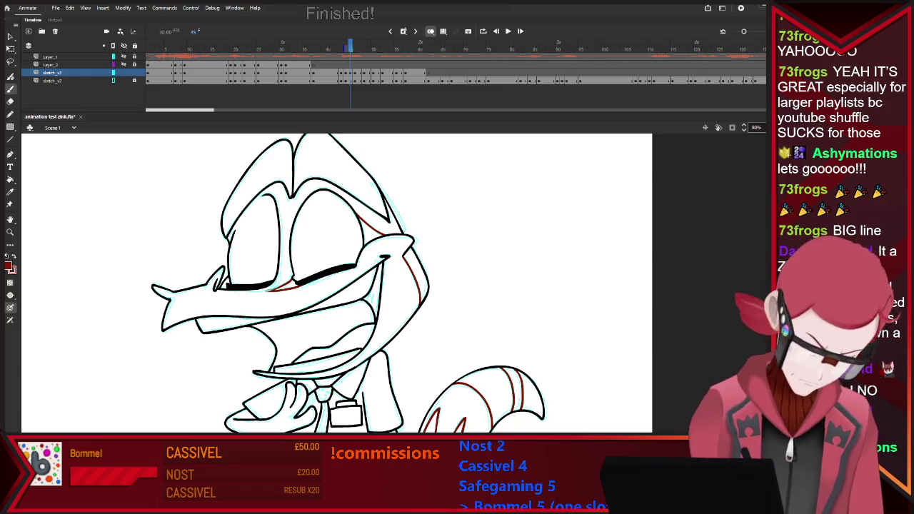
key("b")
key("period")
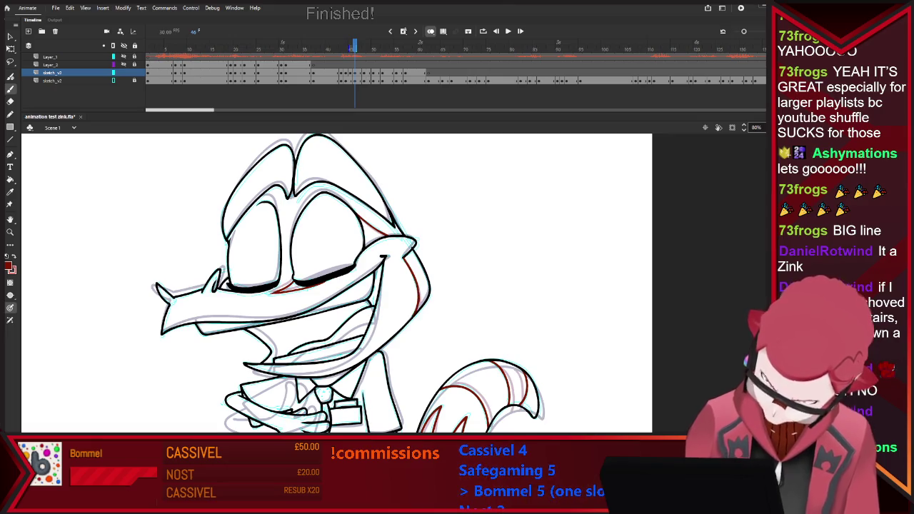
key("period")
key("period")
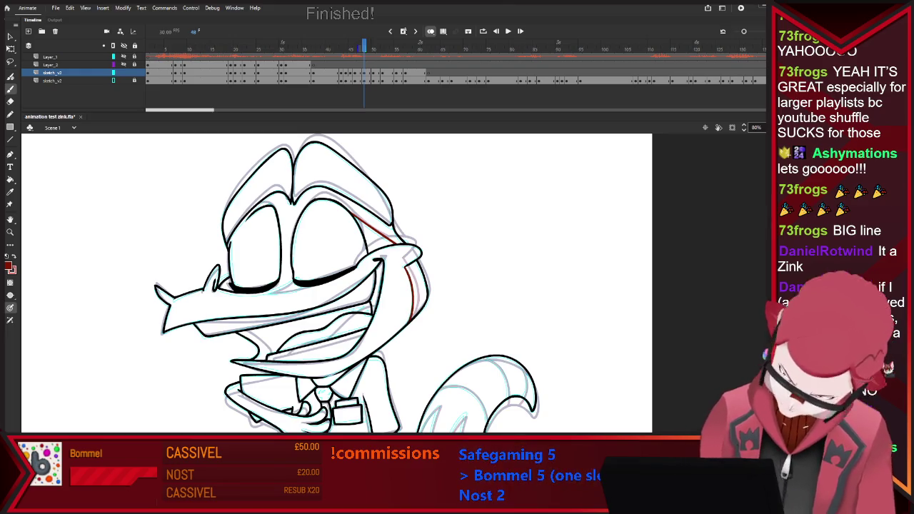
Brush a red line along the lower eye line on frame 48, then bring the tail into view
left_click_drag(268, 291, 311, 282)
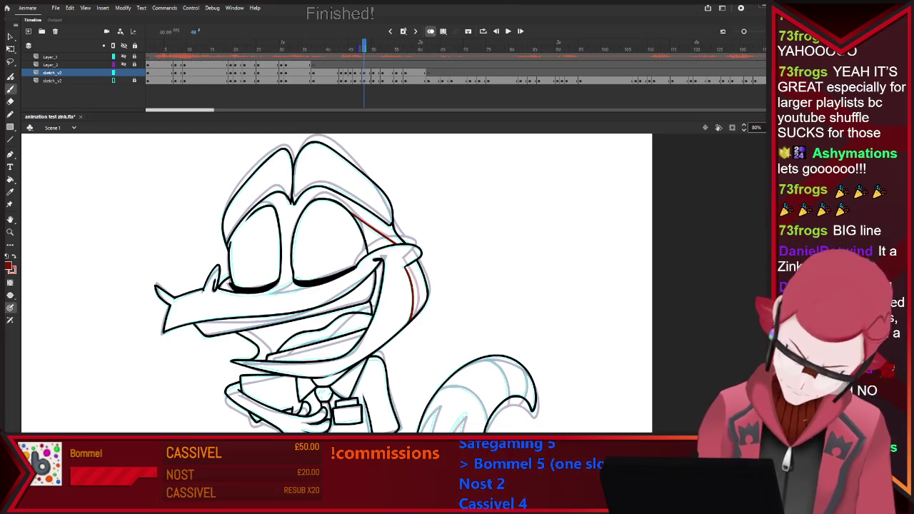
left_click_drag(269, 292, 313, 283)
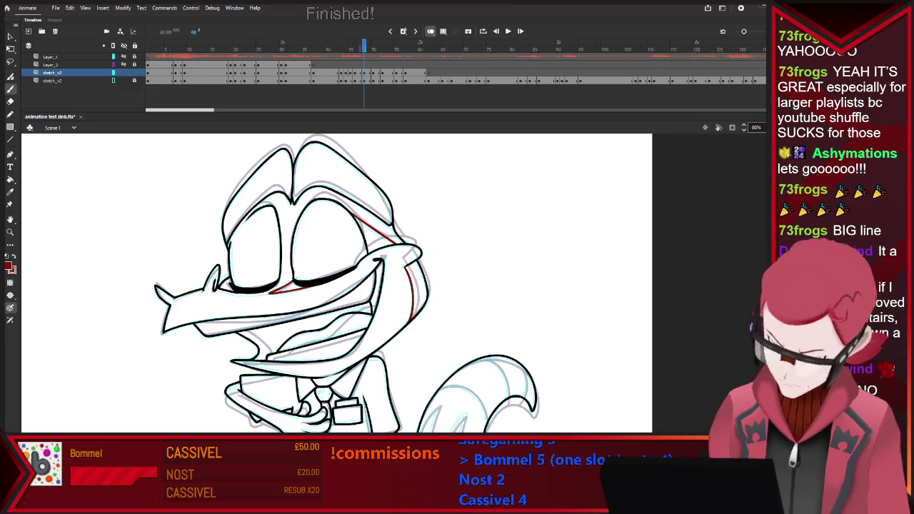
scroll(336, 282, "down", 3)
scroll(336, 282, "down", 2)
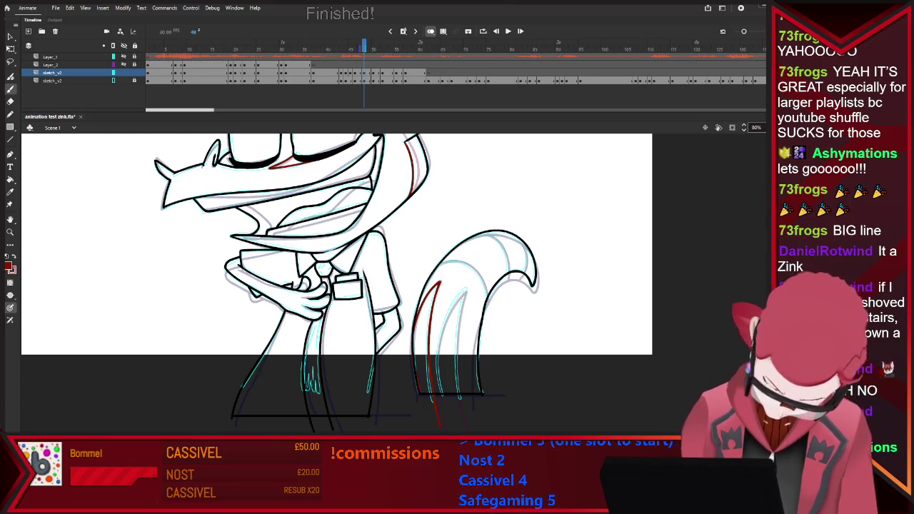
key("v")
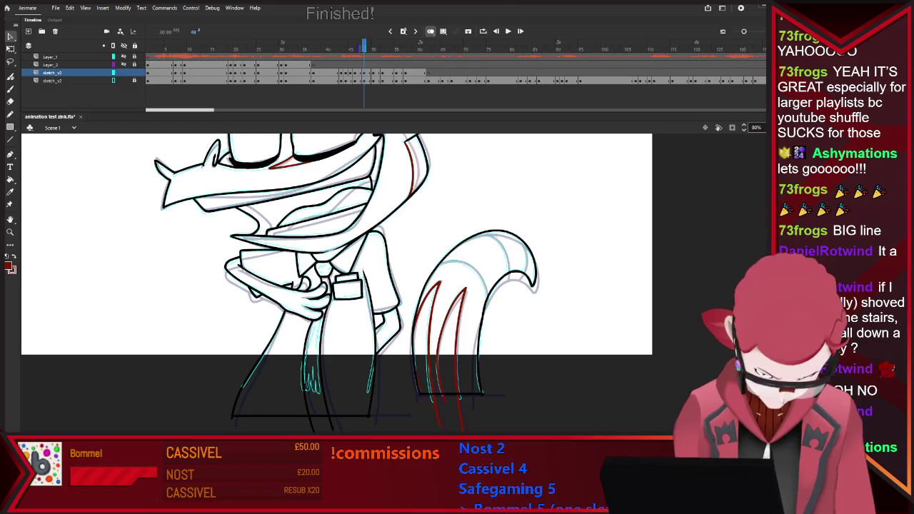
key("b")
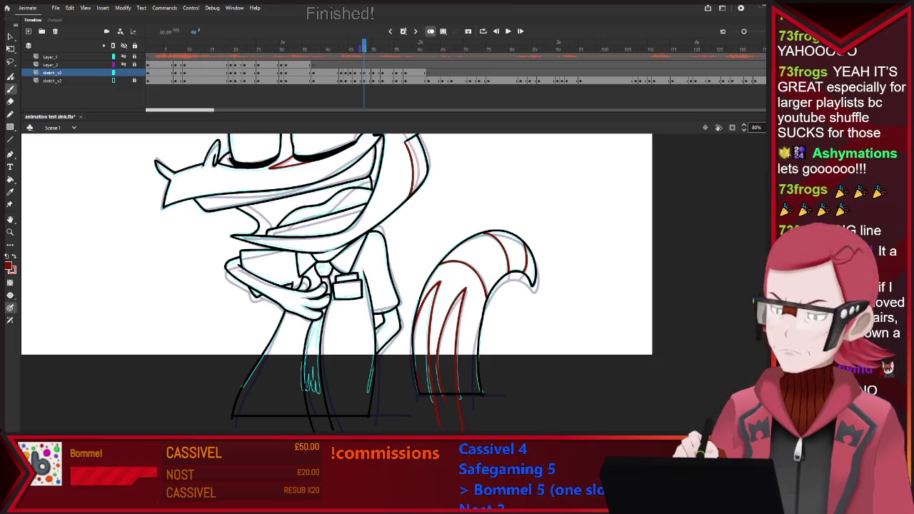
key("period")
key("period")
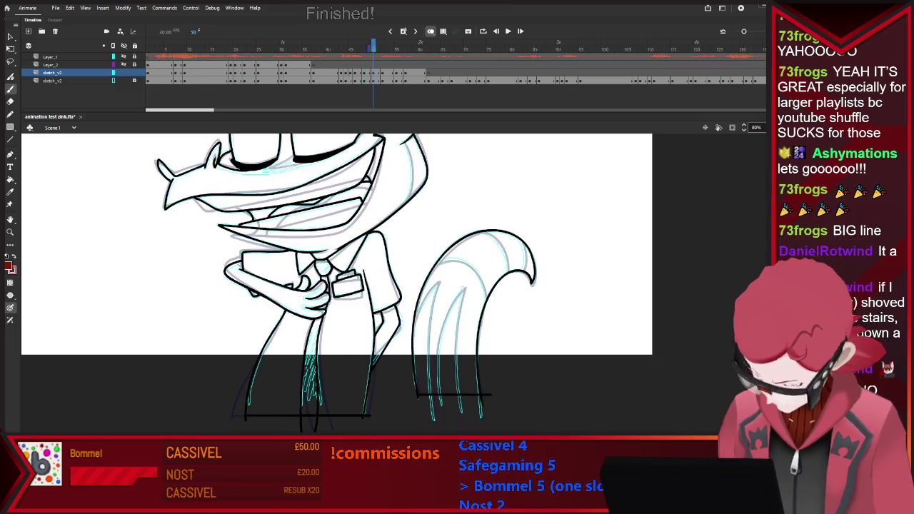
Brush a red stripe inside the tail on frame 50, undoing the misplaced strokes and arc
mouse_move(415, 314)
left_mouse_down()
mouse_move(436, 284)
mouse_move(432, 418)
left_mouse_up()
key("ctrl+z")
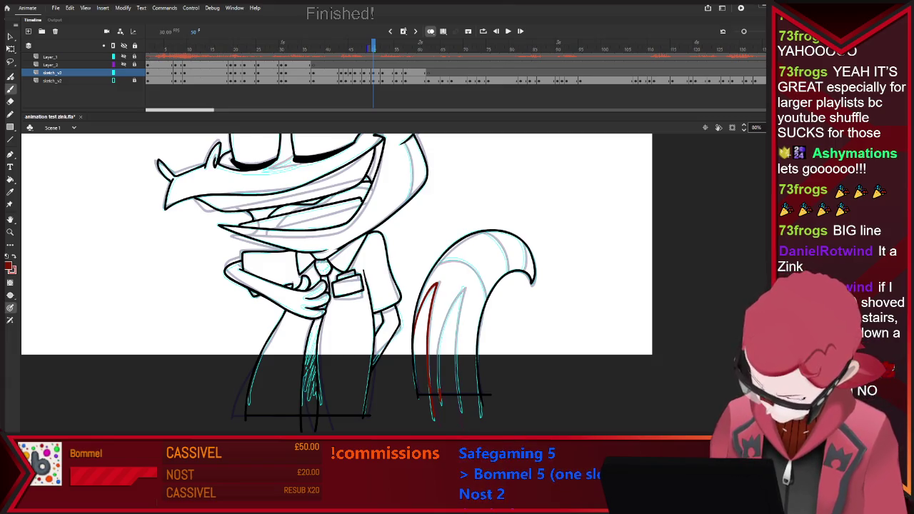
left_click_drag(440, 335, 464, 289)
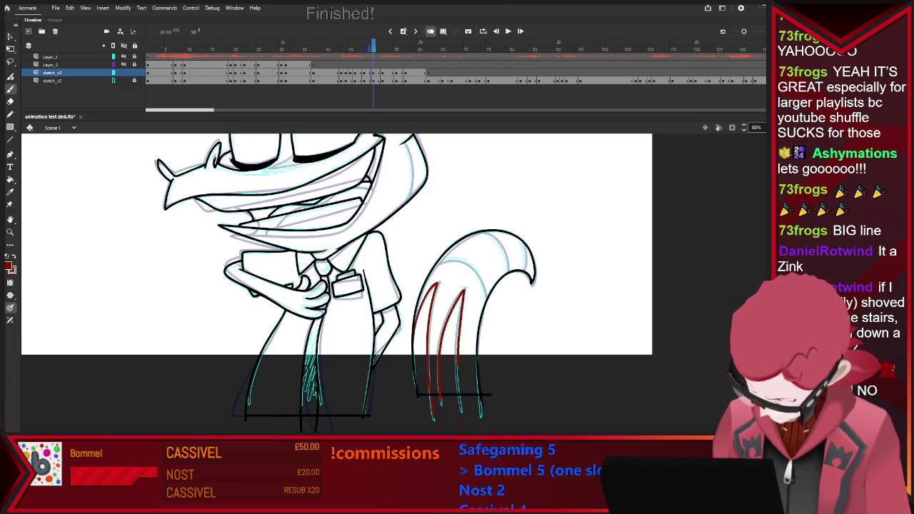
key("ctrl+z")
key("ctrl+z")
left_click_drag(437, 396, 447, 315)
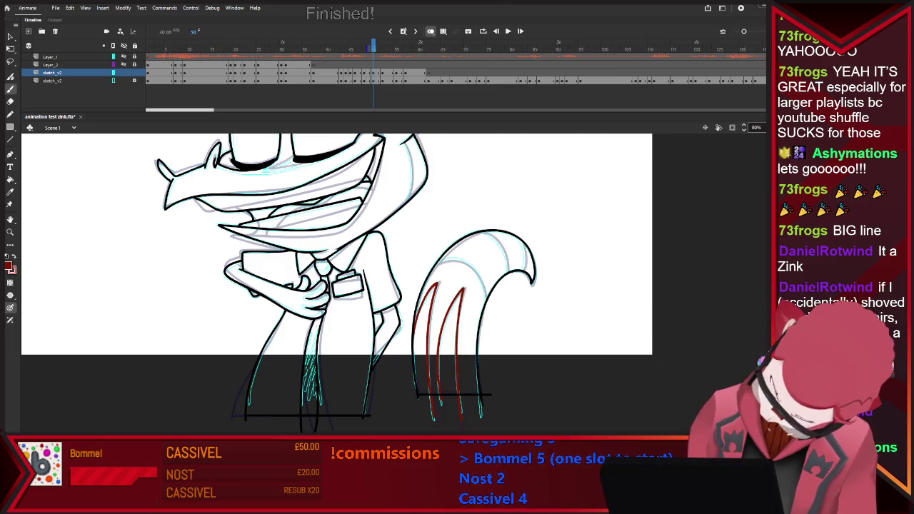
left_click_drag(450, 258, 482, 287)
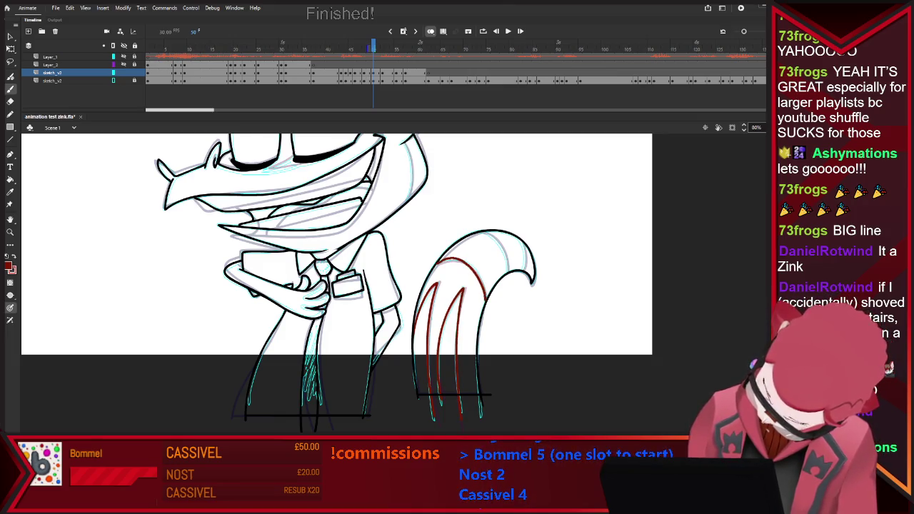
key("ctrl+z")
key("ctrl+z")
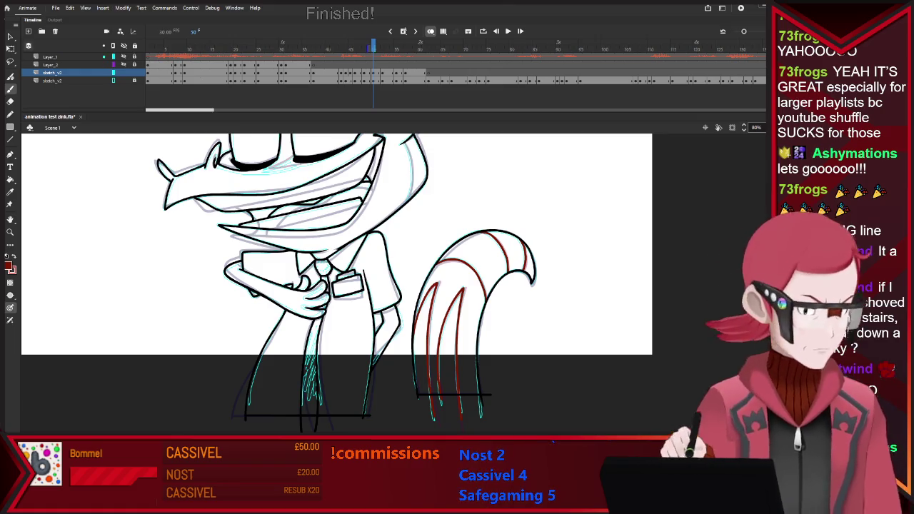
key("v")
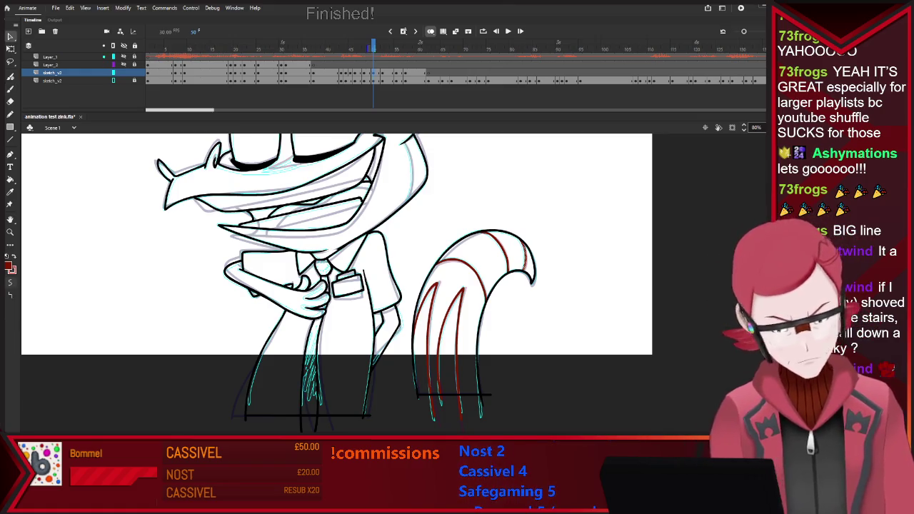
key("b")
Add a red stroke under the left eye and another down the face's right side
scroll(335, 285, "up", 3)
scroll(335, 285, "up", 2)
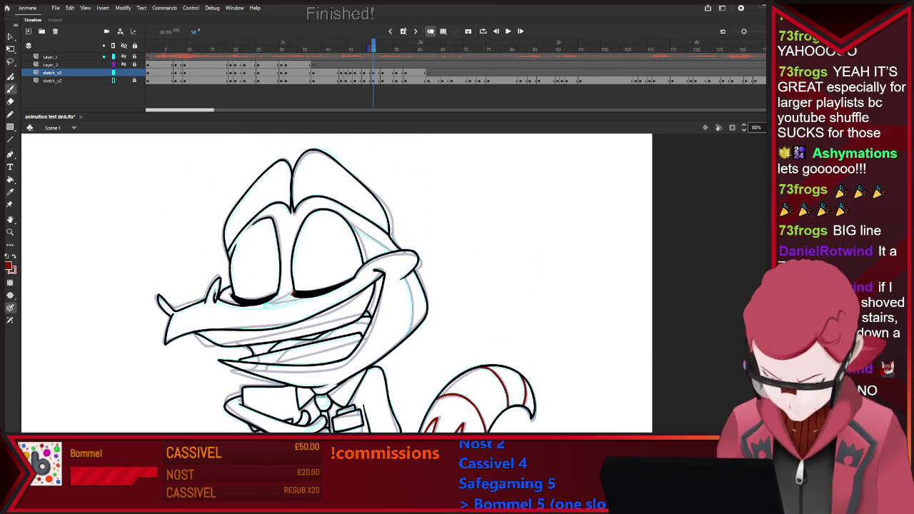
key("ctrl+z")
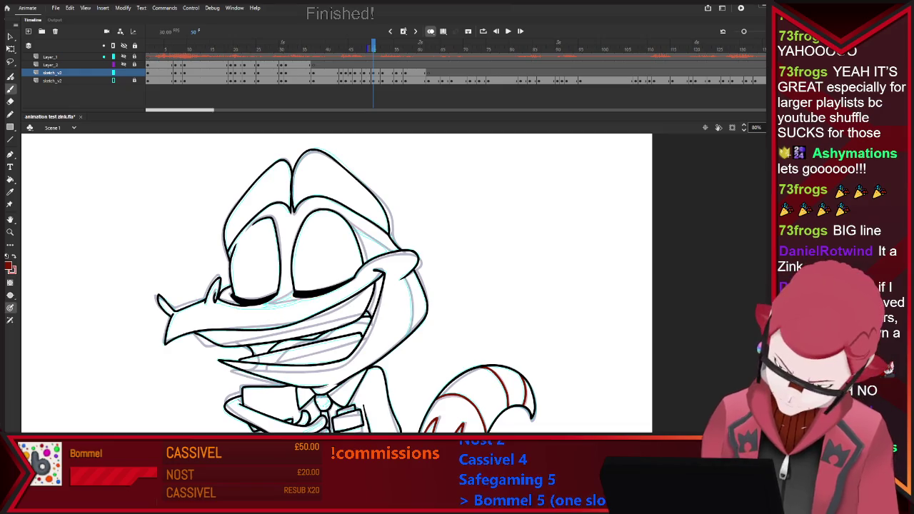
left_click_drag(269, 304, 333, 293)
key("ctrl+z")
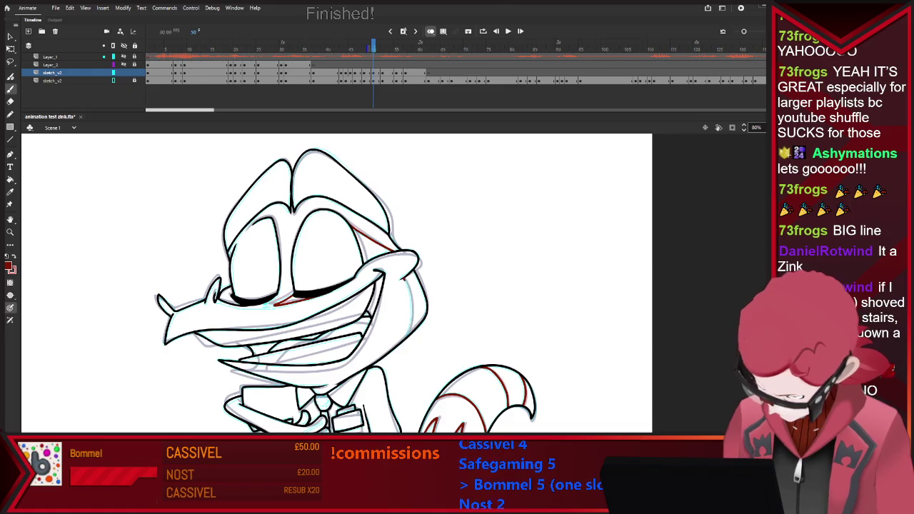
left_click_drag(404, 280, 410, 334)
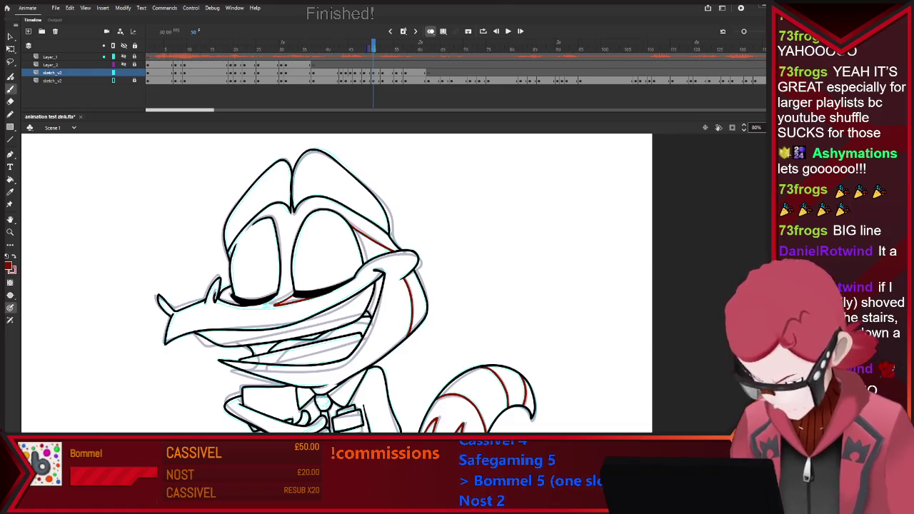
key("ctrl+2")
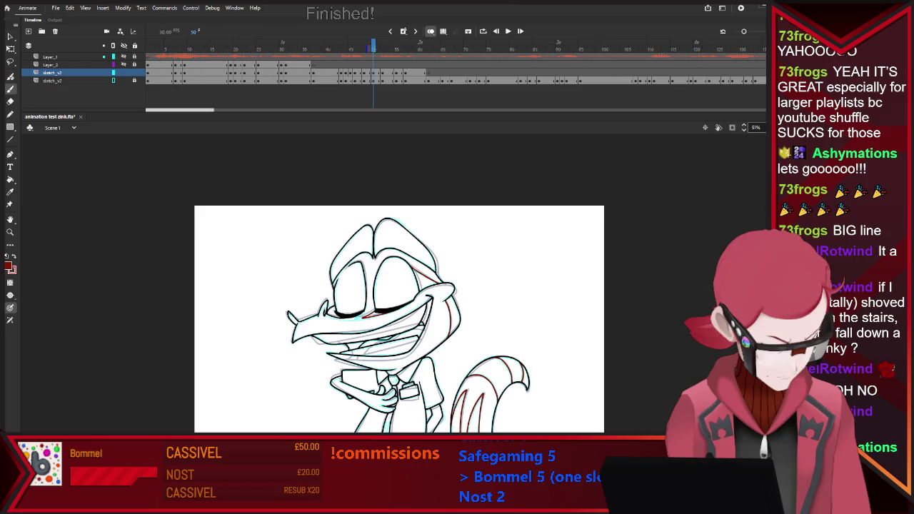
key("period")
key("period")
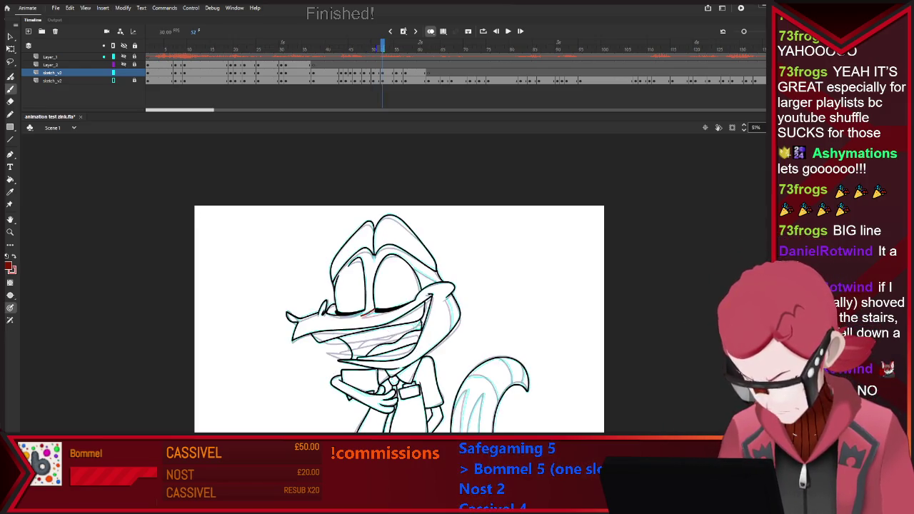
Add a red stroke along the mouth line on frame 52, compare neighbouring poses, and move to frame 55
left_click_drag(360, 314, 393, 309)
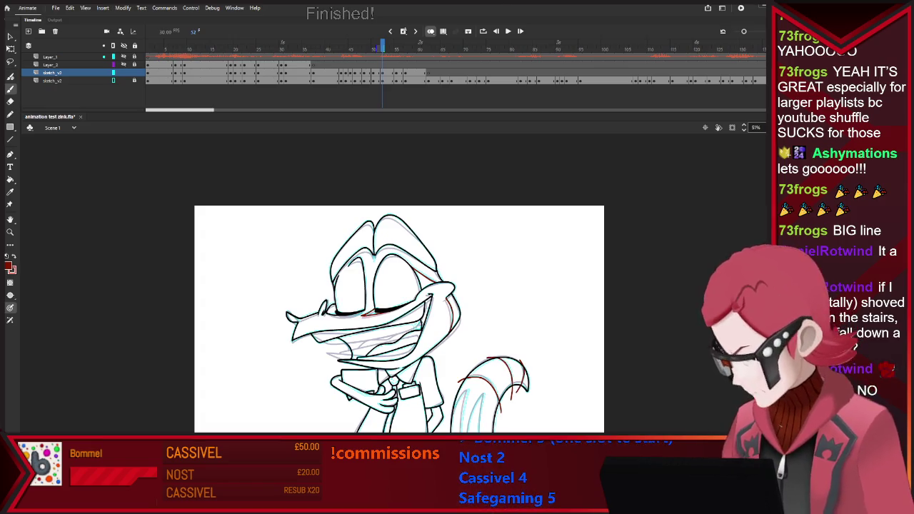
scroll(399, 285, "down", 3)
key("comma")
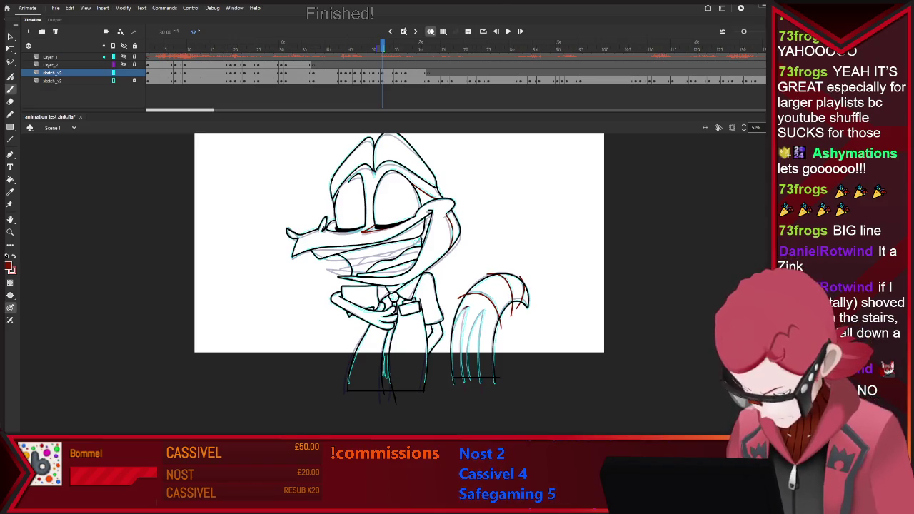
key("period")
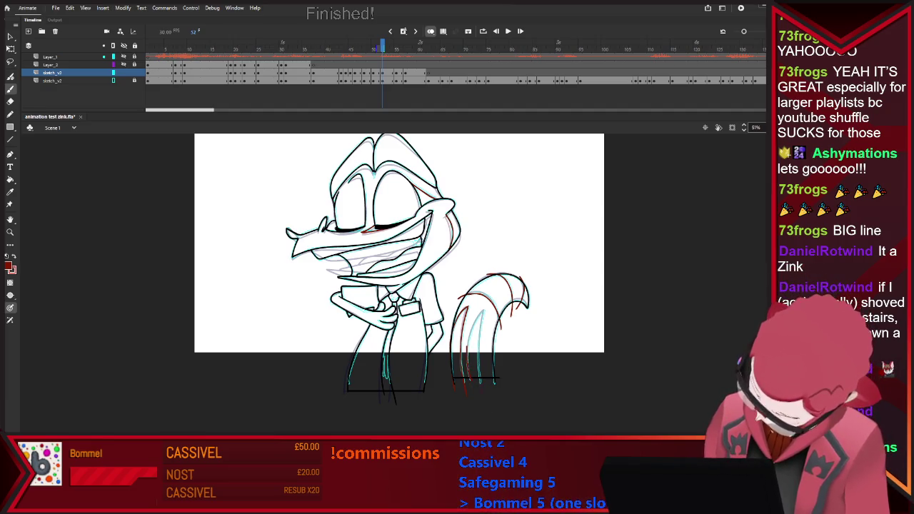
key("v")
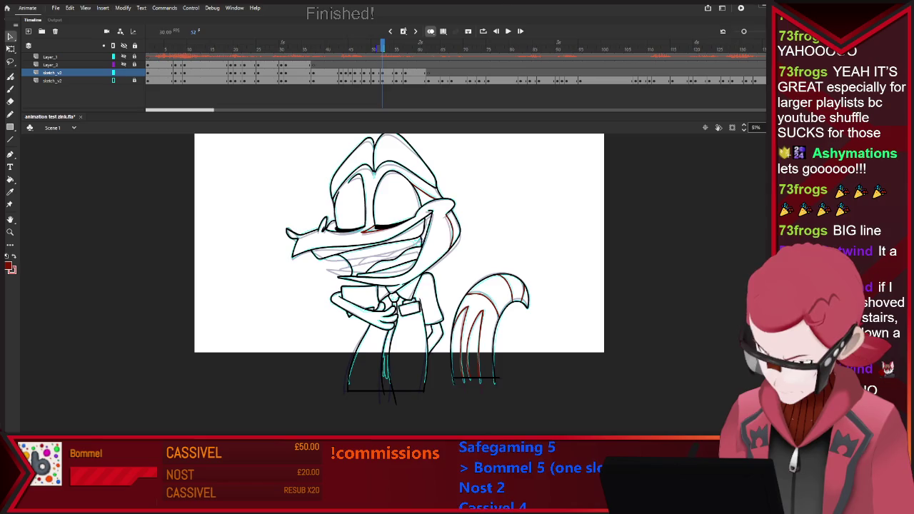
key("b")
key("period")
key("period")
key("period")
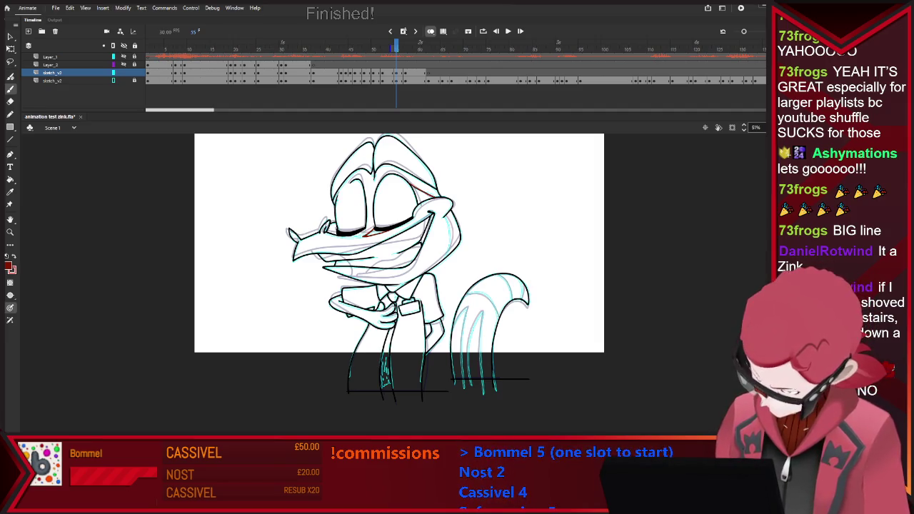
Draw a red line on the face's right side and a red stripe on the tail of frame 55
left_click_drag(443, 218, 448, 249)
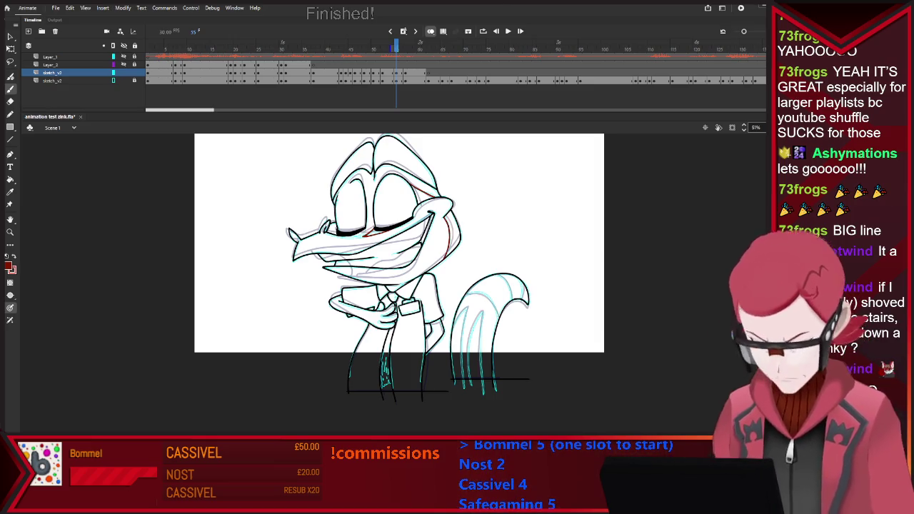
scroll(520, 361, "up", 1)
scroll(521, 361, "up", 1)
scroll(520, 360, "up", 1)
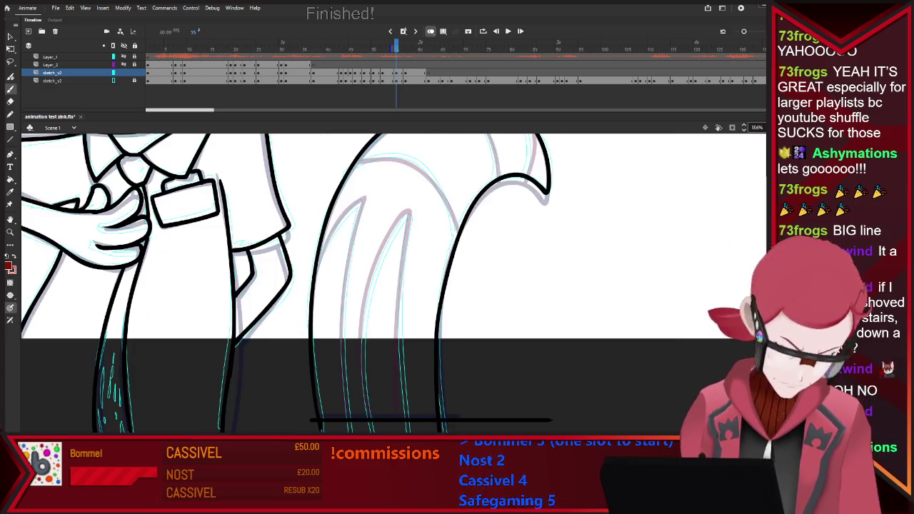
mouse_move(370, 427)
left_mouse_down()
mouse_move(375, 257)
mouse_move(409, 213)
left_mouse_up()
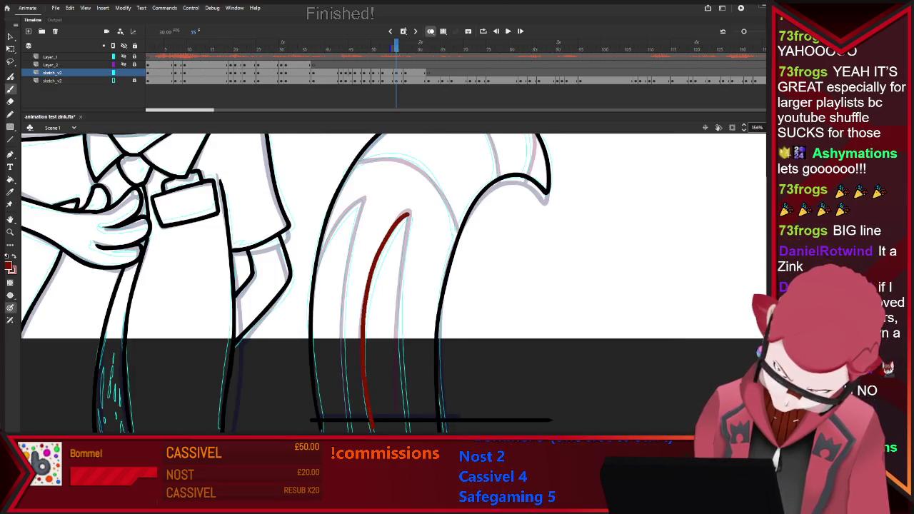
key("ctrl+z")
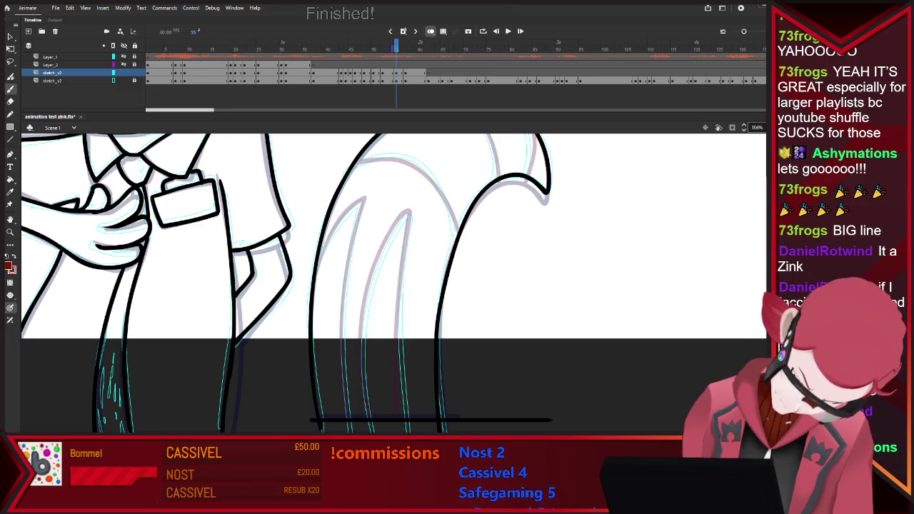
mouse_move(370, 411)
left_mouse_down()
mouse_move(365, 285)
mouse_move(407, 212)
mouse_move(409, 432)
left_mouse_up()
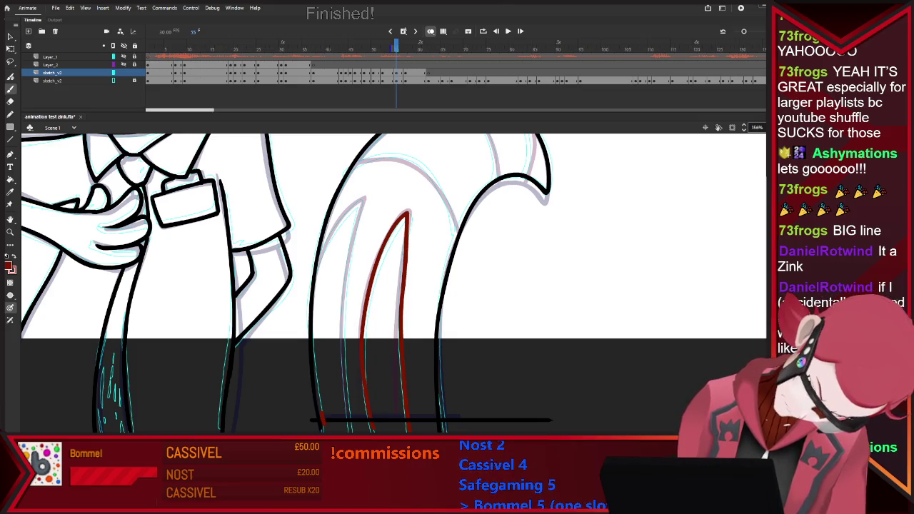
Add curved red stripes across the tail's middle and right side, then fit the stage in view
mouse_move(312, 331)
left_mouse_down()
mouse_move(319, 254)
mouse_move(357, 203)
mouse_move(345, 274)
left_mouse_up()
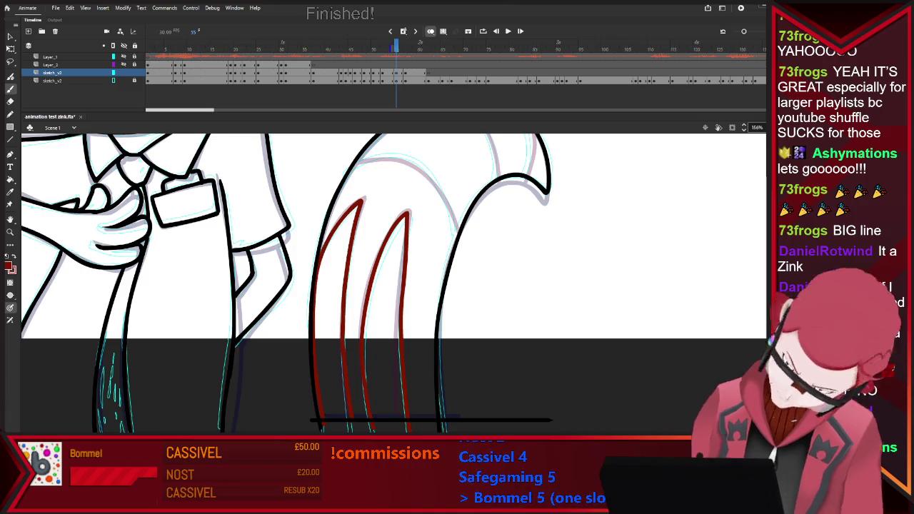
scroll(392, 285, "up", 3)
scroll(392, 285, "up", 2)
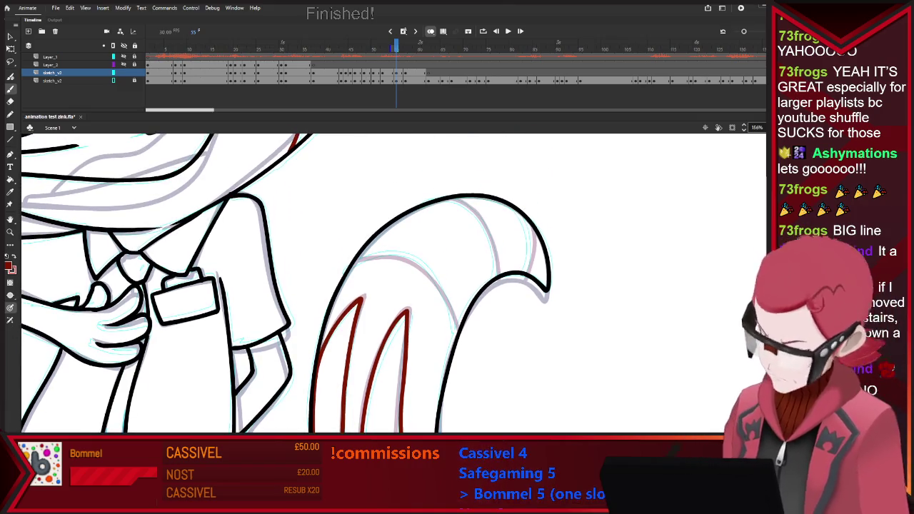
mouse_move(352, 264)
left_mouse_down()
mouse_move(379, 255)
mouse_move(456, 336)
left_mouse_up()
left_click_drag(449, 200, 492, 275)
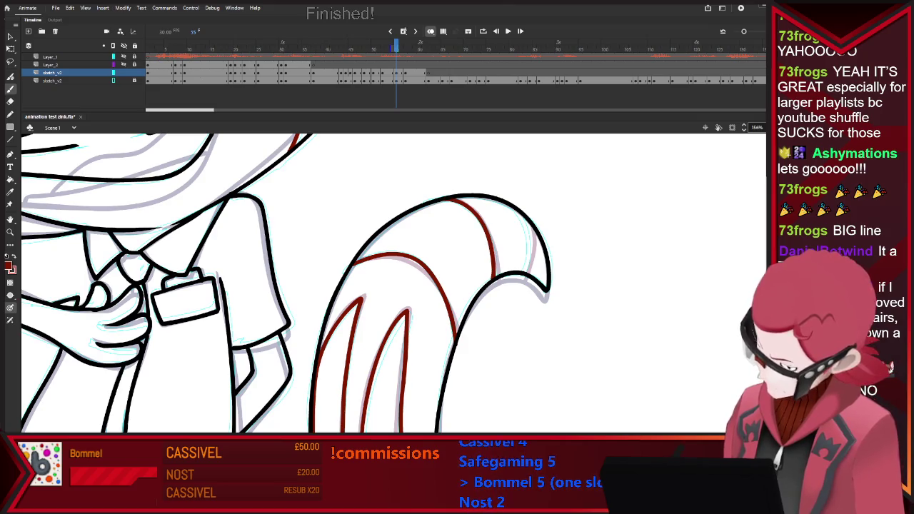
left_click_drag(520, 209, 529, 271)
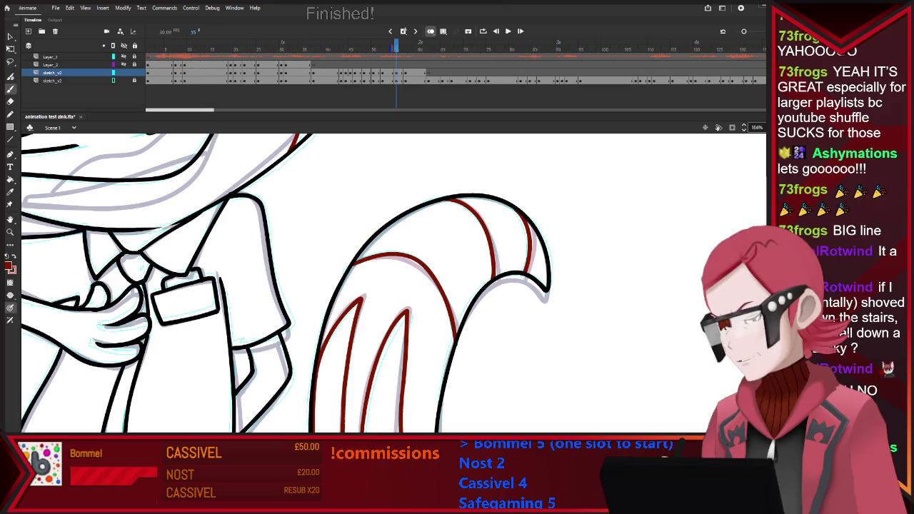
key("ctrl+2")
On frame 57, thicken the black eyelid and add red lines above the right eye and along the cheek
scroll(438, 343, "up", 2)
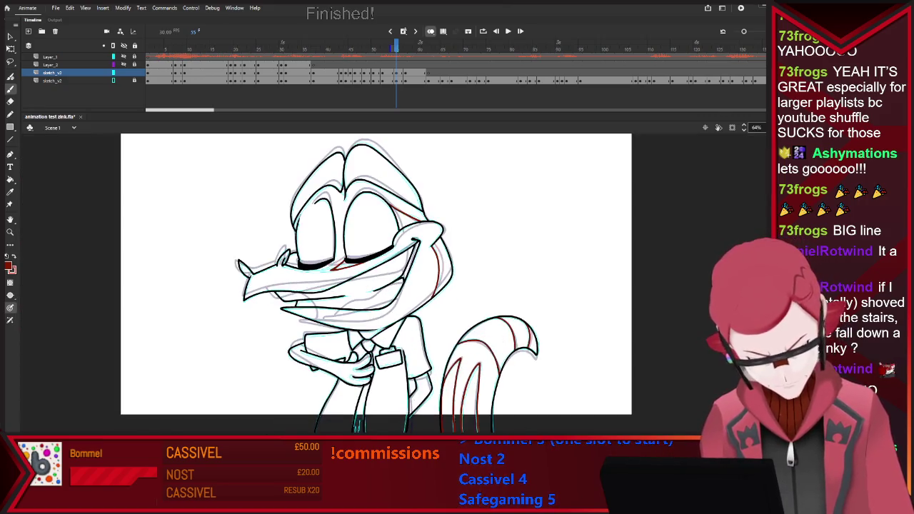
scroll(367, 286, "up", 1)
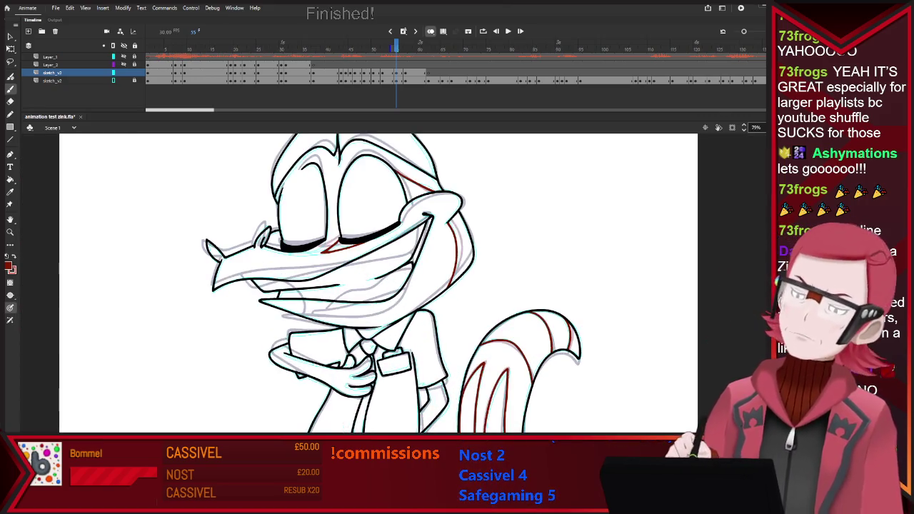
key("period")
key("period")
key("period")
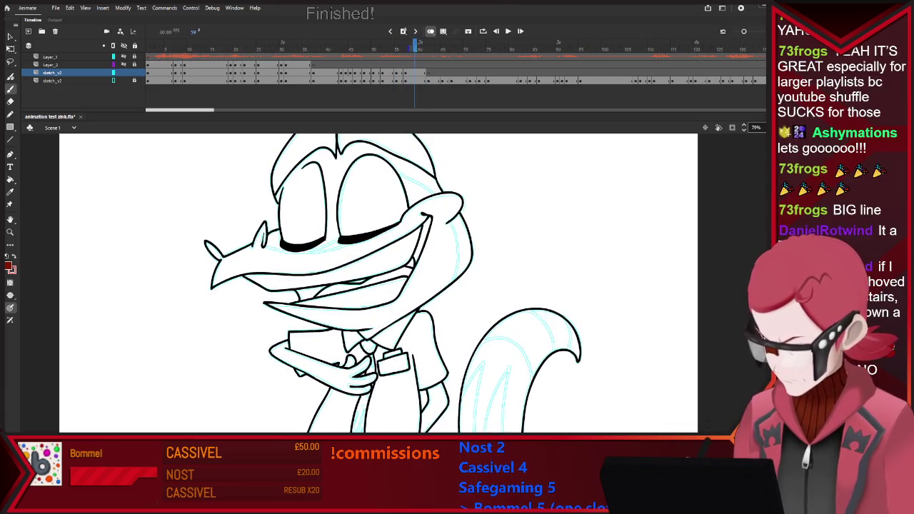
key("comma")
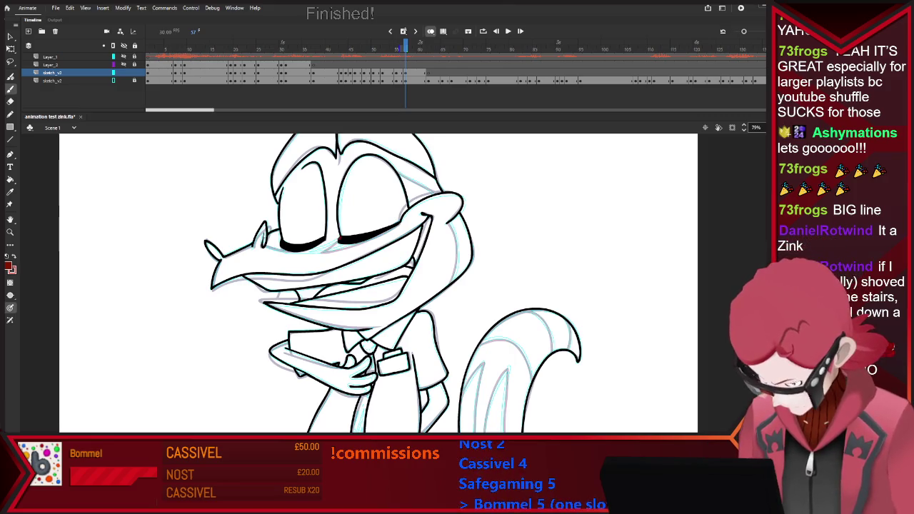
left_click_drag(341, 243, 373, 235)
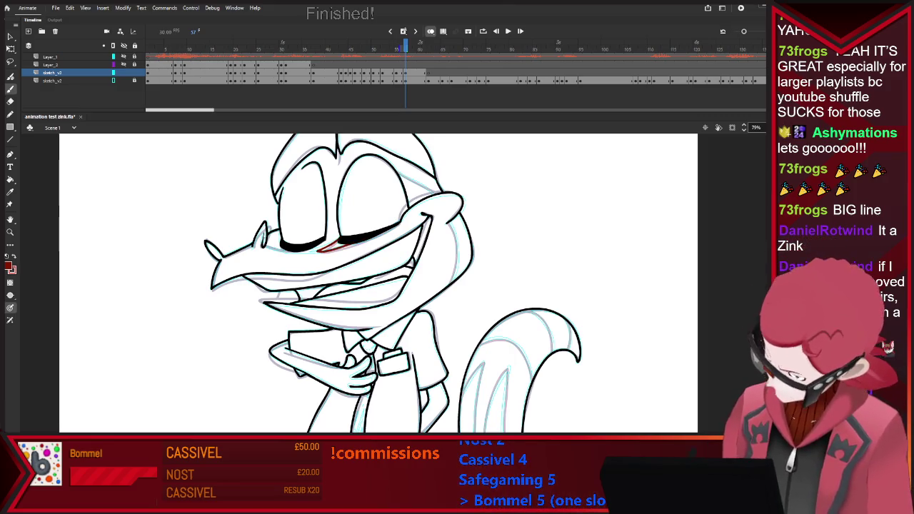
left_click_drag(392, 167, 403, 179)
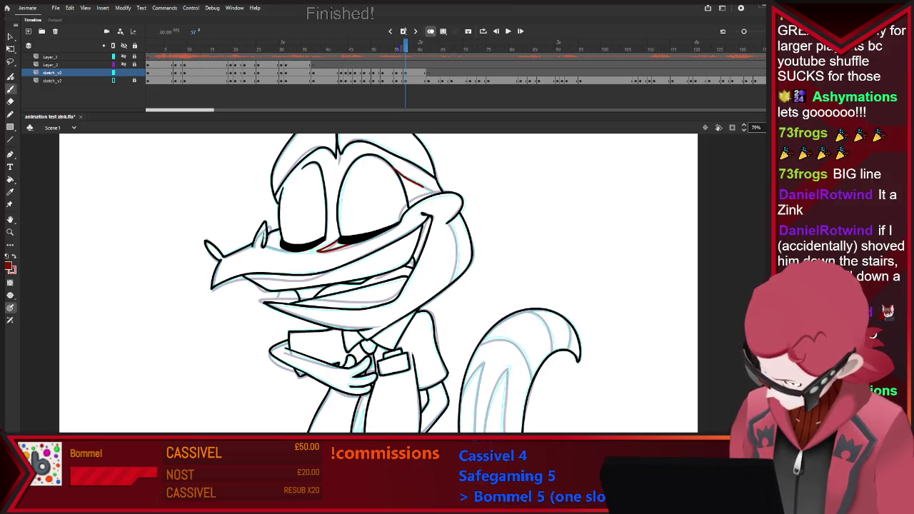
left_click_drag(449, 223, 454, 239)
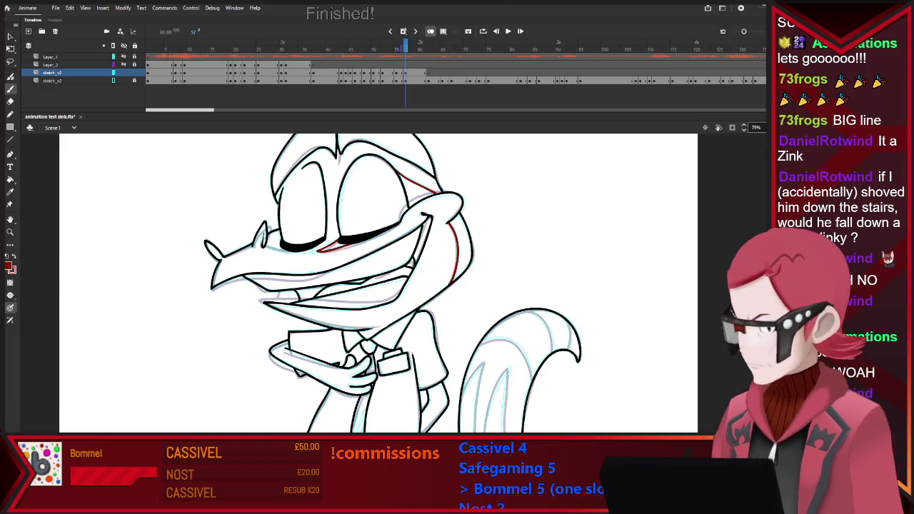
Draw a red stripe on frame 57's tail and recheck the head at a different zoom
scroll(378, 285, "down", 1)
scroll(379, 286, "down", 2)
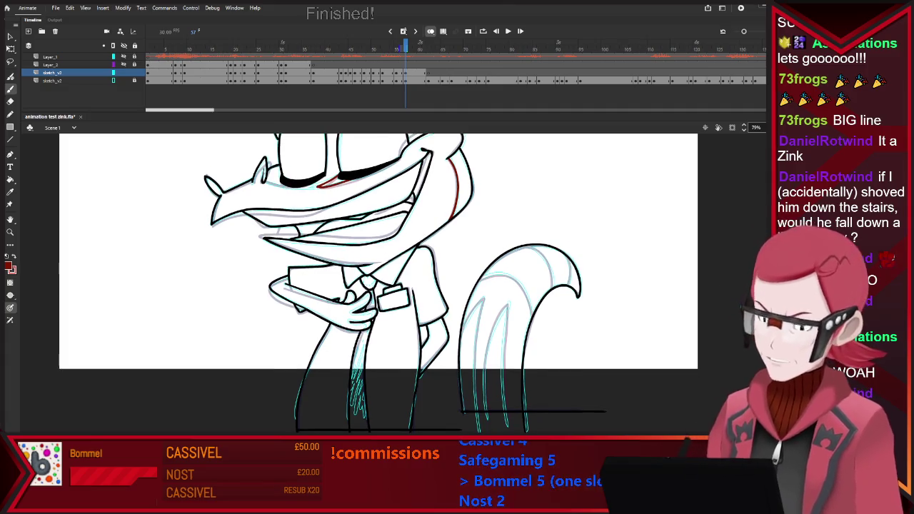
mouse_move(484, 384)
left_mouse_down()
mouse_move(502, 309)
mouse_move(502, 391)
left_mouse_up()
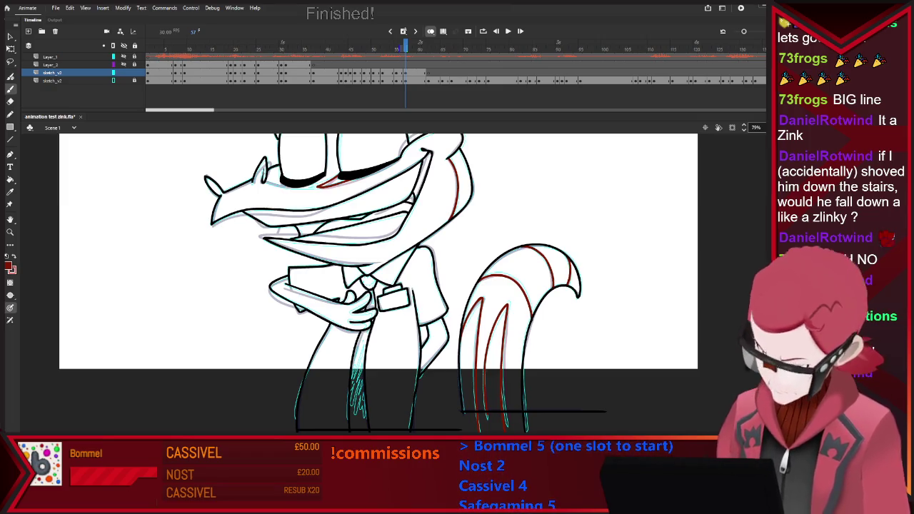
key("ctrl+minus")
key("ctrl+equal")
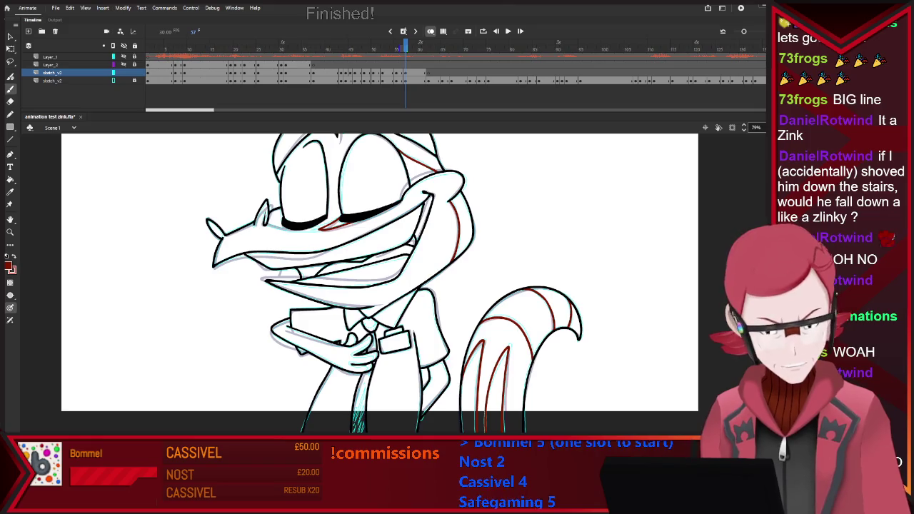
scroll(378, 271, "up", 3)
scroll(378, 272, "down", 3)
scroll(379, 271, "down", 3)
scroll(377, 195, "up", 3)
scroll(377, 195, "up", 2)
key("b")
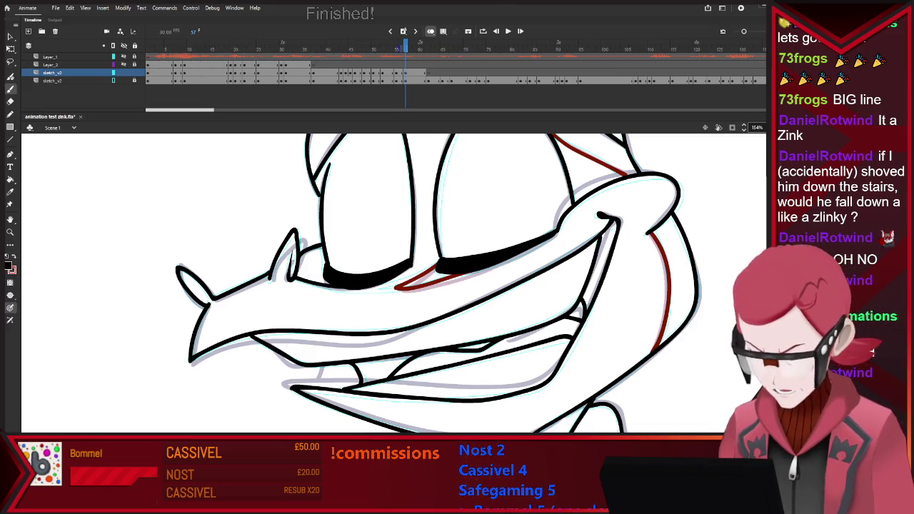
scroll(393, 286, "down", 3)
scroll(392, 286, "up", 2)
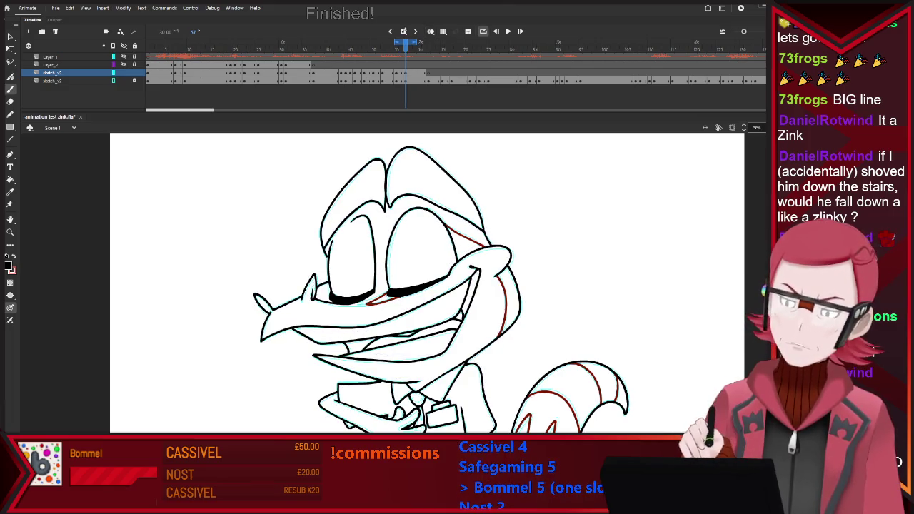
Extend the playback loop to start at frame 36 and play it through once
left_click_drag(396, 42, 308, 42)
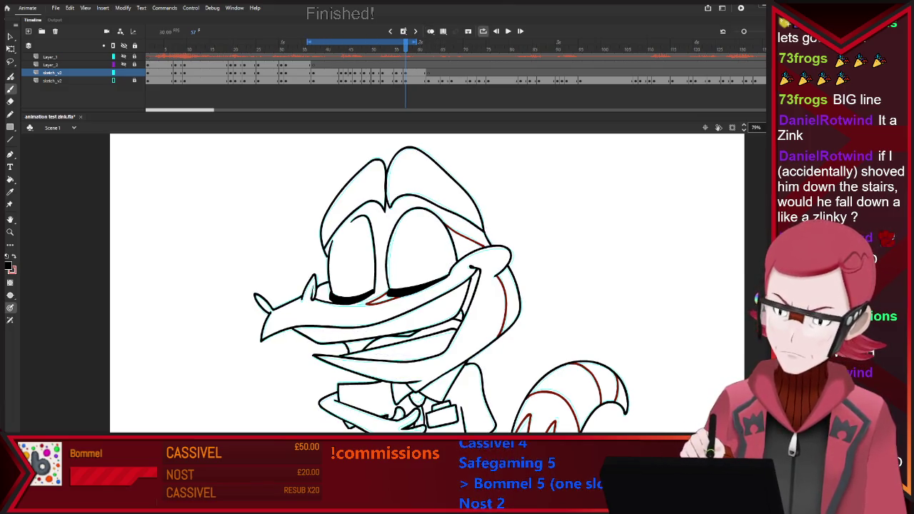
key("Return")
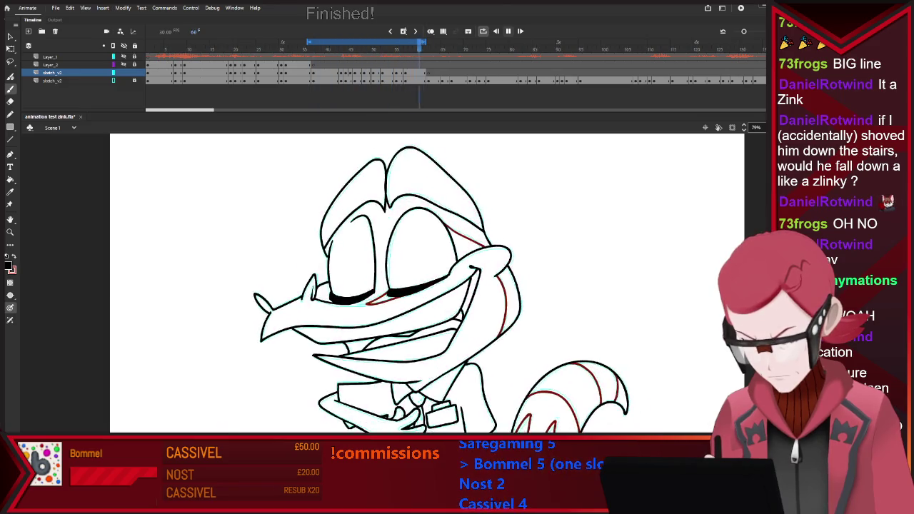
key("Return")
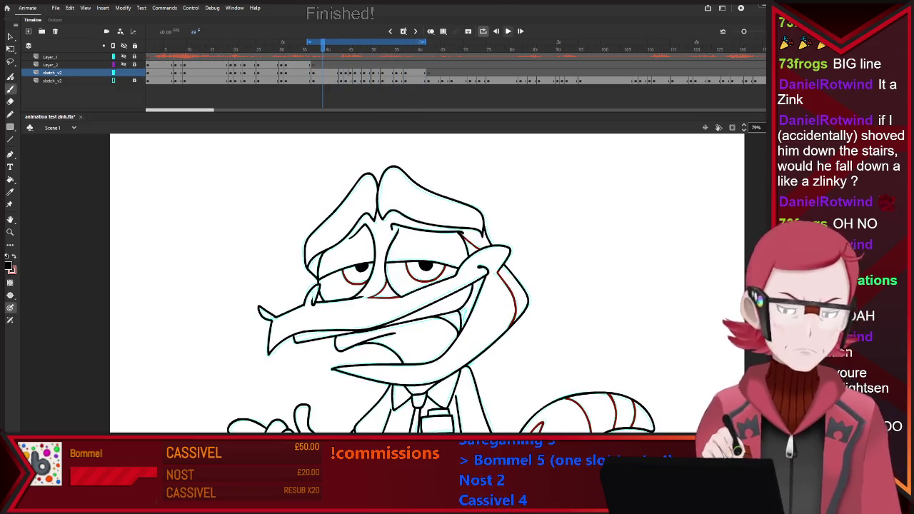
key("ctrl+minus")
key("ctrl+equal")
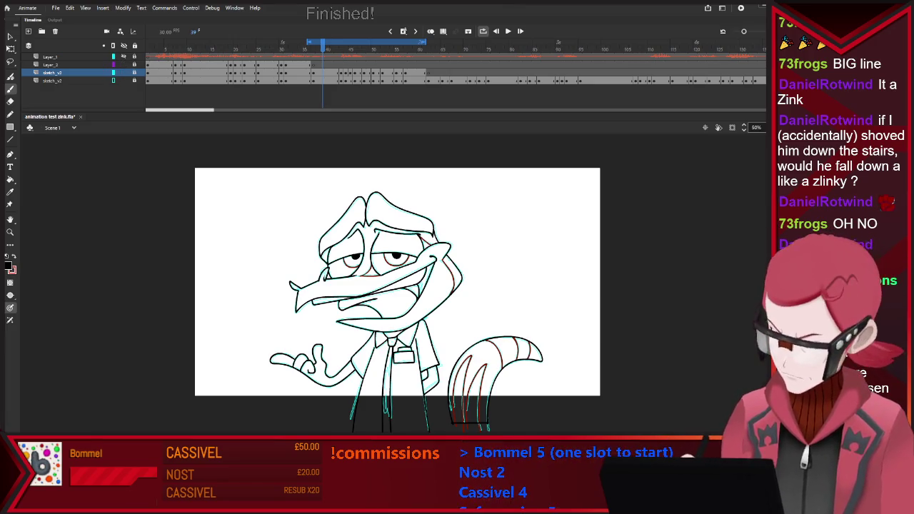
Select sketch_v2 frames 39–61, make Layer_2 active, and return to the loop start
left_click(423, 72, "shift")
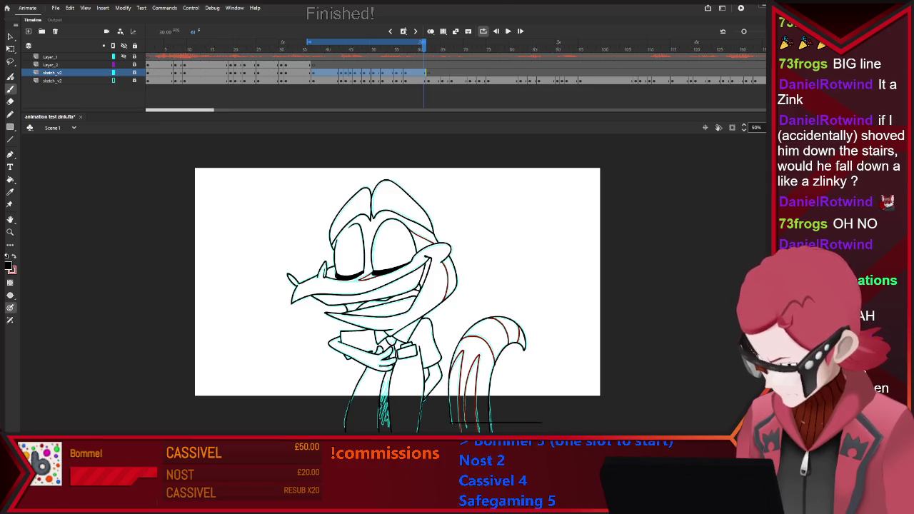
left_click(50, 65)
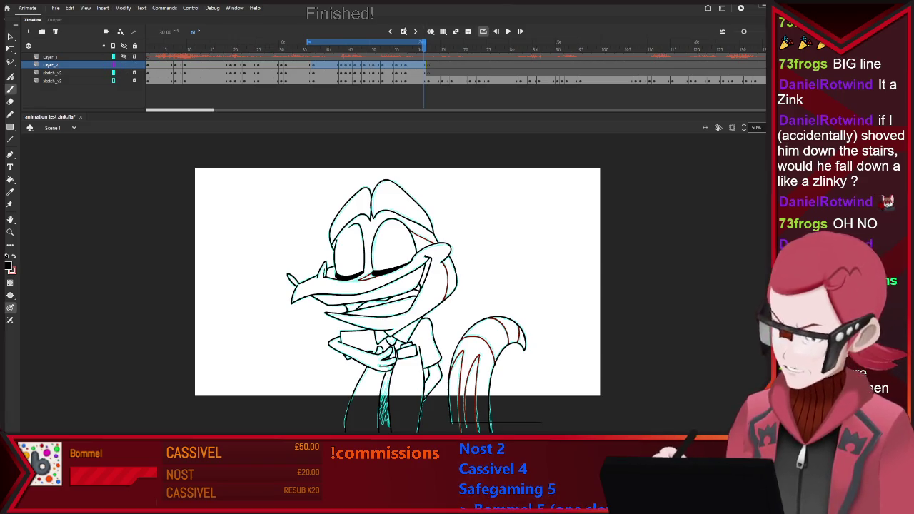
key("Return")
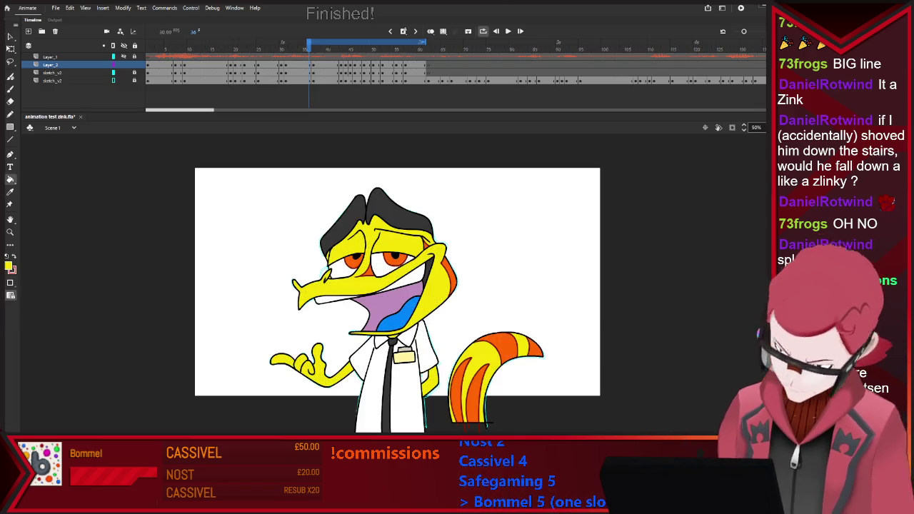
Fill the next drawing's head, face and inner tail strands with yellow
key(".")
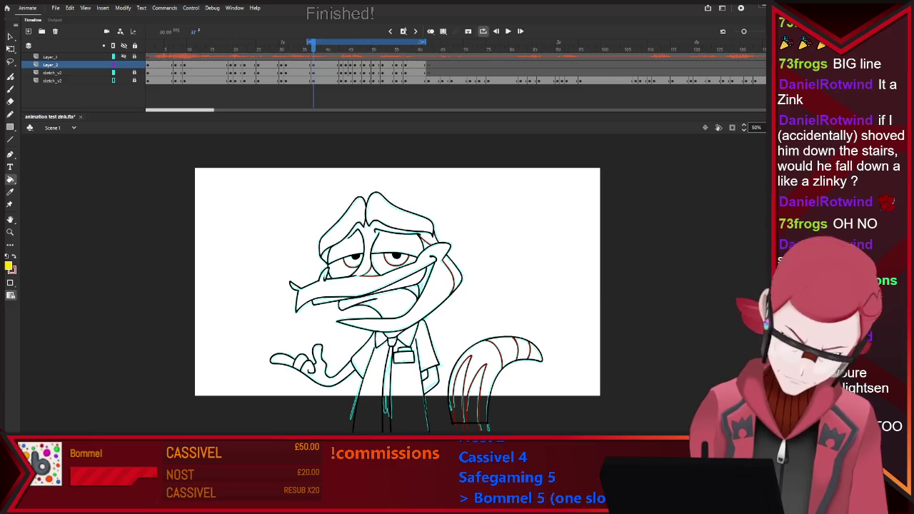
left_click(400, 300)
key("comma")
key("period")
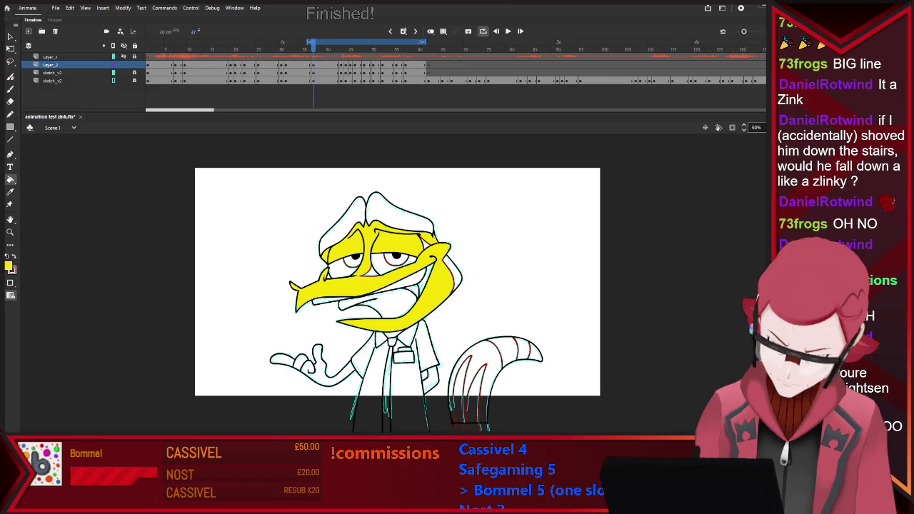
key("comma")
key("period")
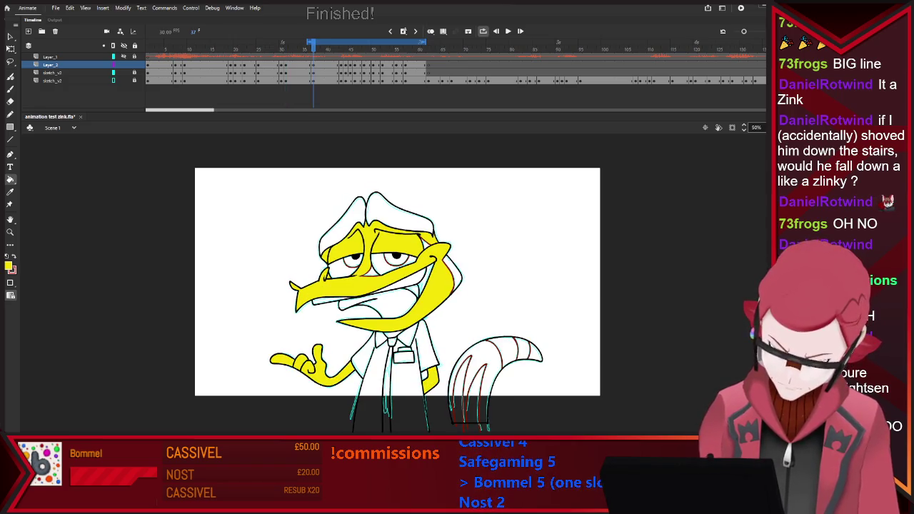
left_click(474, 385)
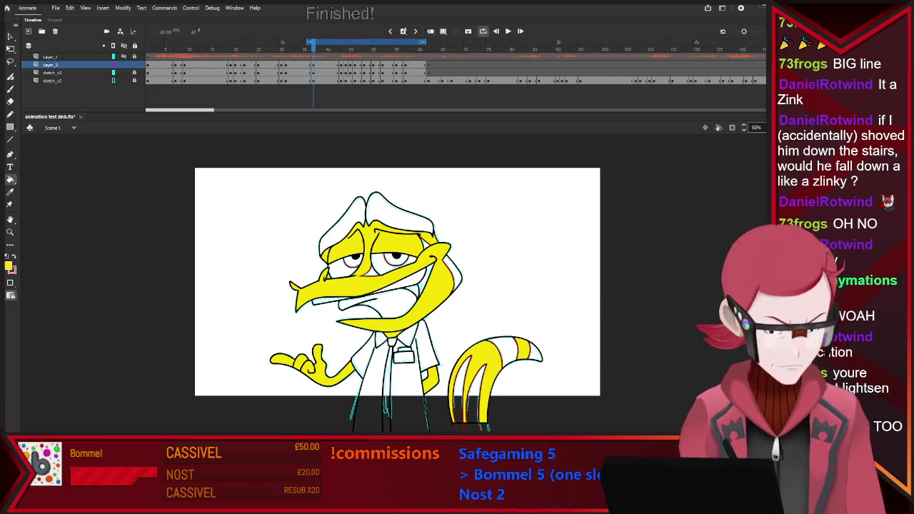
Flip between the fully coloured and partly coloured drawings to compare them
left_click(284, 48)
key("period")
key("period")
key("period")
key("period")
key("period")
key("period")
key("period")
key("period")
key("period")
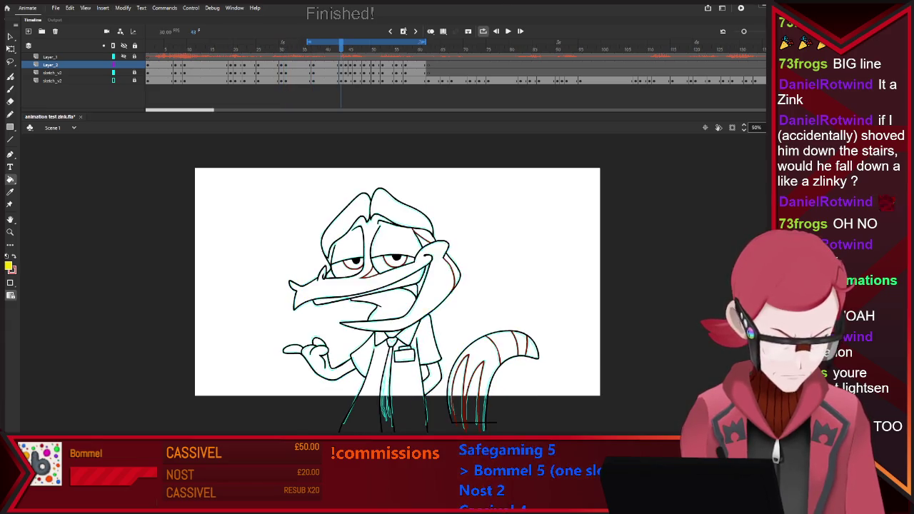
key("period")
key("period")
key("period")
key("comma")
key("comma")
key("comma")
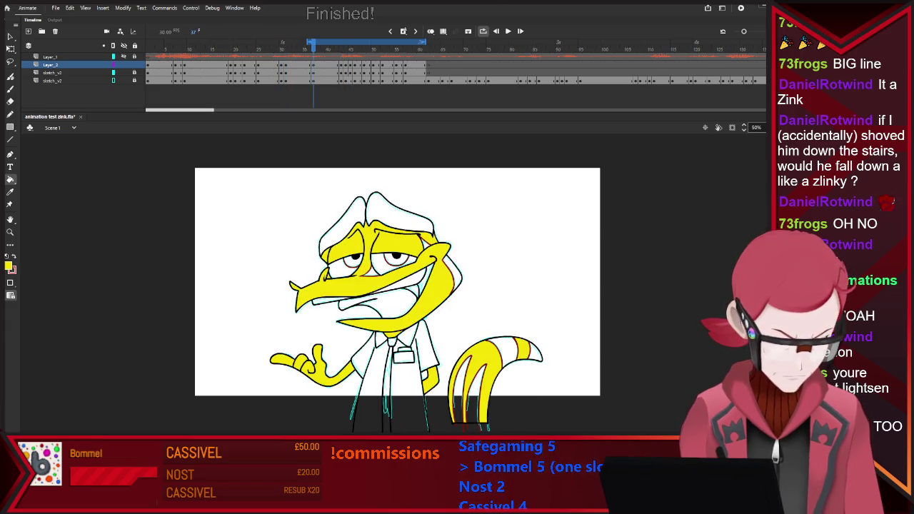
key("comma")
key("comma")
key("comma")
key("comma")
key("comma")
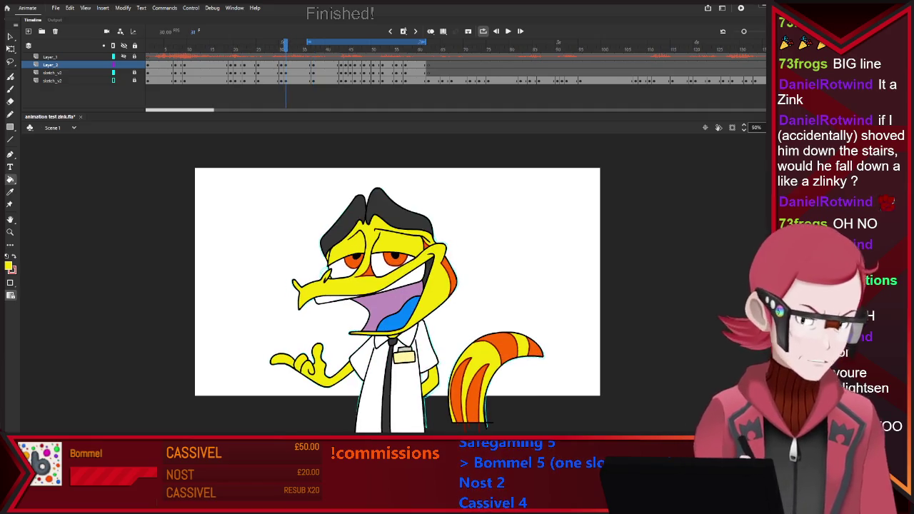
key("period")
key("period")
key("period")
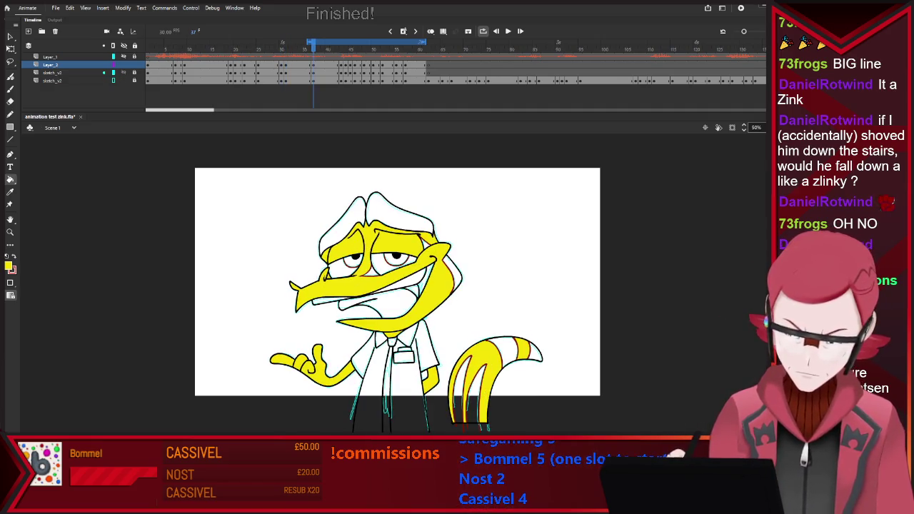
key("comma")
key("period")
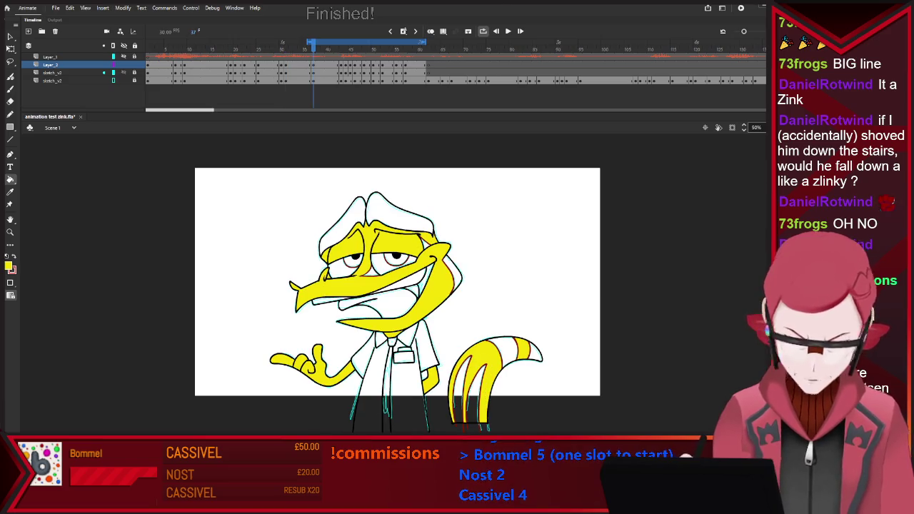
key("y")
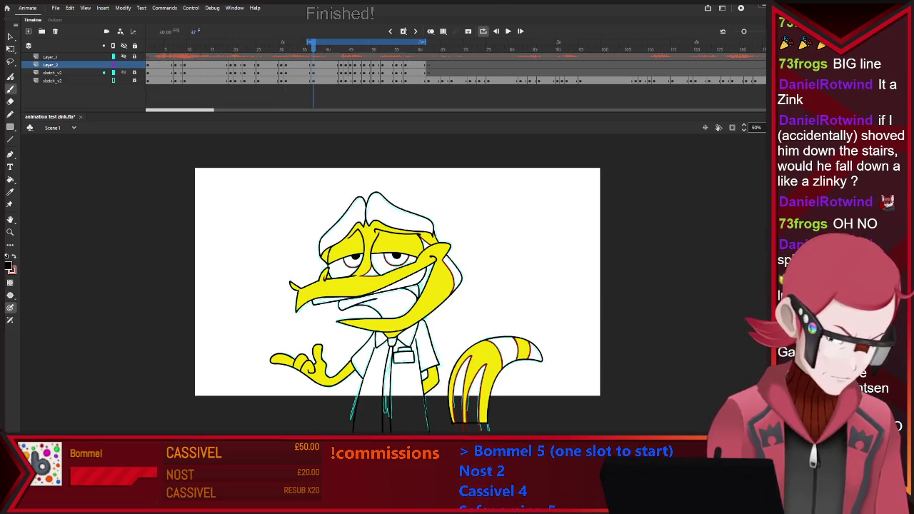
key("comma")
key("period")
key("comma")
key("comma")
key("comma")
key("period")
key("period")
key("period")
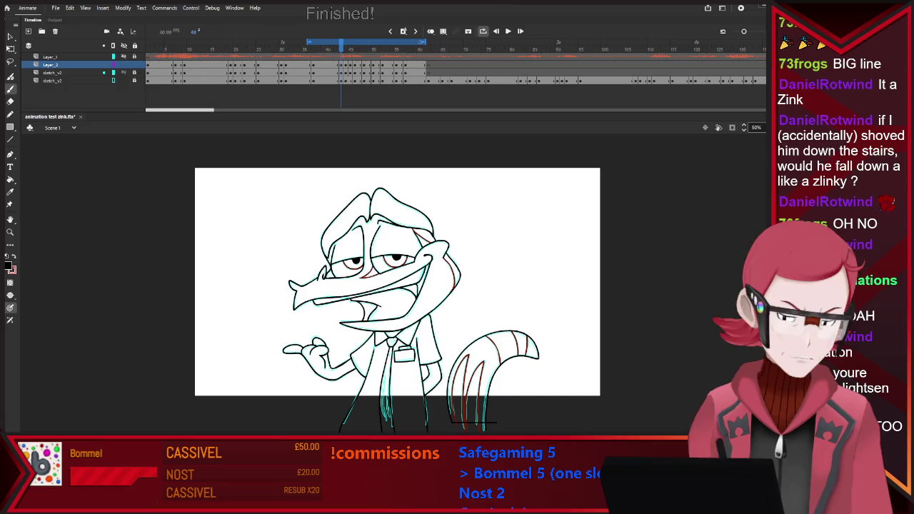
Fill the following drawing's hand and tail with yellow
left_click(312, 47)
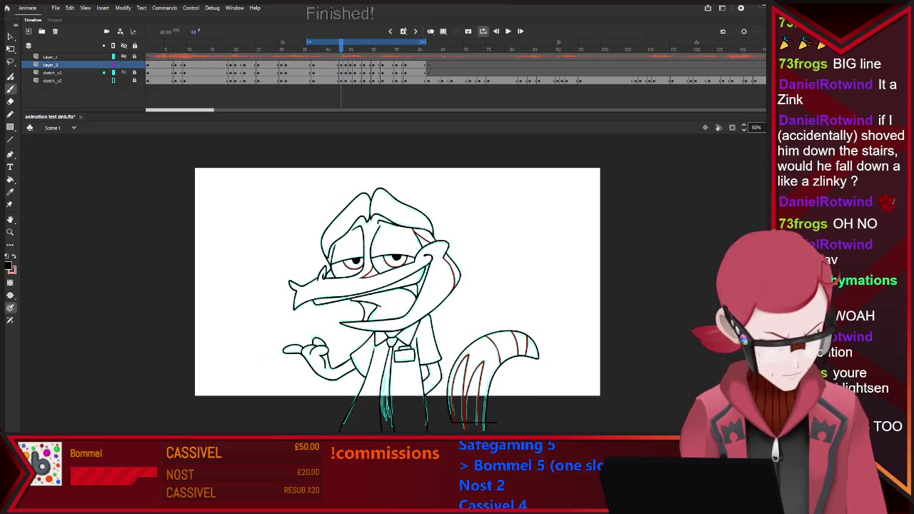
key("k")
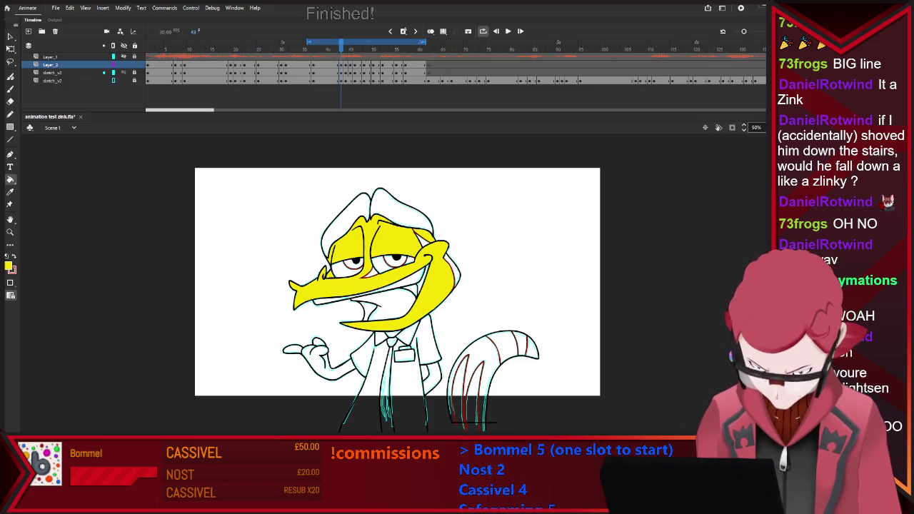
left_click(321, 361)
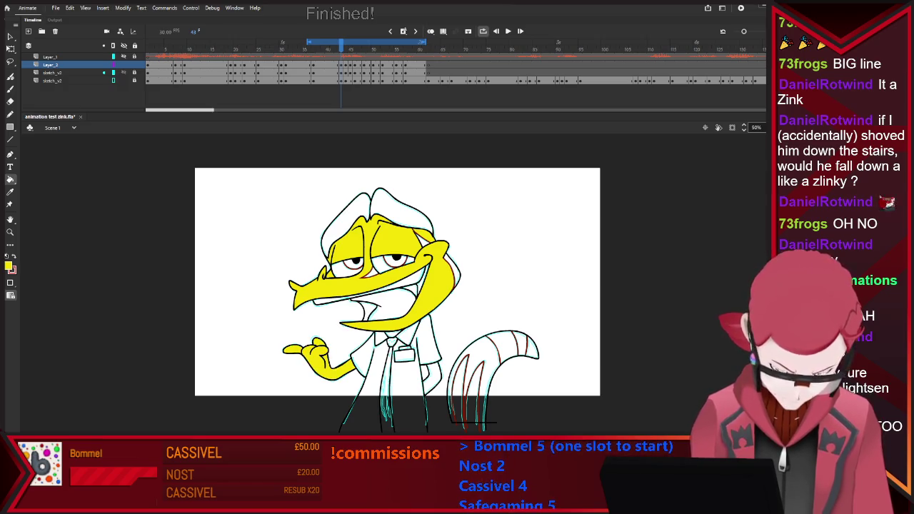
left_click(493, 364)
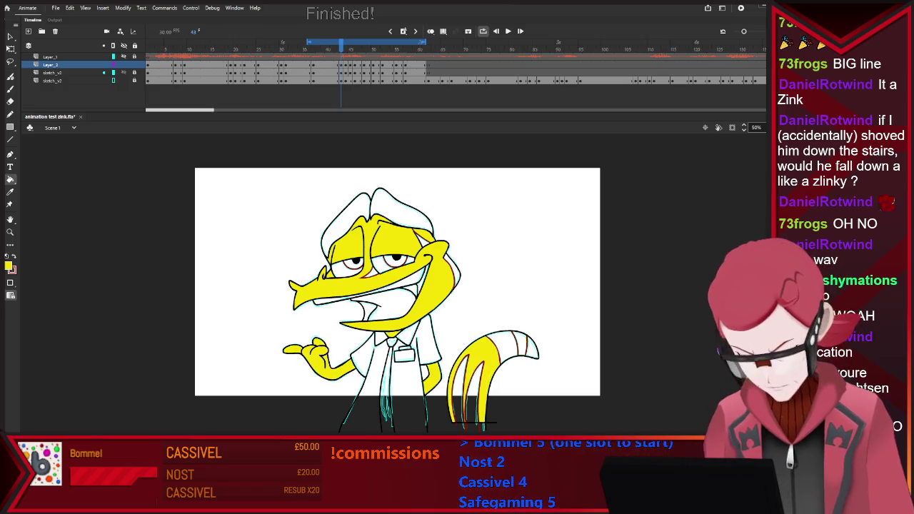
Fill the next drawing's head, beak and eye area yellow, then reselect Layer_2
key(".")
left_click(349, 242)
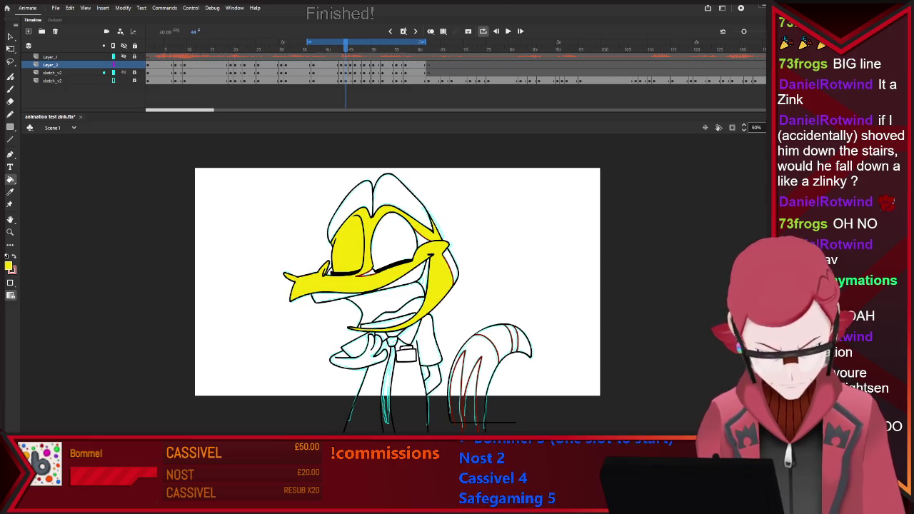
left_click(394, 239)
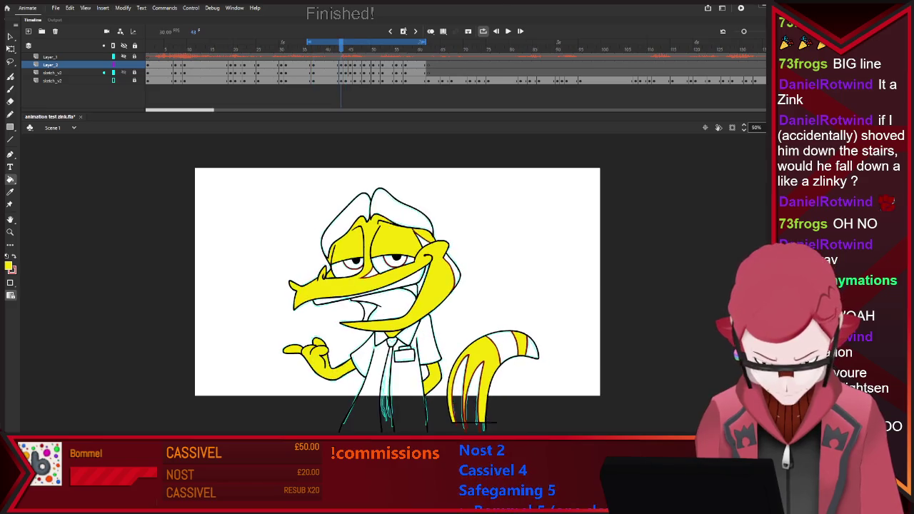
key(".")
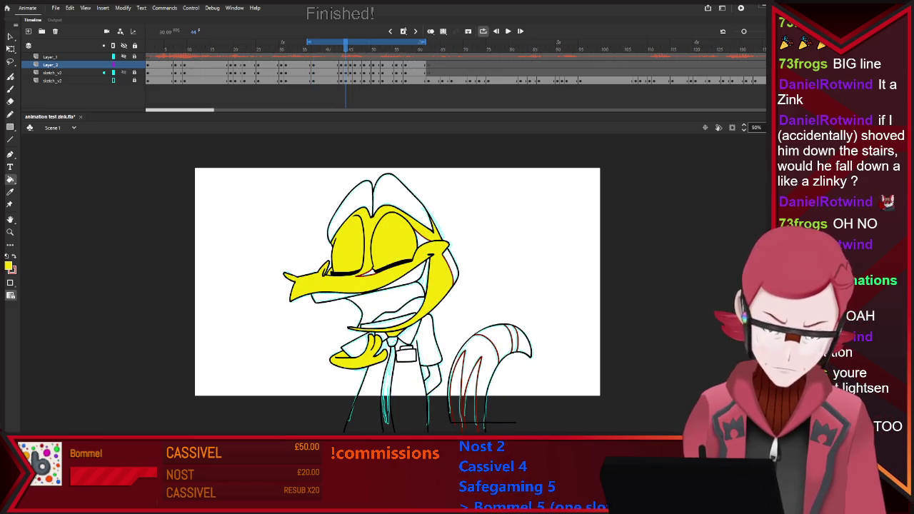
key(".")
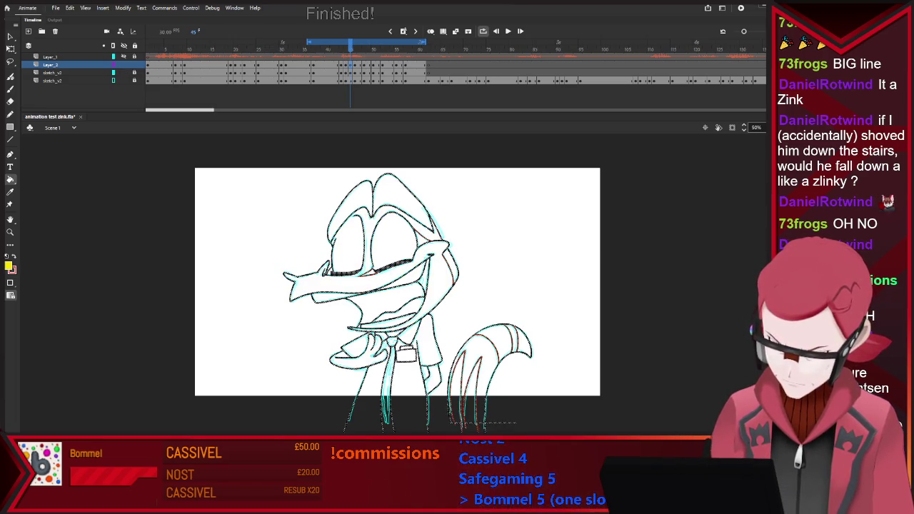
left_click(350, 72)
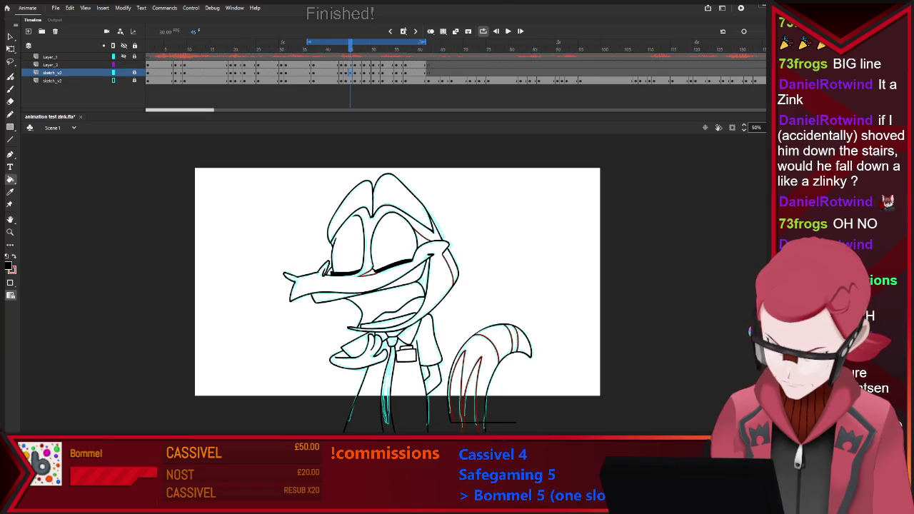
left_click(355, 65)
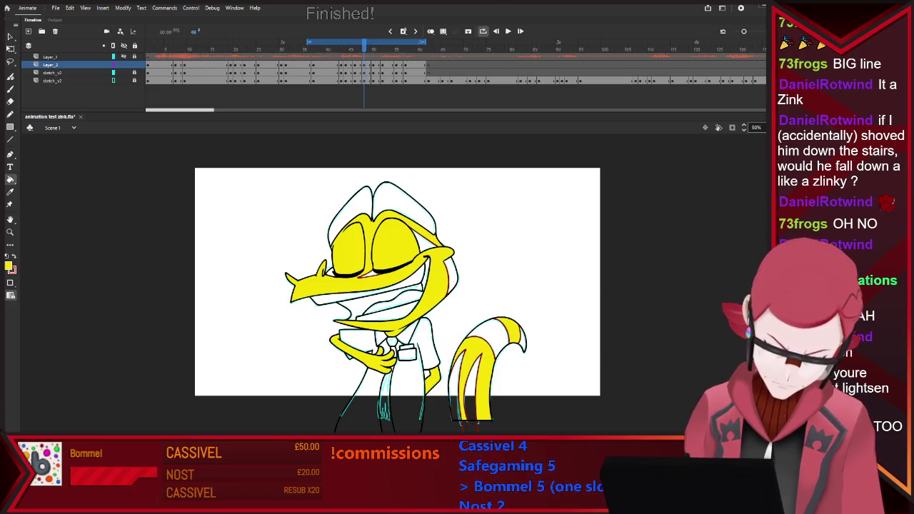
Scrub forward through the frames to find the next uncoloured closed-eyed, arms-crossed pose
key("period")
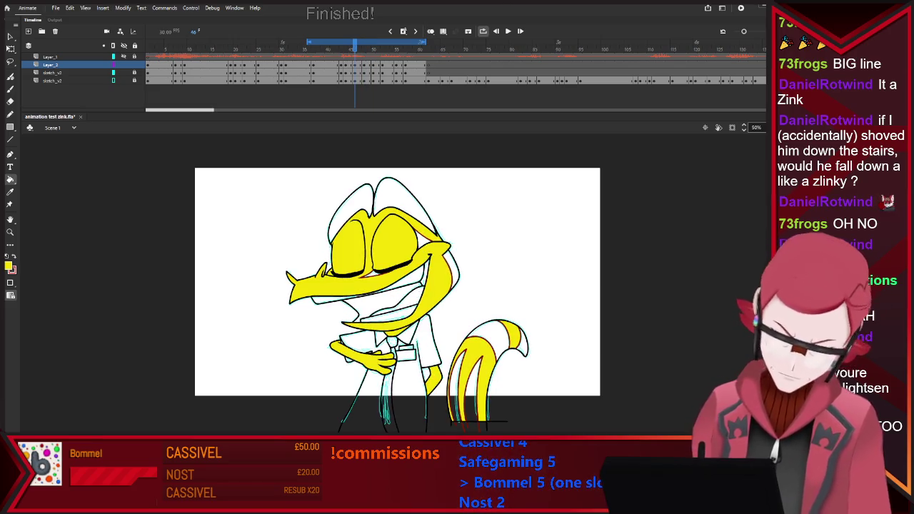
key("period")
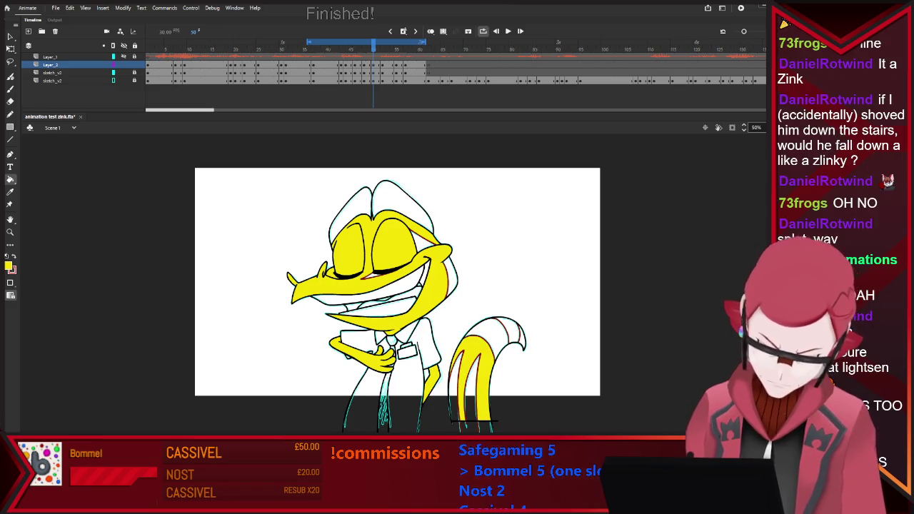
key("period")
key("comma")
key("period")
key("comma")
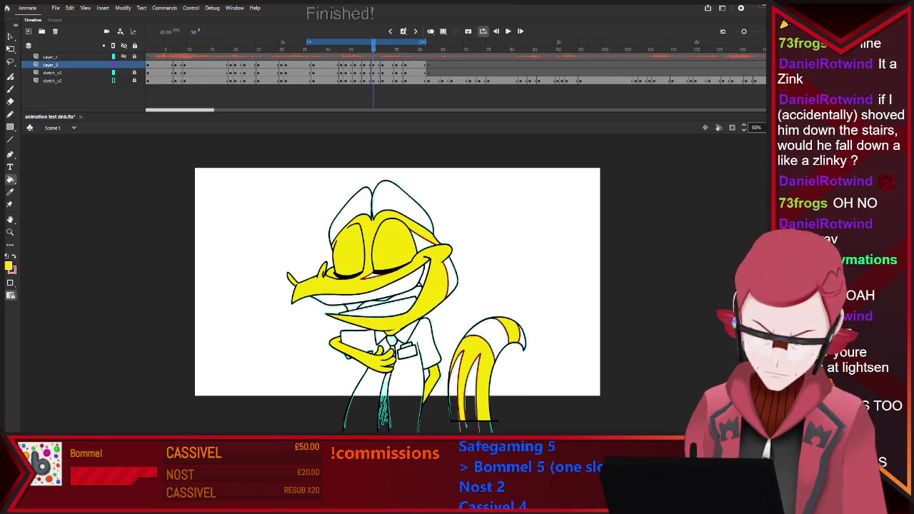
key("period")
key("period")
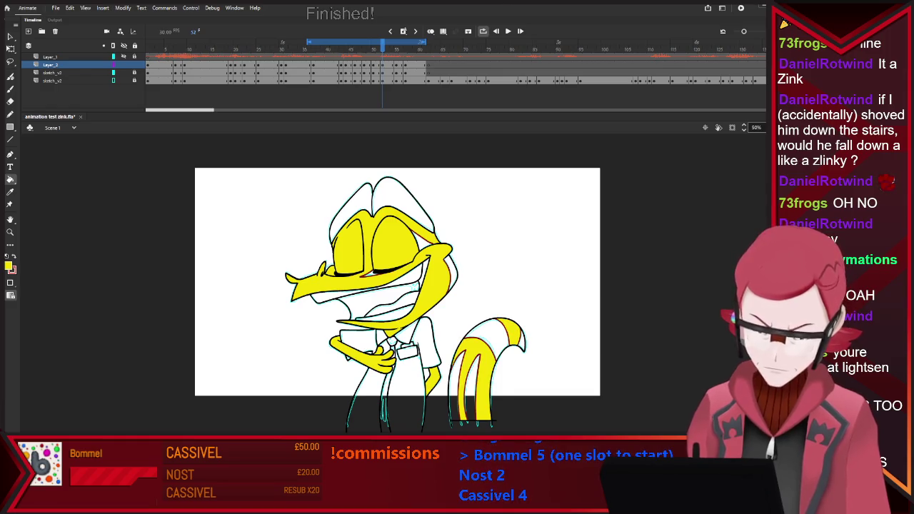
key("period")
key("period")
key("period")
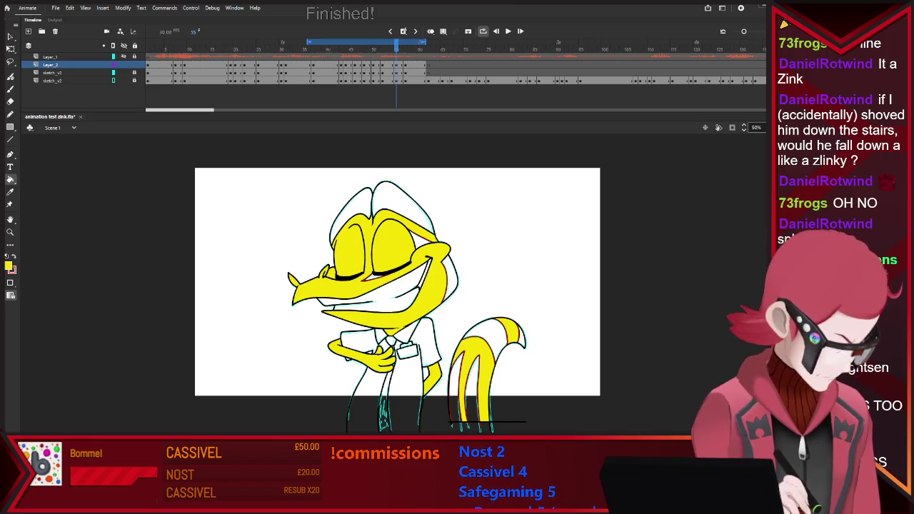
Fill the head, eyes, snout and arm of the next pose yellow
key("period")
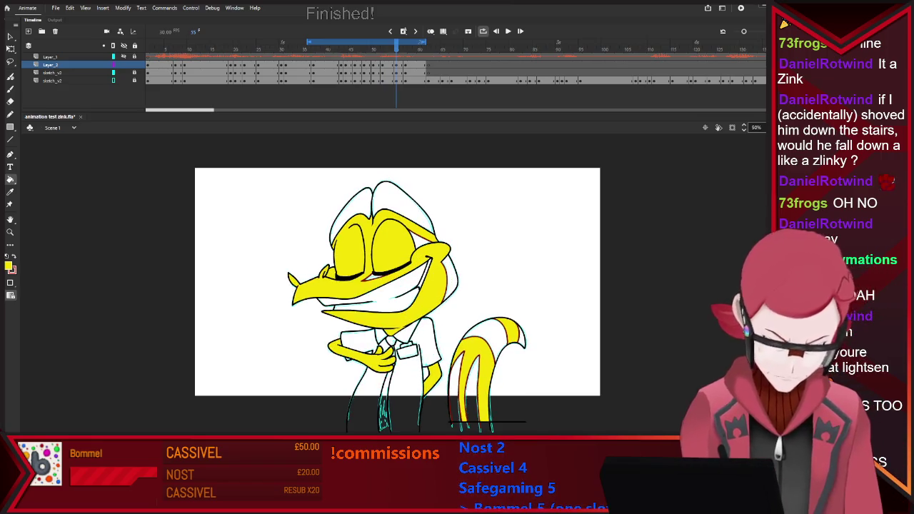
key("period")
left_click(392, 243)
left_click(357, 292)
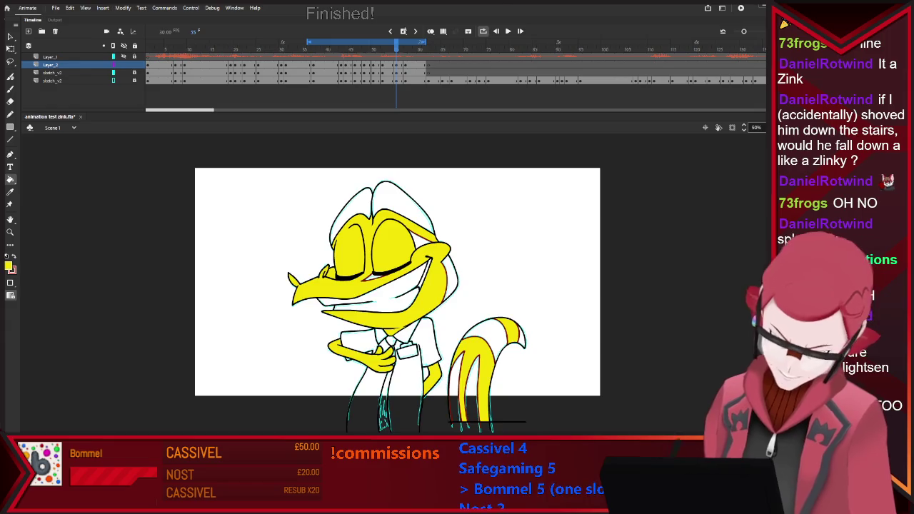
left_click(357, 351)
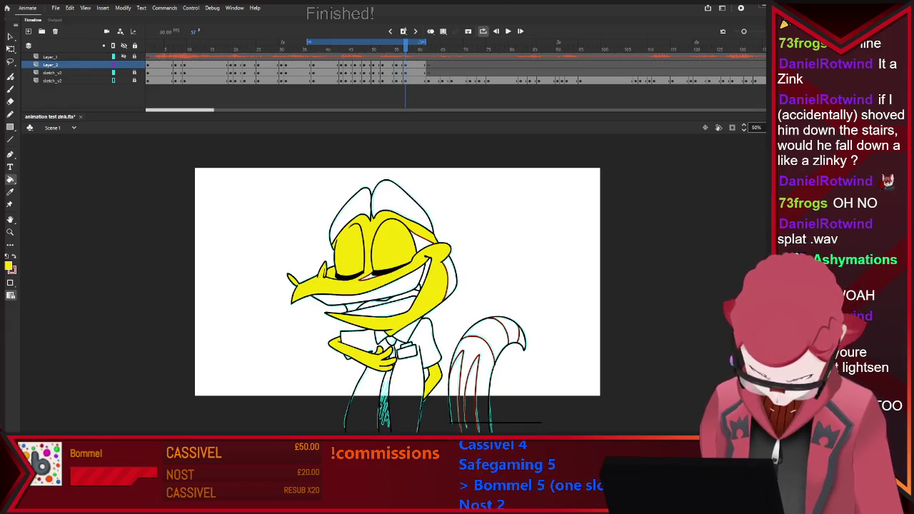
key("period")
key("period")
key("period")
key("period")
key("period")
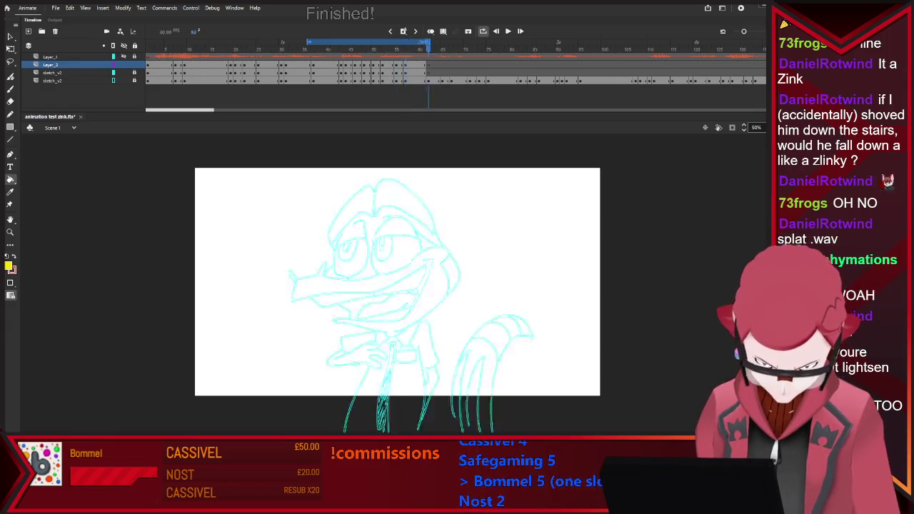
Sample white from finished frame 31 as the fill colour and return to frame 37
key("comma")
key("comma")
key("comma")
key("Return")
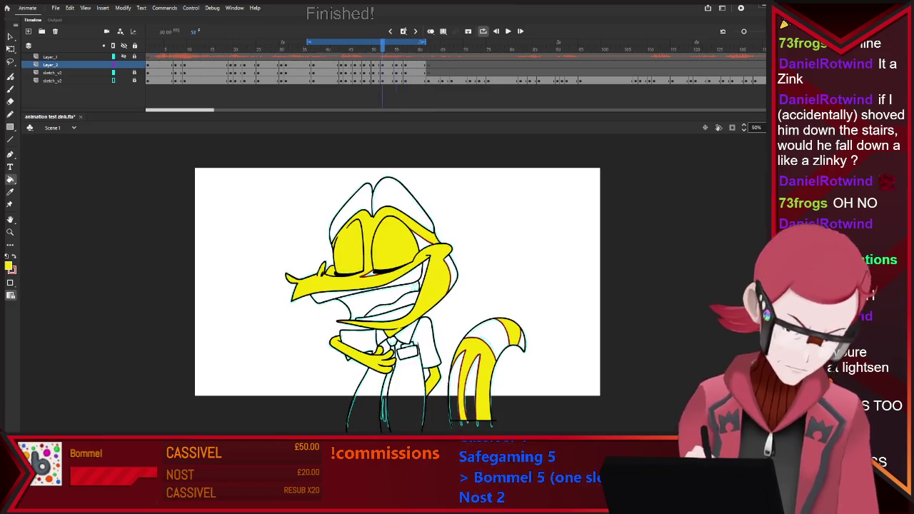
key("comma")
key("comma")
key("comma")
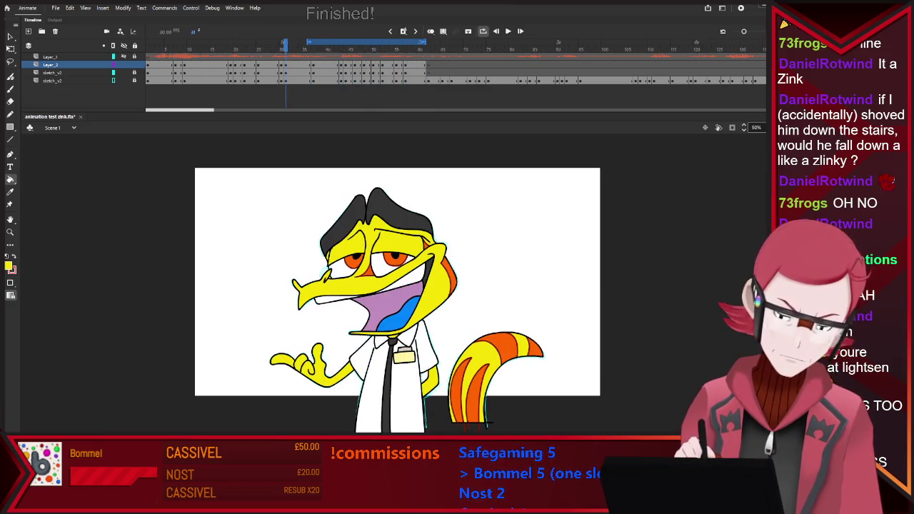
key("v")
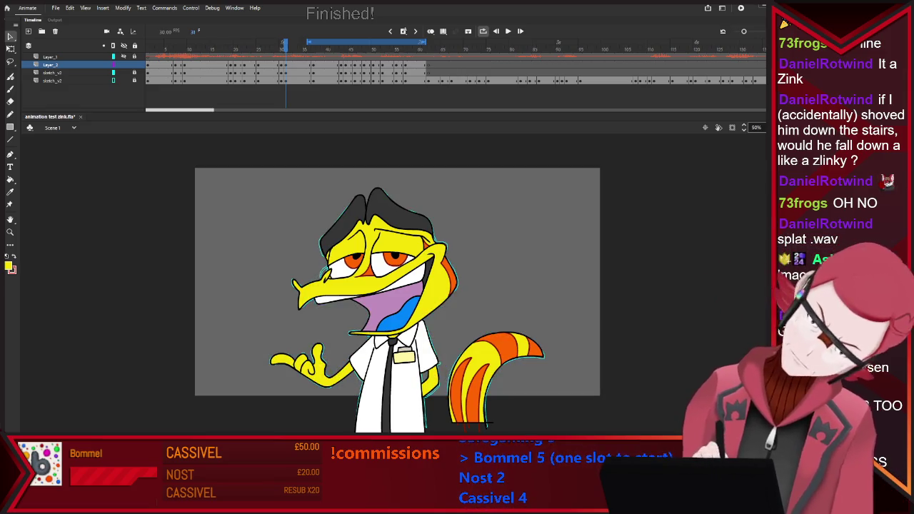
key("k")
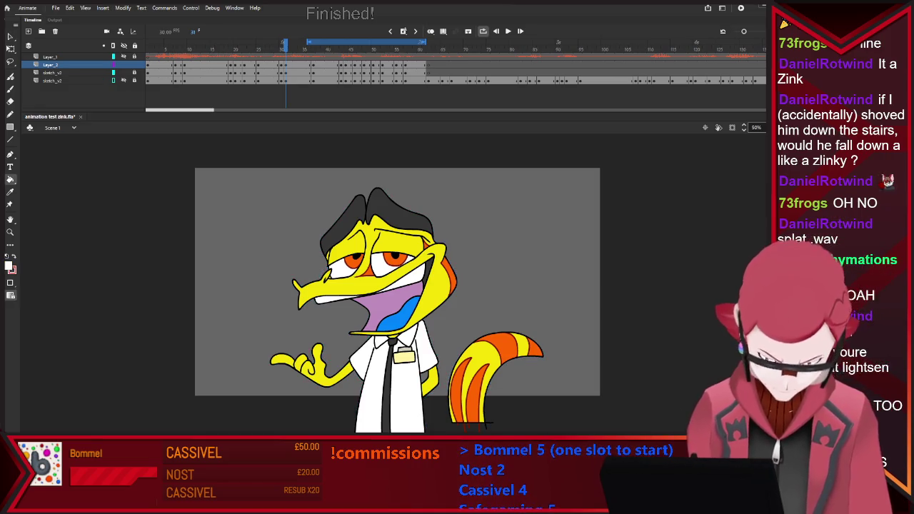
key("period")
key("period")
key("period")
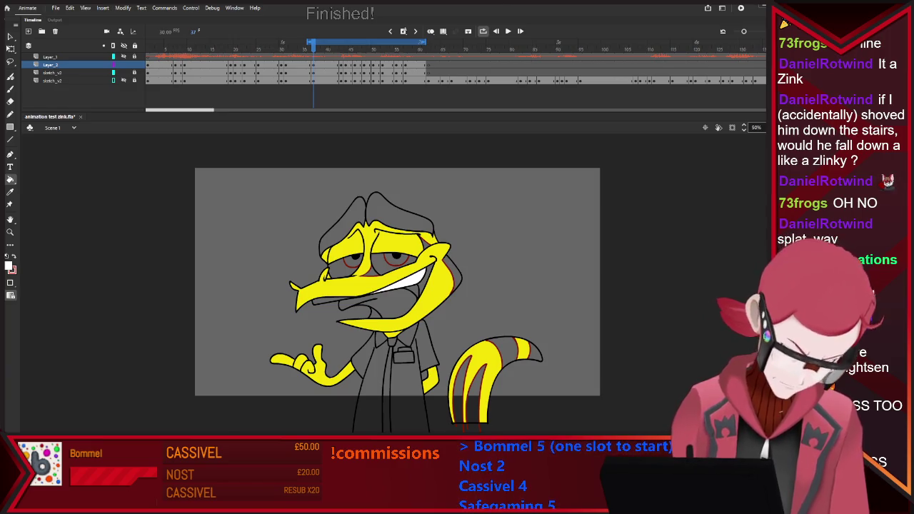
Fill the teeth and both shirt halves white on frame 37 and the following drawing
left_click(328, 300)
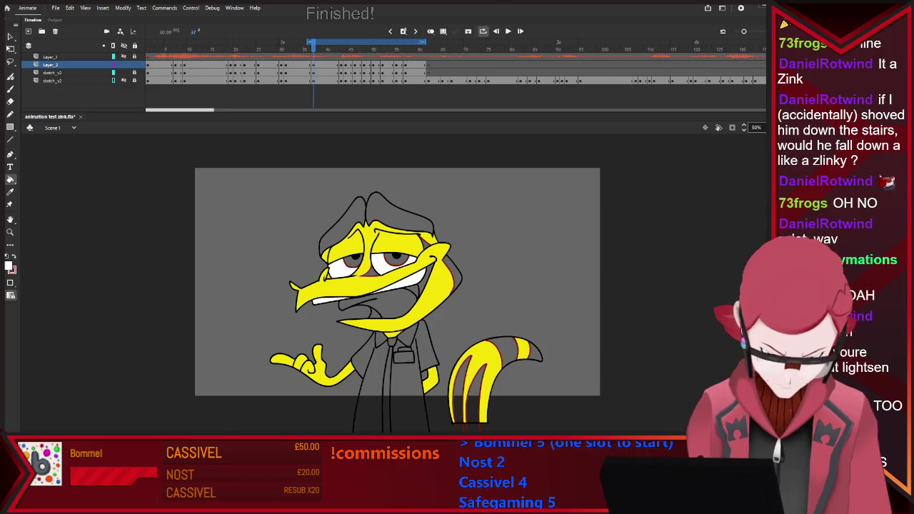
left_click(368, 385)
left_click(422, 400)
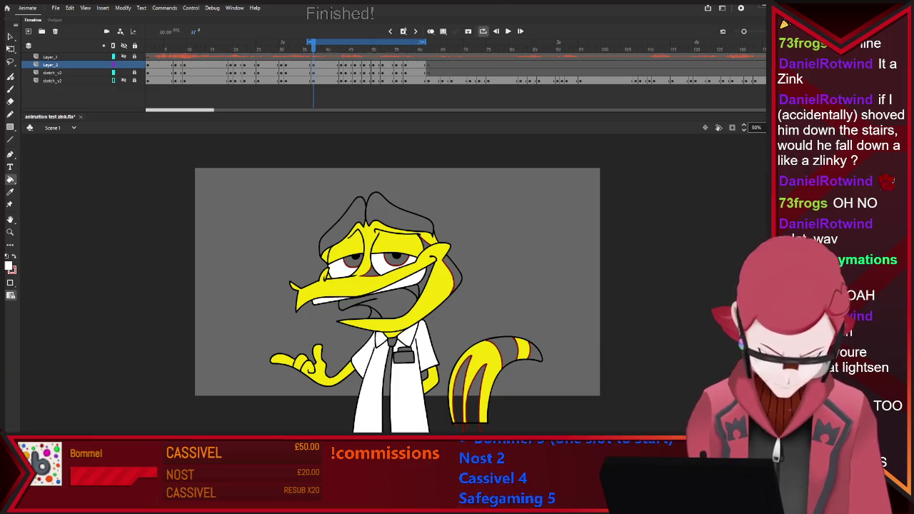
key("shift+period")
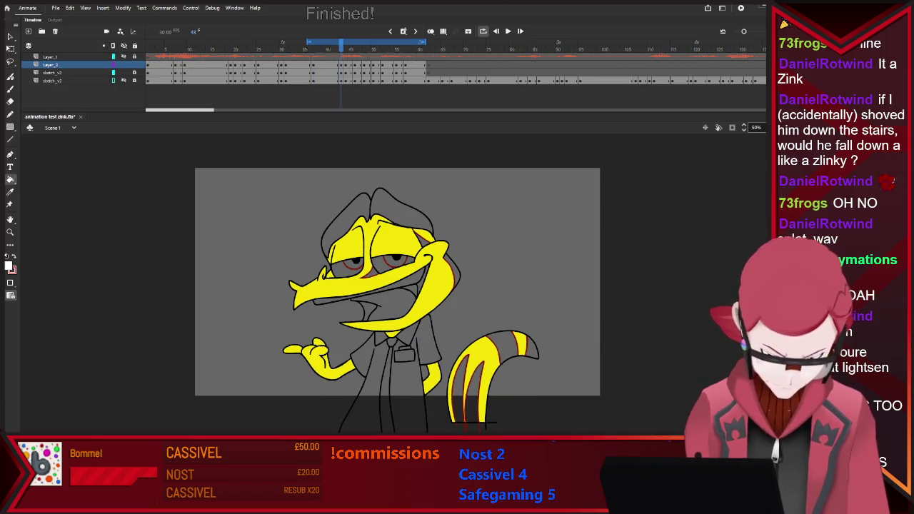
left_click(378, 290)
key("shift+comma")
key("shift+period")
left_click(364, 385)
left_click(413, 378)
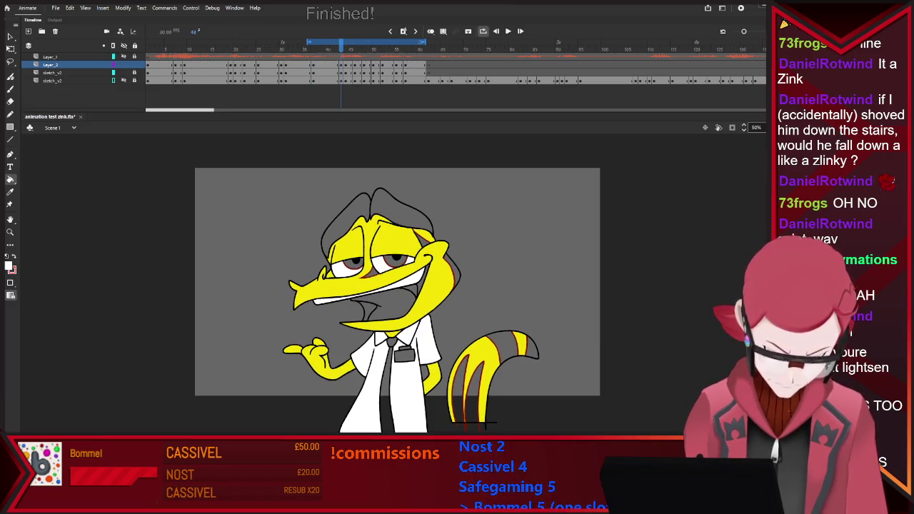
Fill the upper and lower teeth, both collars and the shirt white on the eyes-closed drawing
key("period")
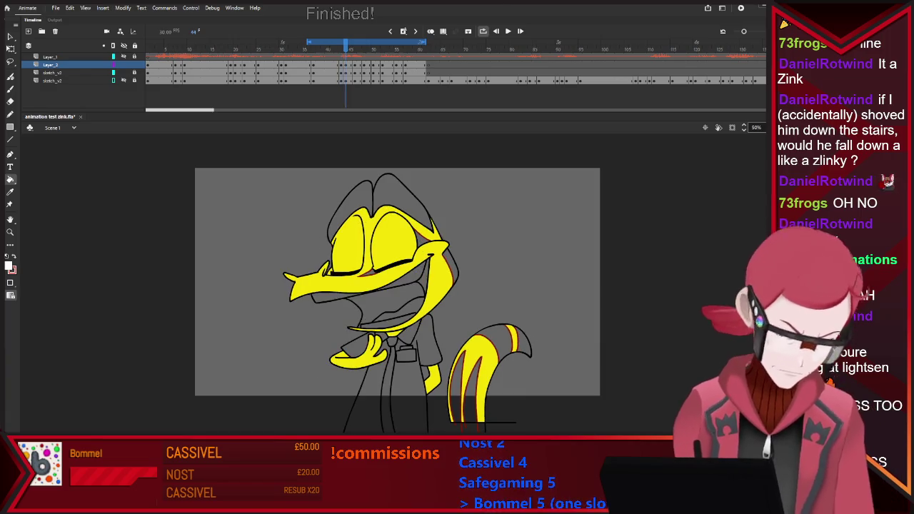
left_click(403, 277)
left_click(336, 297)
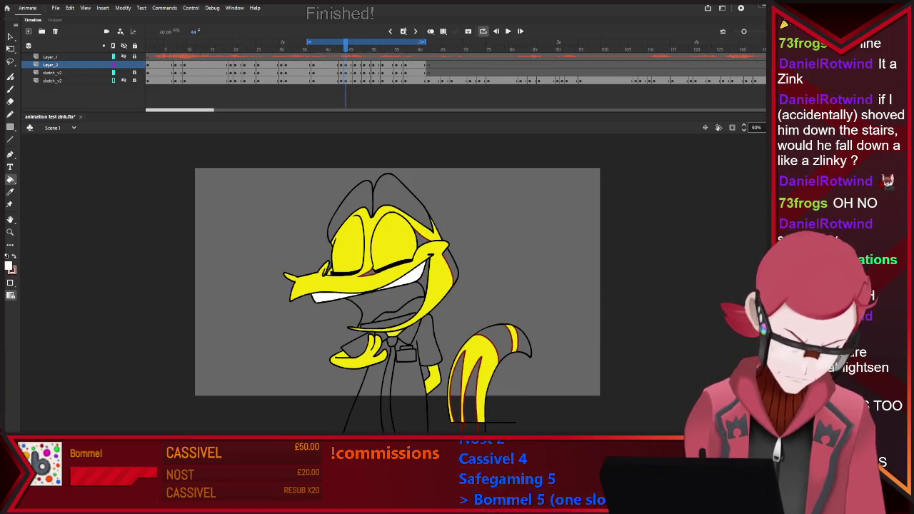
left_click(368, 400)
left_click(357, 346)
left_click(406, 337)
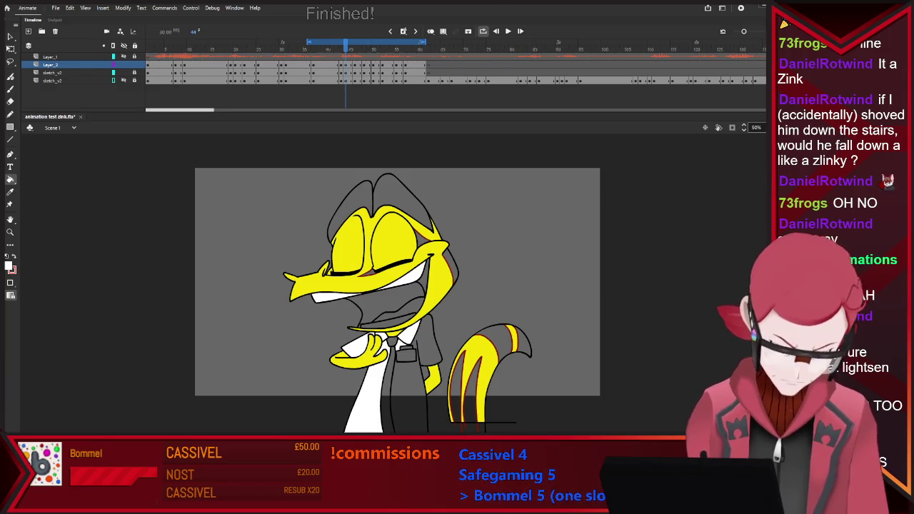
left_click(417, 400)
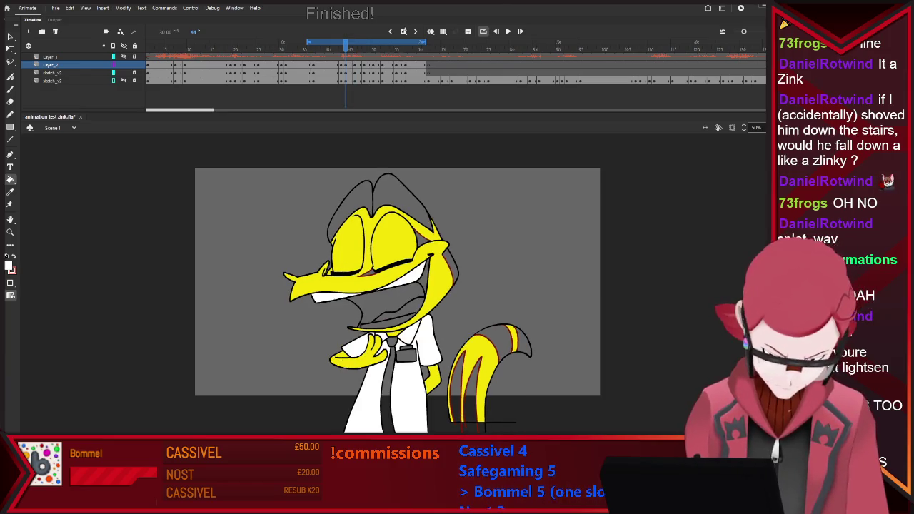
left_click(389, 321)
Fill the teeth and shirt areas around the tie white on the next drawing
key("period")
left_click(389, 314)
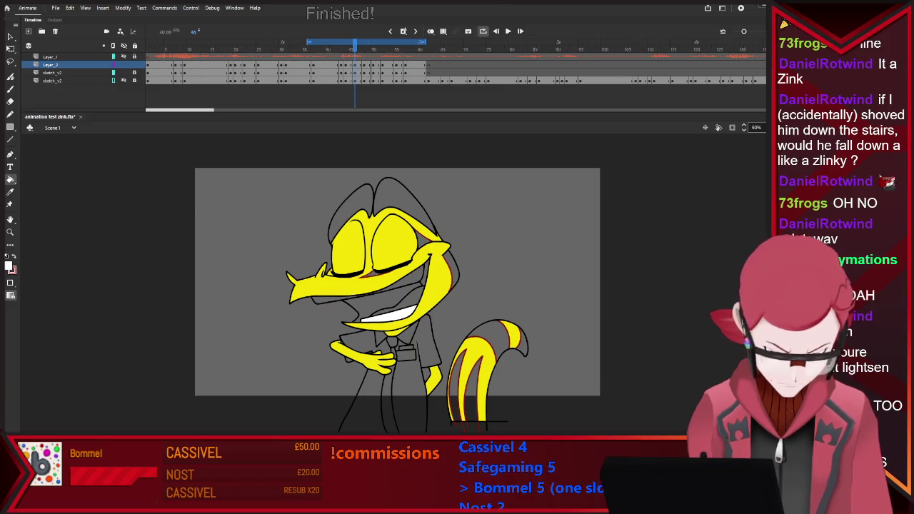
left_click(371, 292)
left_click(412, 386)
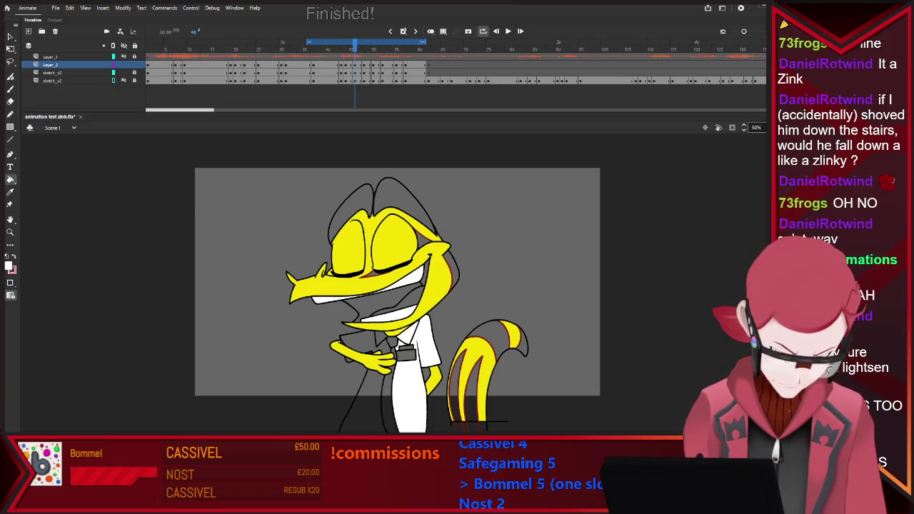
left_click(361, 335)
left_click(360, 407)
Fill the remaining shirt patches near the hands and lower body white on that drawing
key("comma")
key("period")
key("period")
key("period")
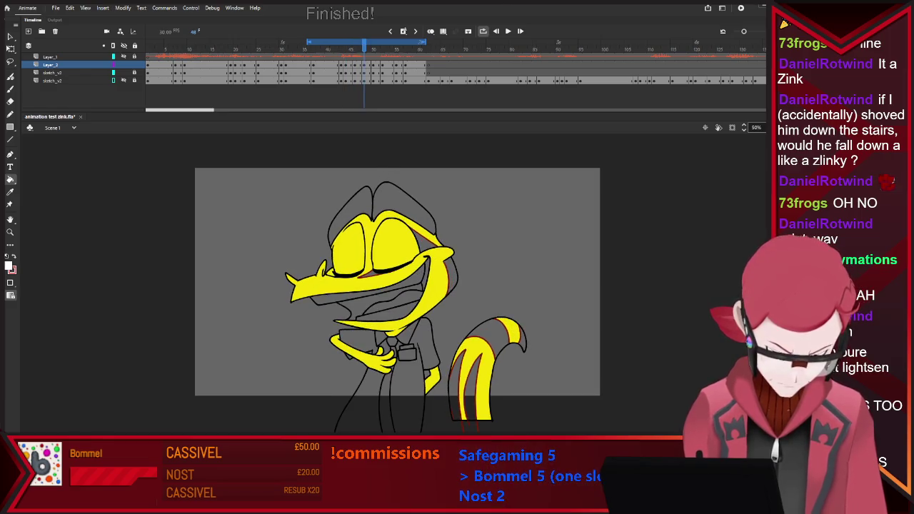
left_click(355, 339)
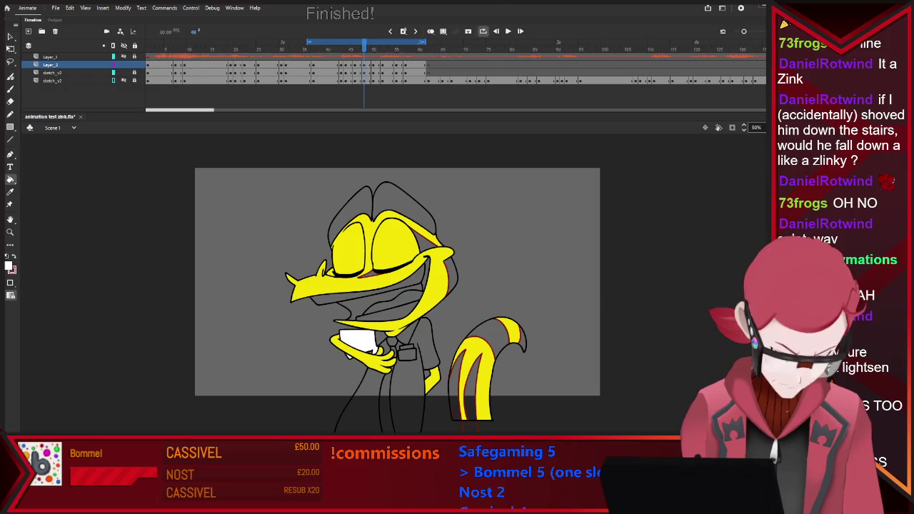
left_click(418, 378)
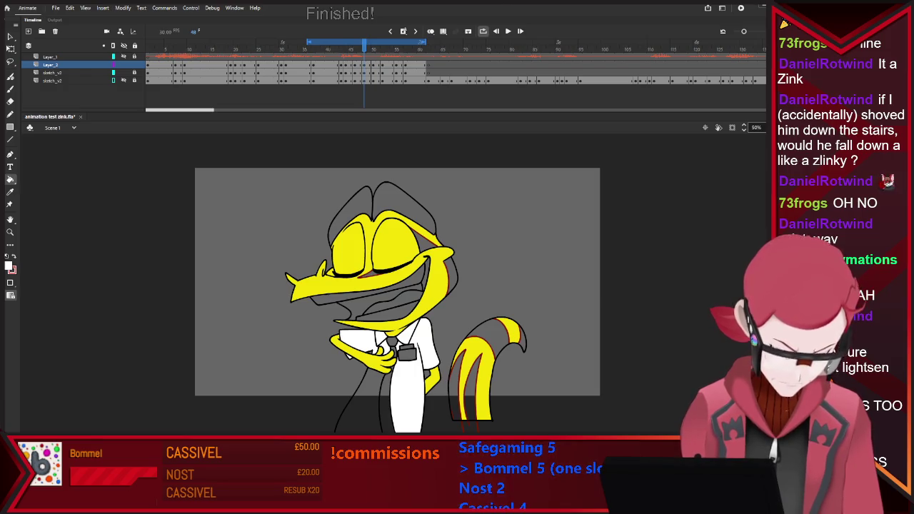
left_click(361, 411)
key("period")
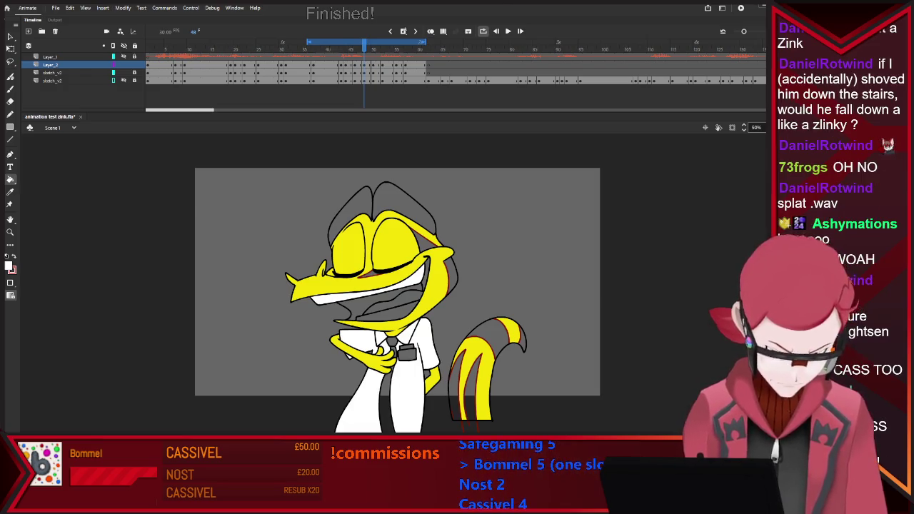
key("comma")
Fill the teeth, shirt and leg areas white on the hug-pose drawing at frame 50
key("period")
key("period")
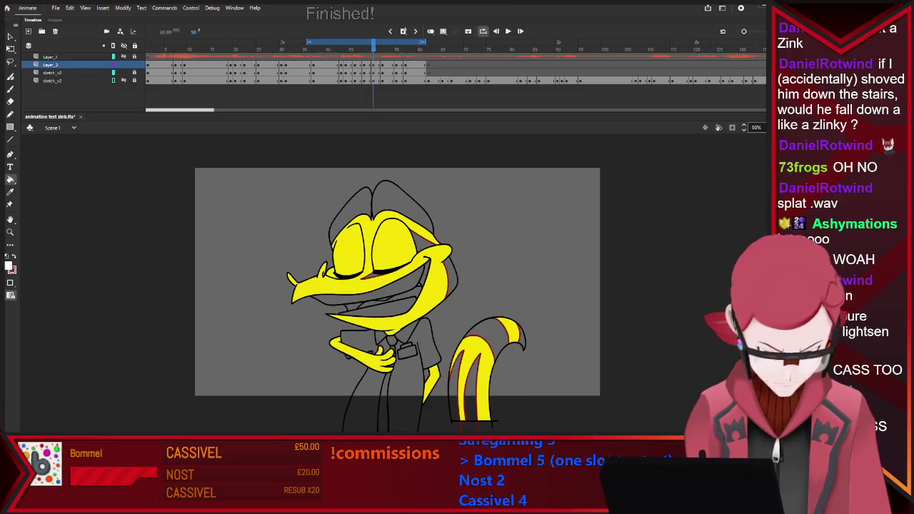
left_click(368, 289)
left_click(379, 307)
left_click(364, 341)
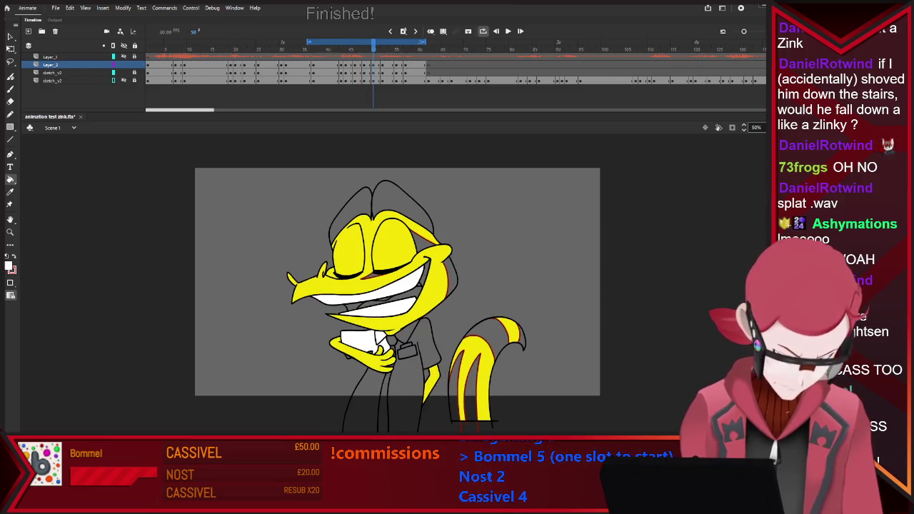
left_click(364, 407)
left_click(410, 400)
left_click(407, 332)
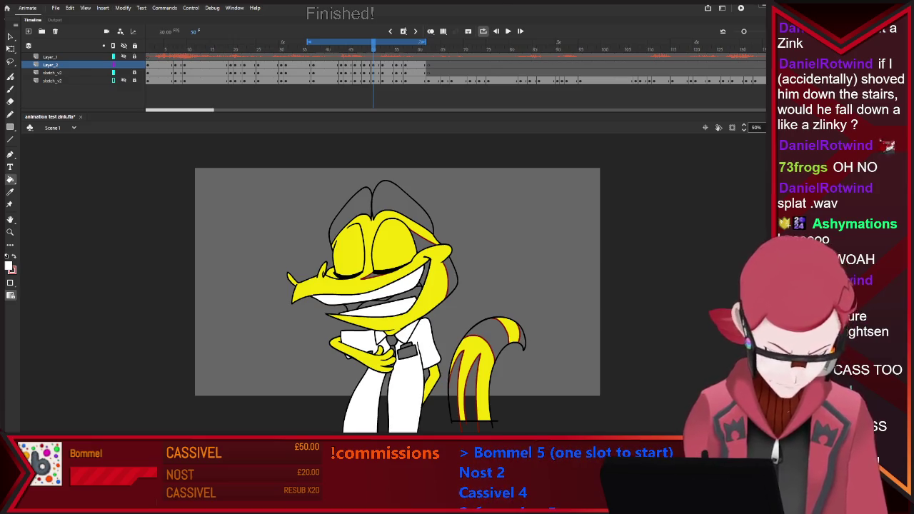
Fill the teeth, shirt and pant-leg areas white on the frame 52 drawing
key("period")
key("period")
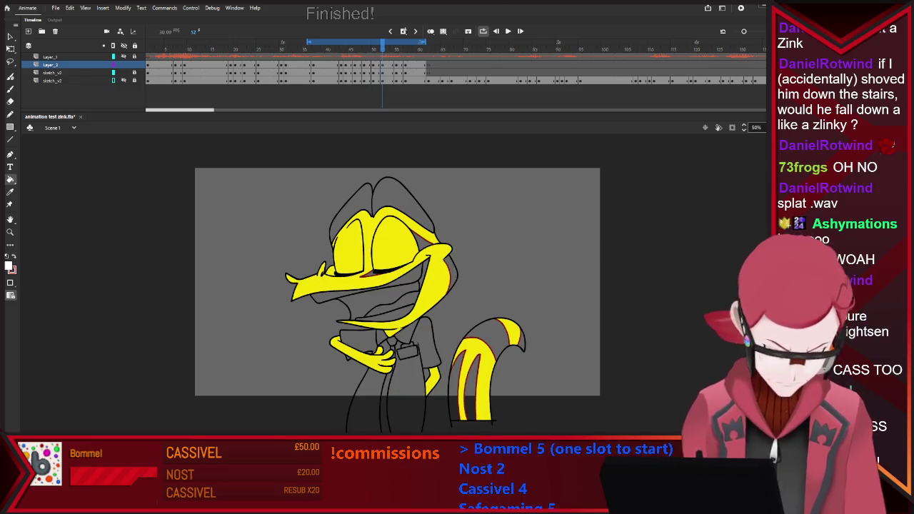
left_click(343, 292)
left_click(385, 312)
left_click(410, 400)
left_click(407, 331)
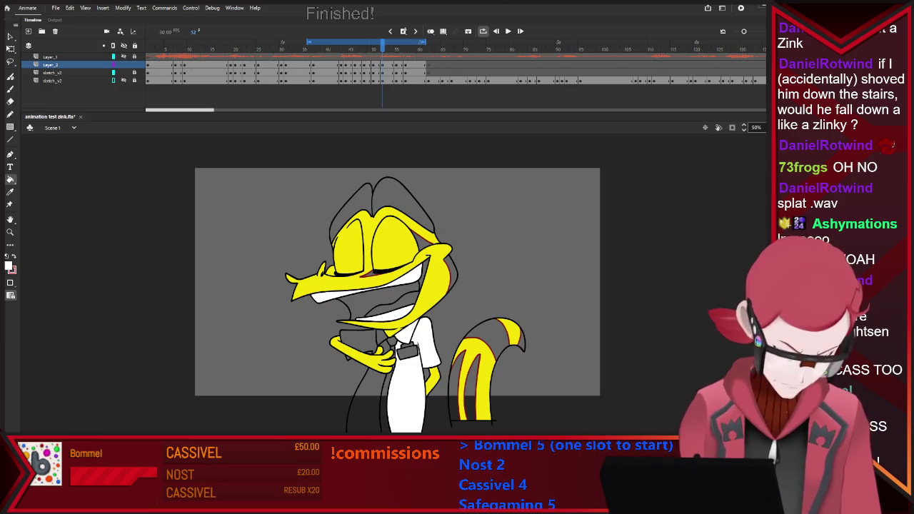
left_click(360, 337)
left_click(366, 403)
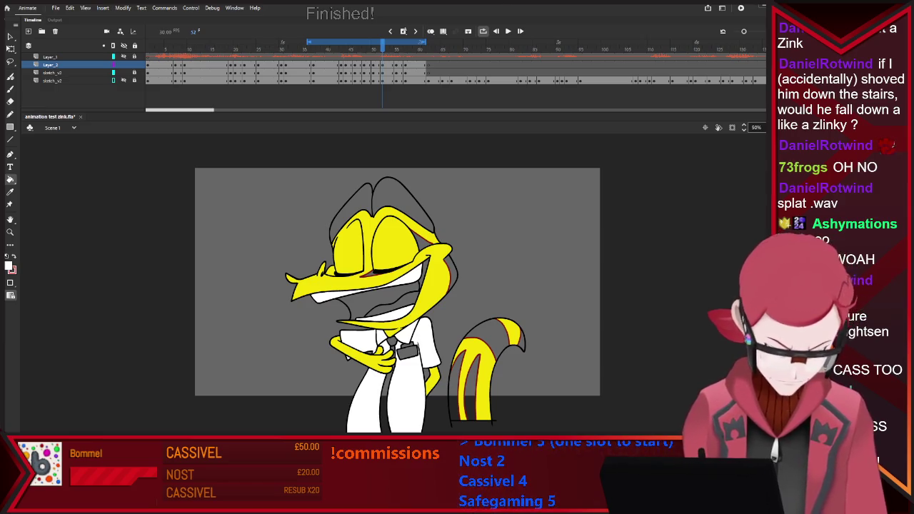
Fill the teeth and shirt around the arms and tie white on frame 55
key(".")
key(".")
key(".")
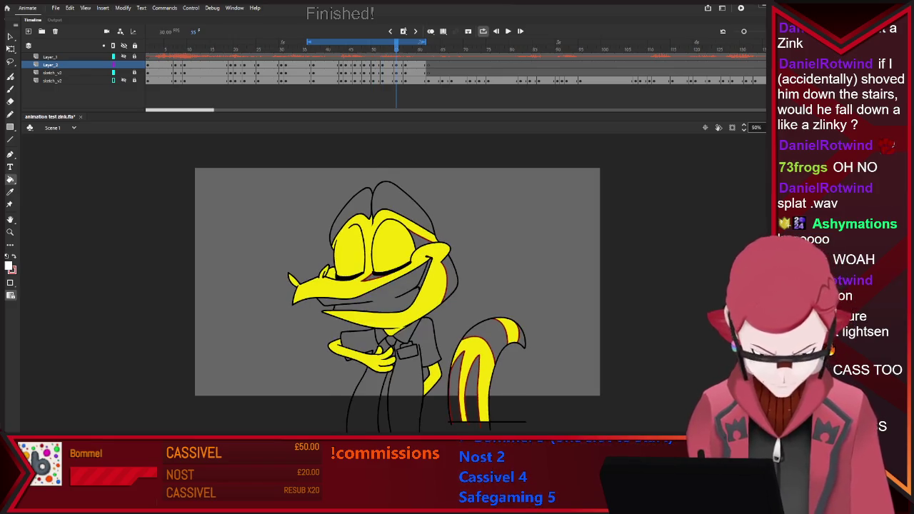
left_click(371, 298)
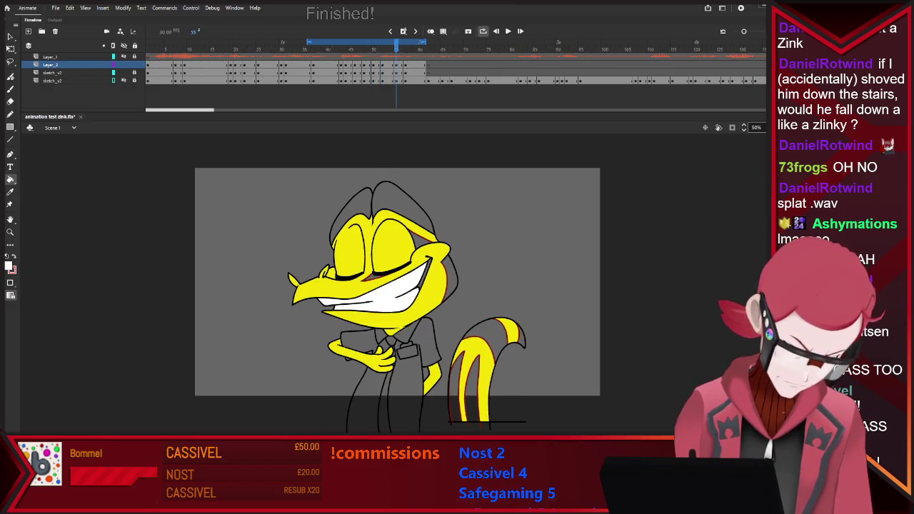
left_click(361, 337)
left_click(364, 407)
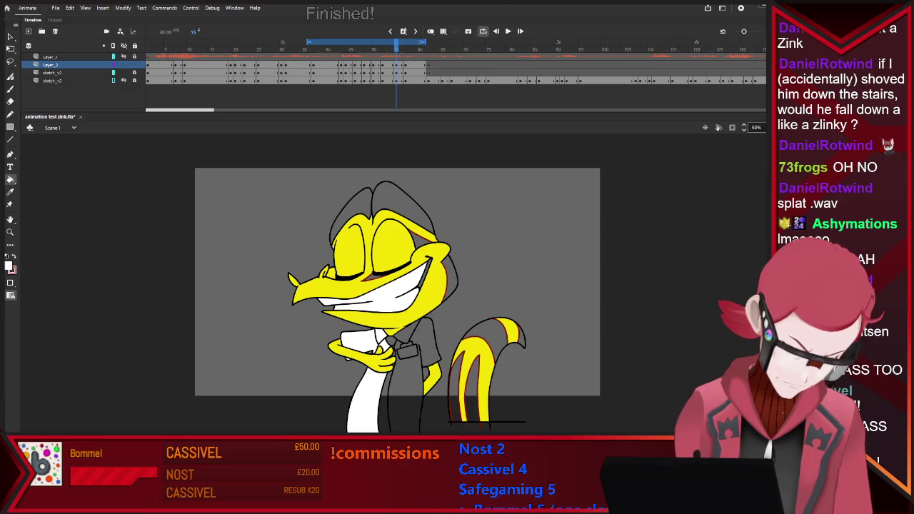
left_click(416, 371)
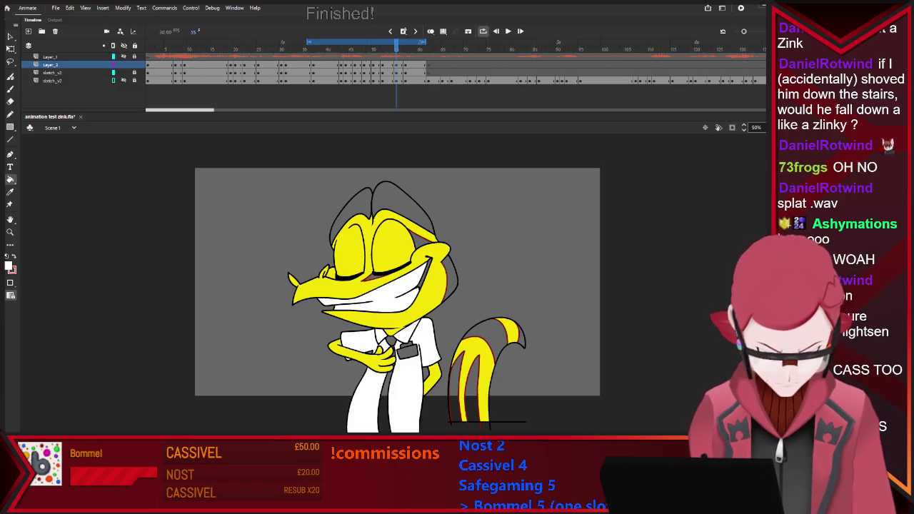
Fill the grin's teeth and the shirt white on the next drawing, then play back to review
key("period")
key("period")
left_click(371, 284)
left_click(380, 306)
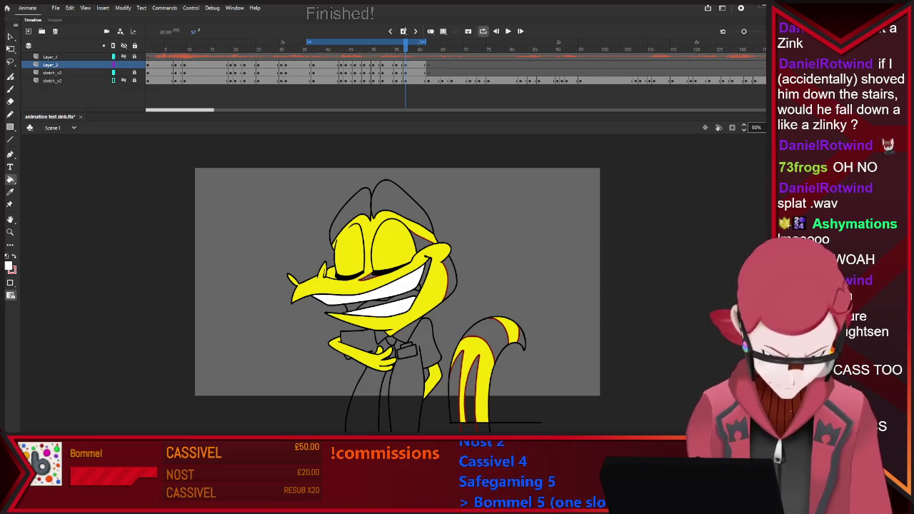
left_click(360, 341)
left_click(413, 385)
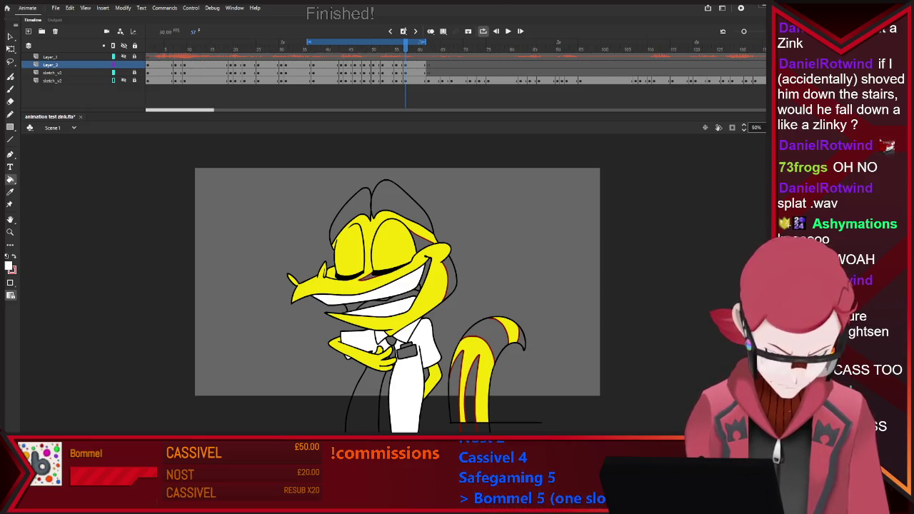
left_click(366, 400)
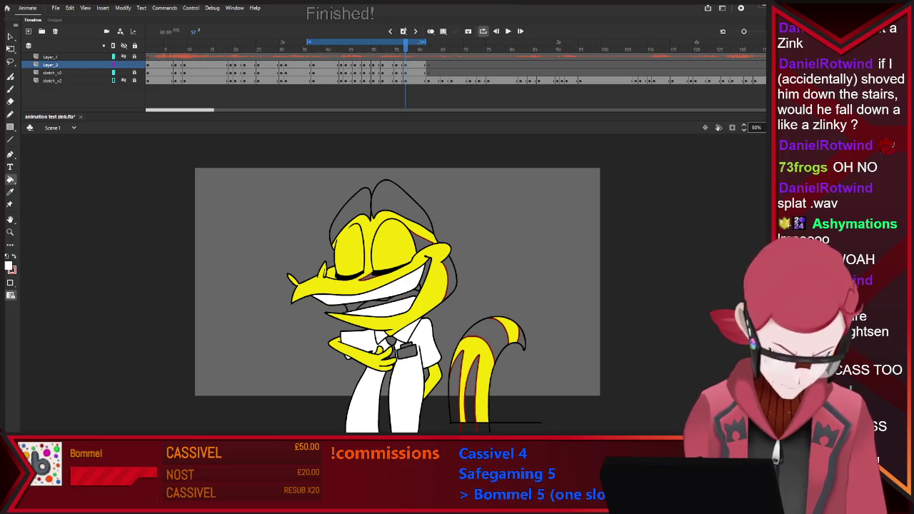
key("period")
key("comma")
key("comma")
key("period")
key("Return")
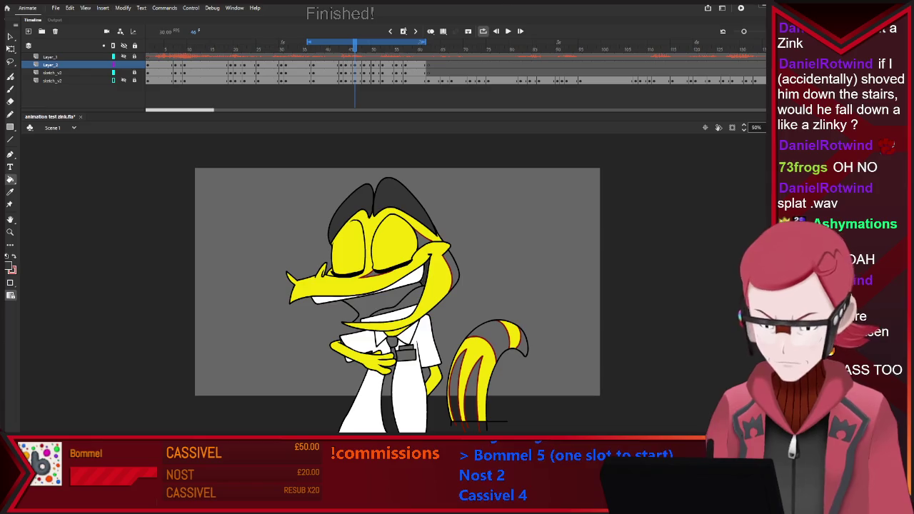
Step through the later laughing drawings to reach those with unfilled hair
key("period")
key("period")
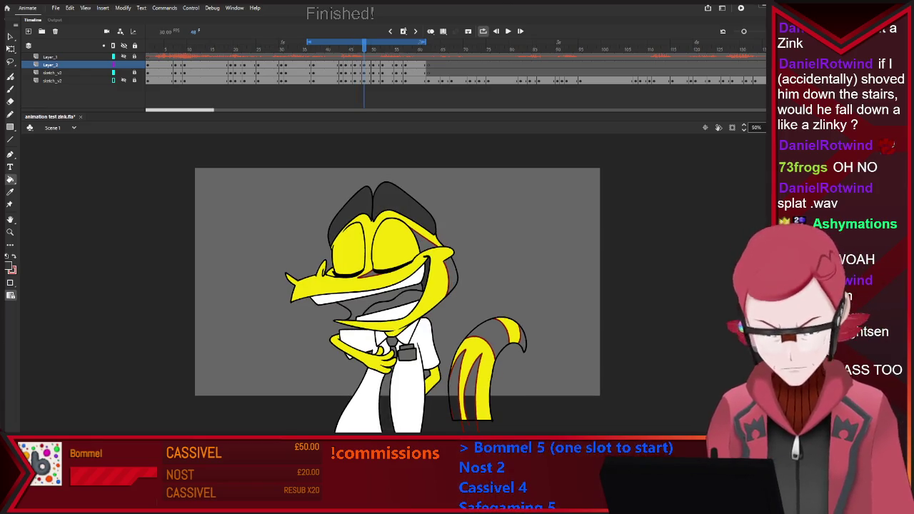
key("period")
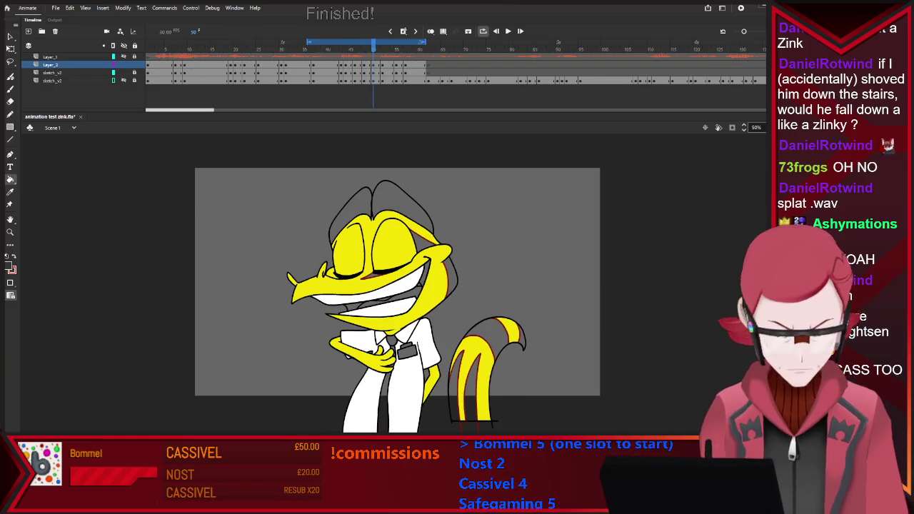
key("period")
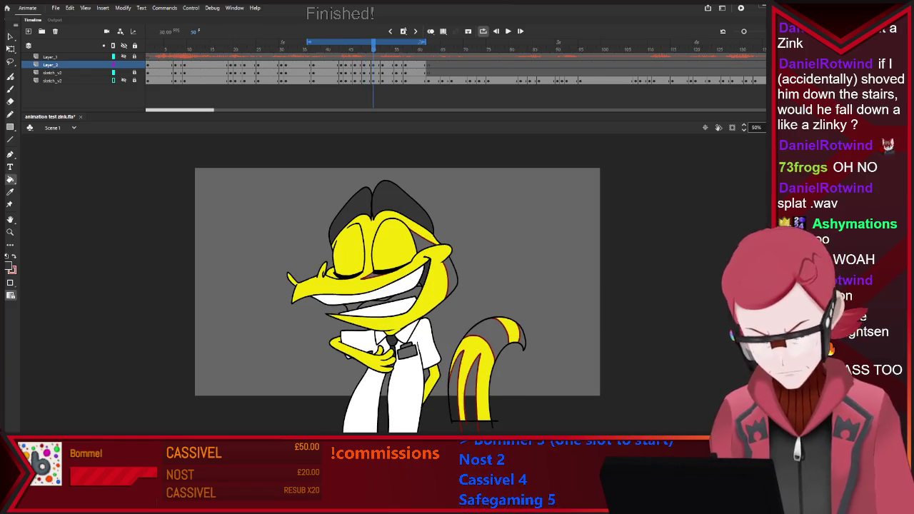
key("period")
key("period")
key("comma")
key("period")
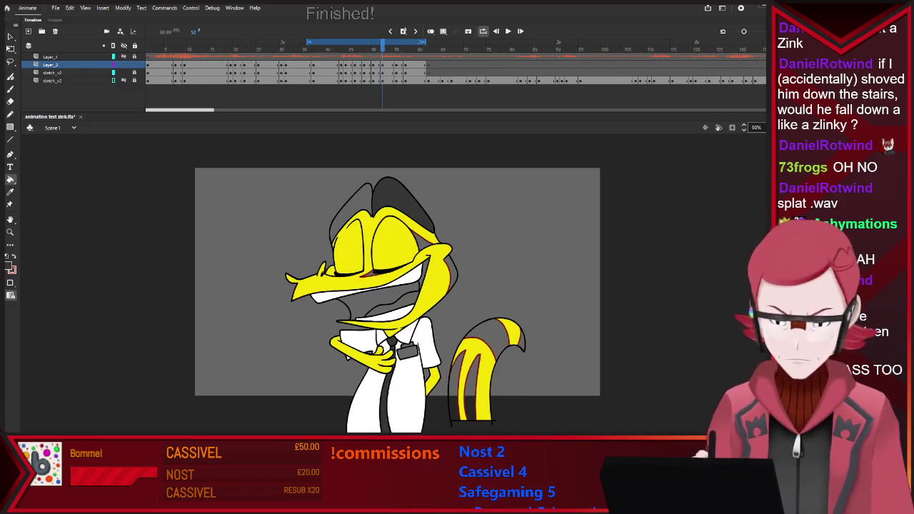
key("period")
key("period")
key("period")
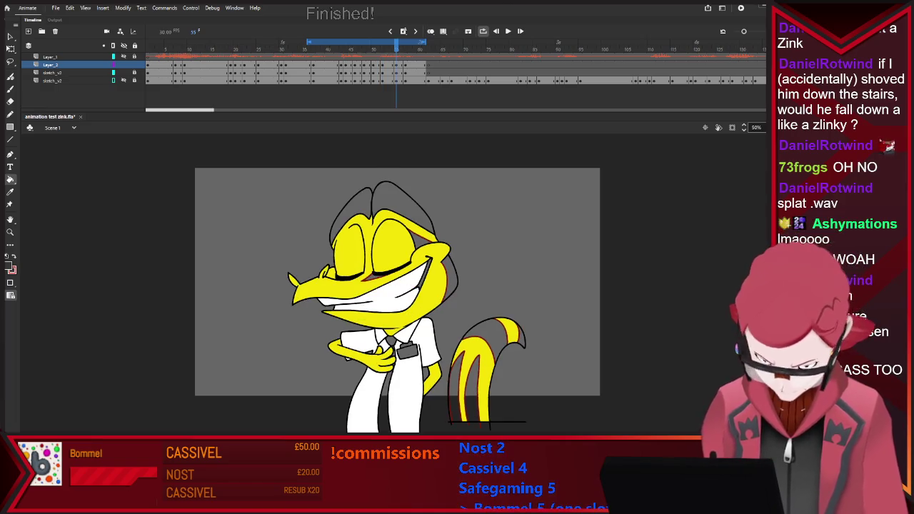
Fill the hair black on frames 55 and 57, then play and stop the animation
left_click(407, 207)
left_click(350, 217)
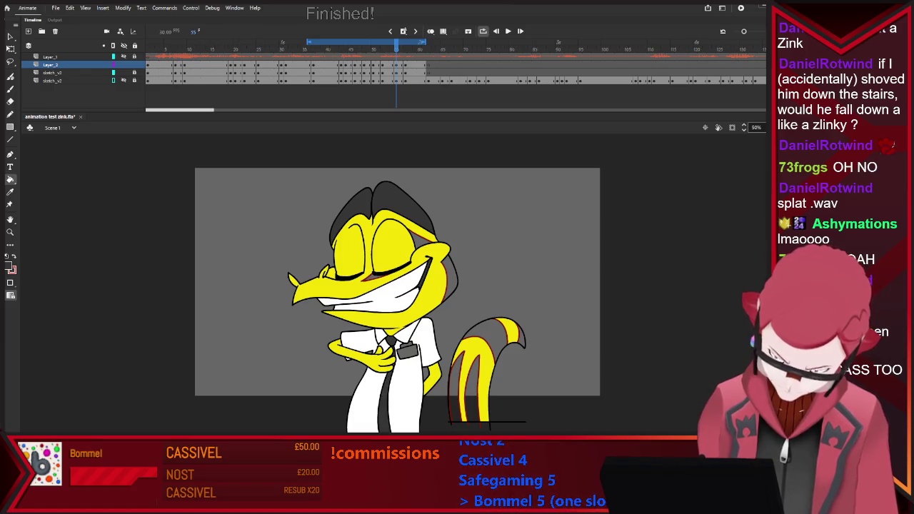
key("period")
key("period")
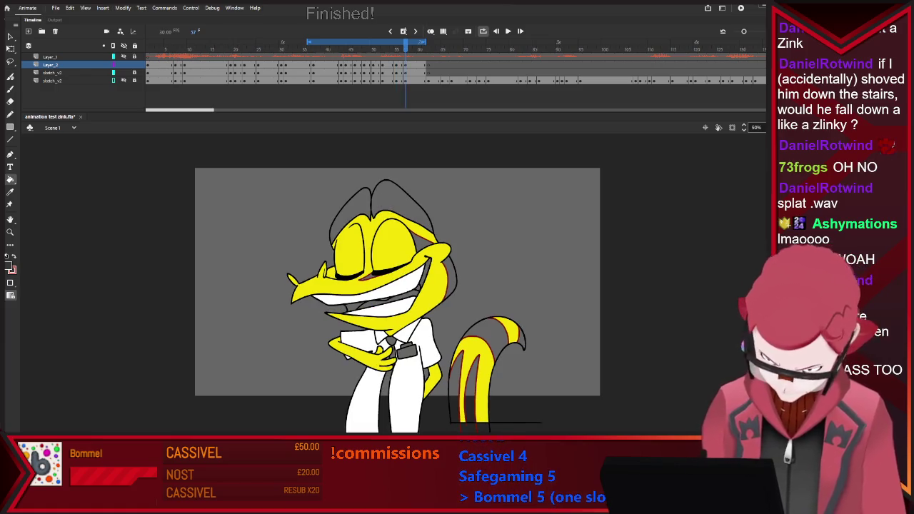
left_click(407, 207)
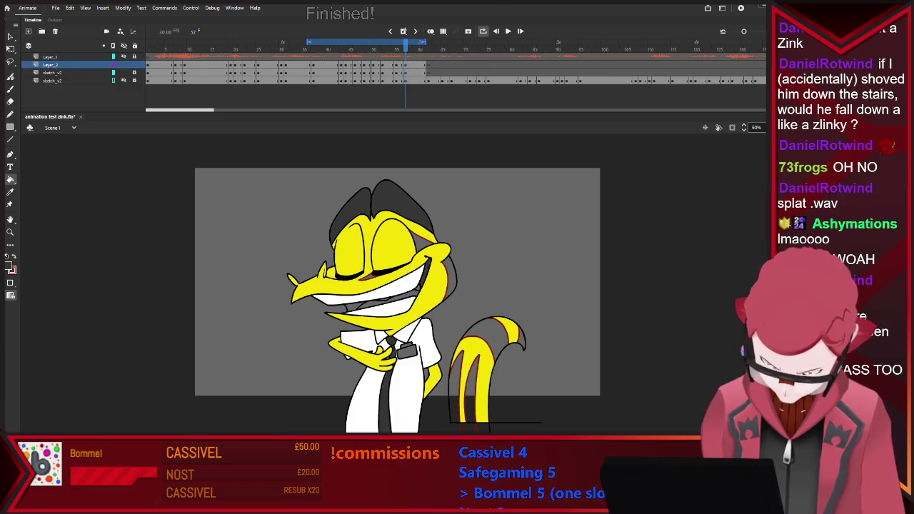
key("Return")
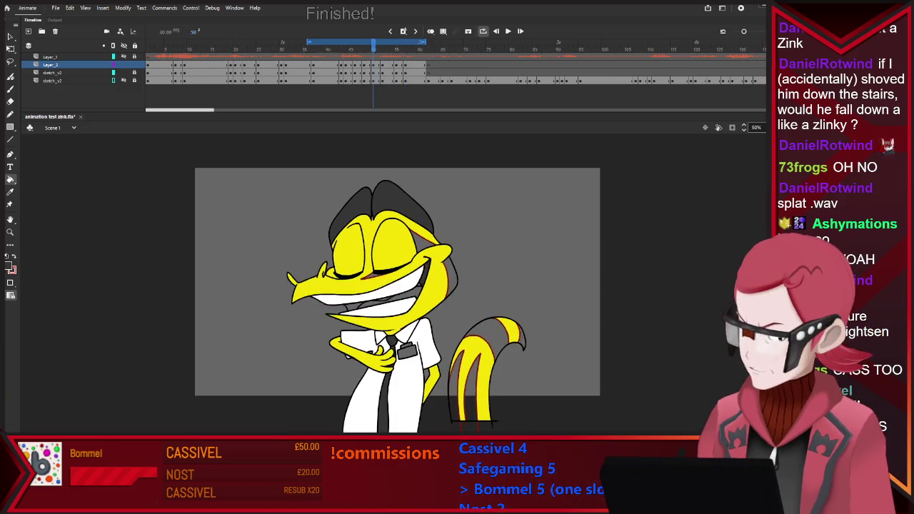
key("Return")
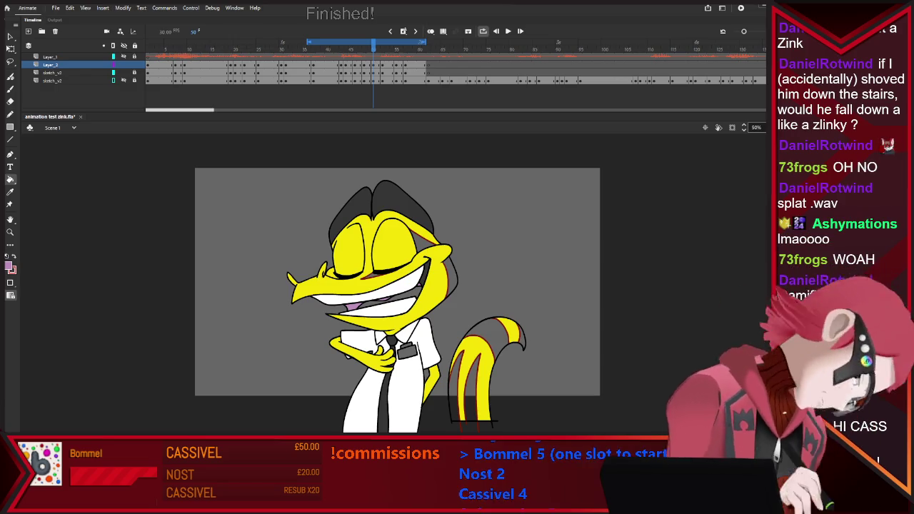
Fill the tongue inside the laughing mouth pink and preview the loop
key("period")
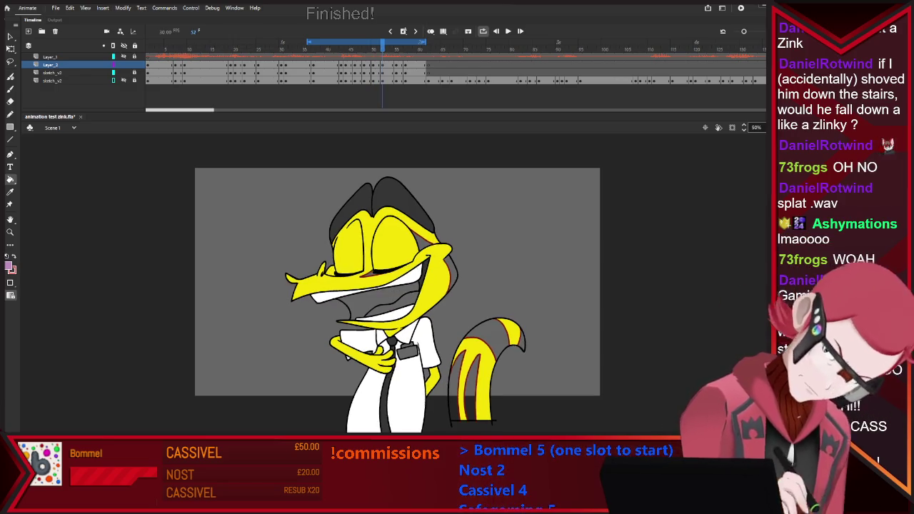
key("period")
key("period")
key("period")
key("period")
key("period")
key("period")
left_click(354, 306)
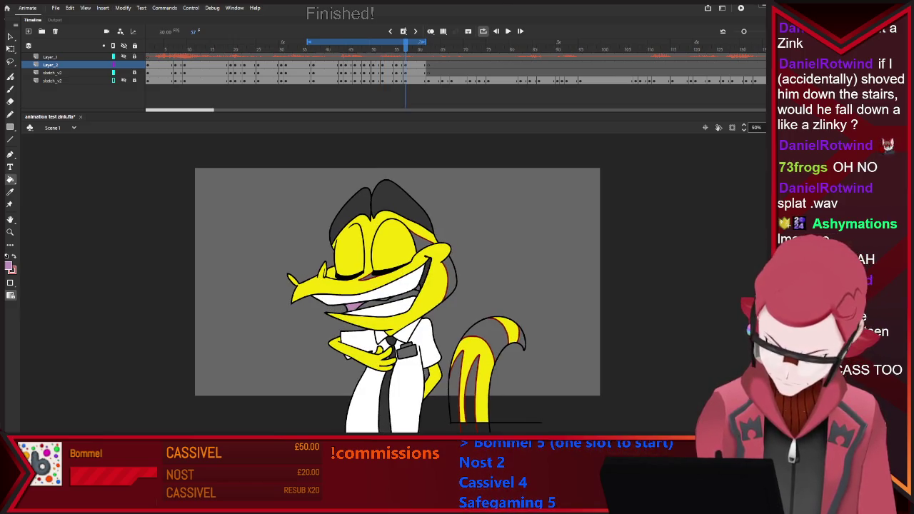
key("comma")
key("comma")
key("comma")
key("comma")
key("comma")
key("comma")
key("comma")
key("comma")
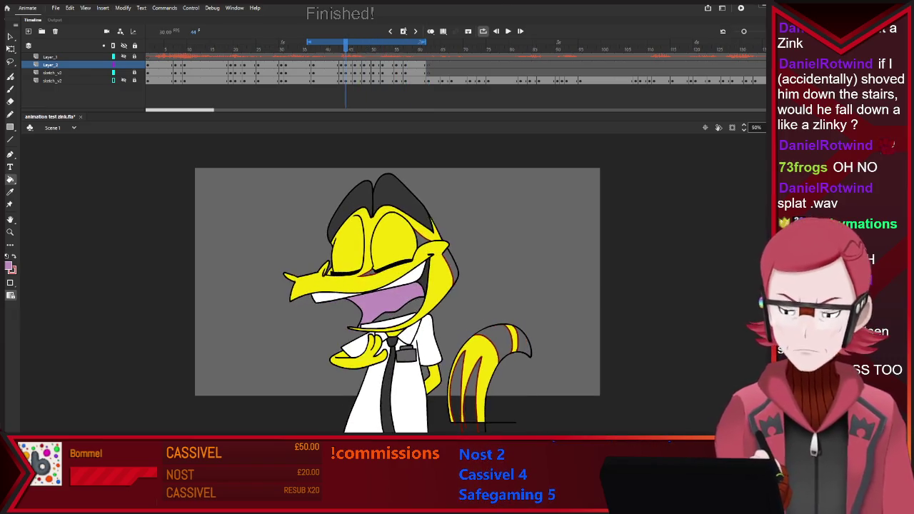
key("comma")
key("comma")
key("comma")
key("comma")
key("comma")
key("comma")
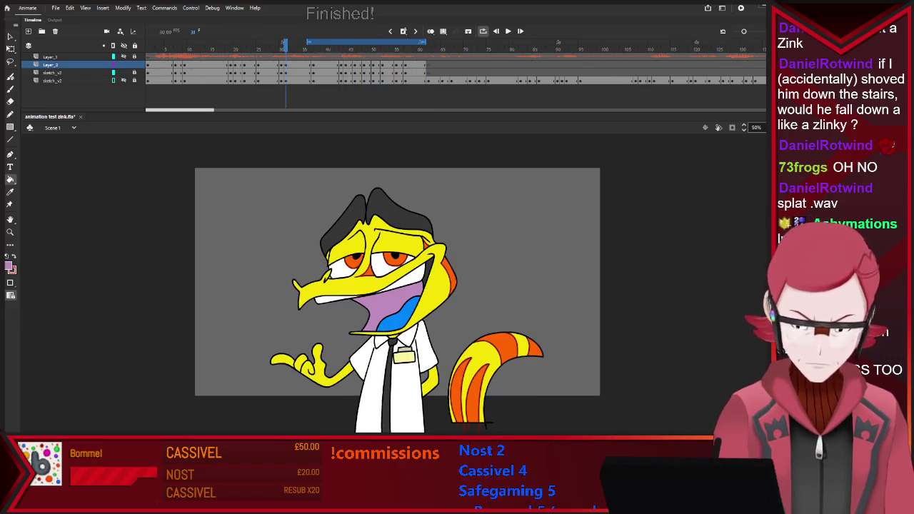
key("period")
key("period")
key("period")
key("period")
key("period")
key("period")
key("period")
key("period")
key("period")
key("period")
key("period")
key("period")
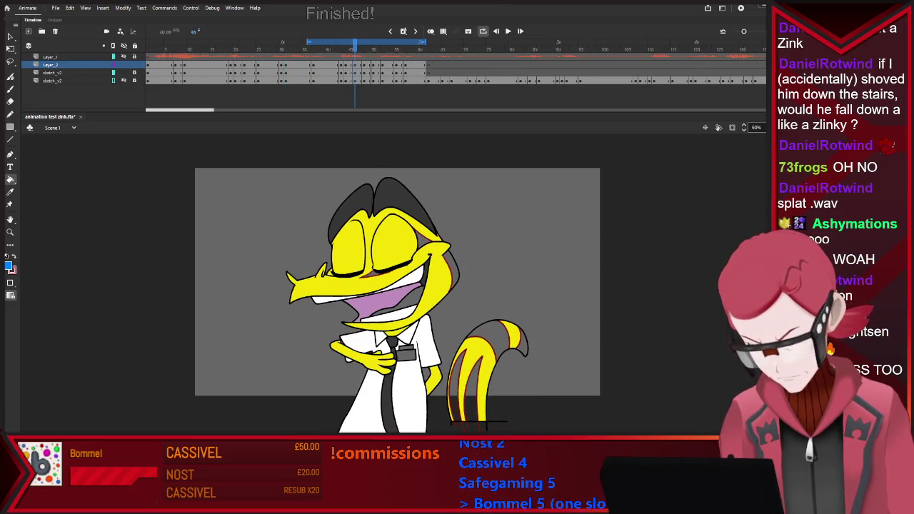
key("period")
key("period")
key("period")
key("period")
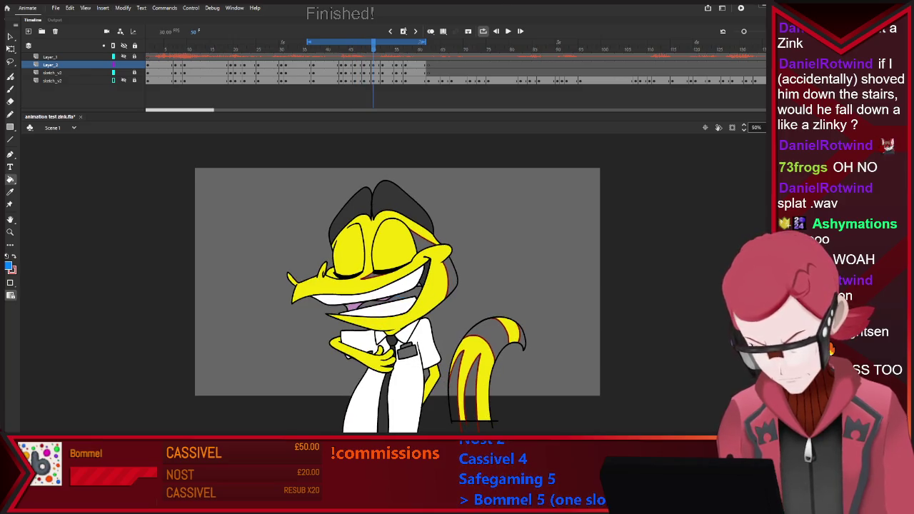
key("period")
key("period")
key("period")
key("period")
key("period")
key("period")
key("period")
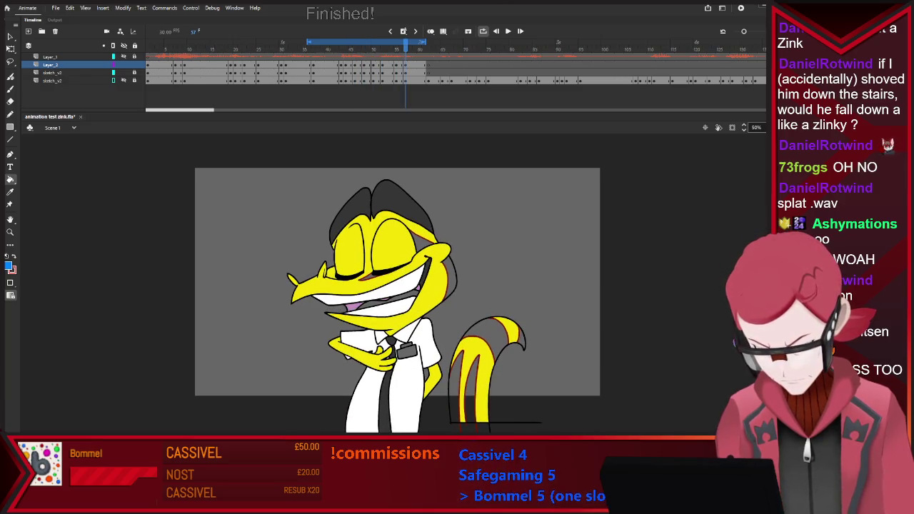
key("Return")
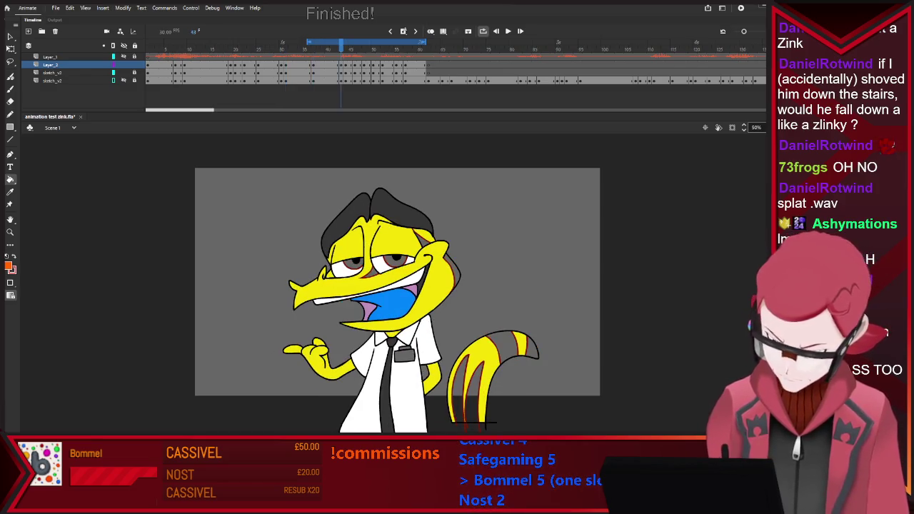
Fill the tail strands orange on frame 44 and the next drawing
left_click(503, 346)
left_click(474, 392)
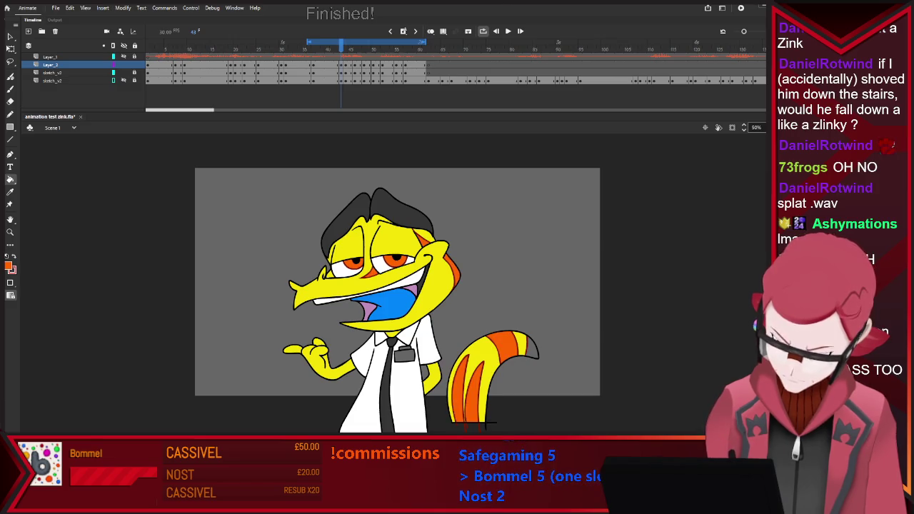
key("period")
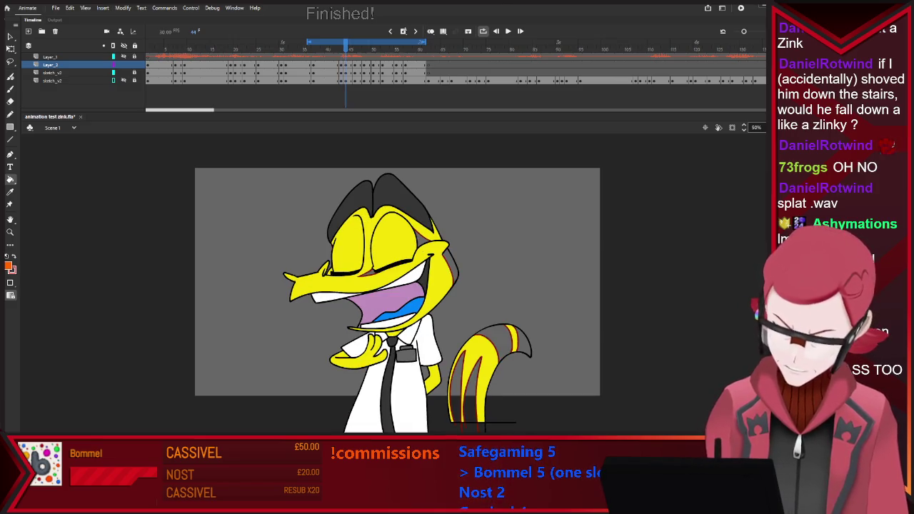
left_click(496, 343)
left_click(464, 389)
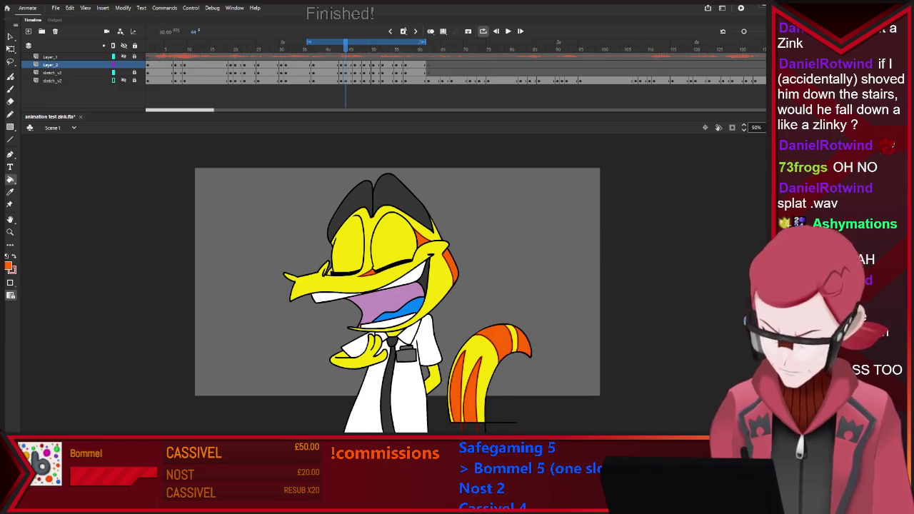
key("period")
key("period")
Fill the tail strands and the head's back edge orange on the following two drawings
left_click(491, 341)
left_click(466, 389)
left_click(451, 269)
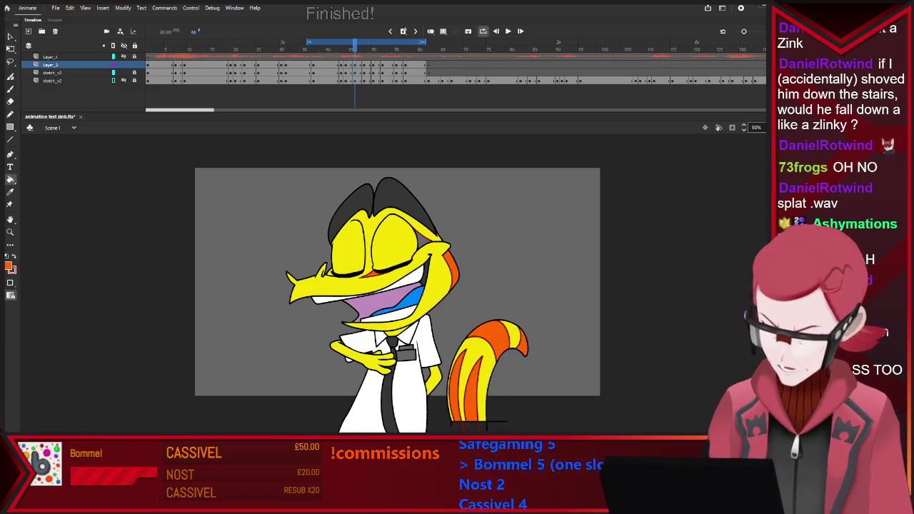
key("period")
key("period")
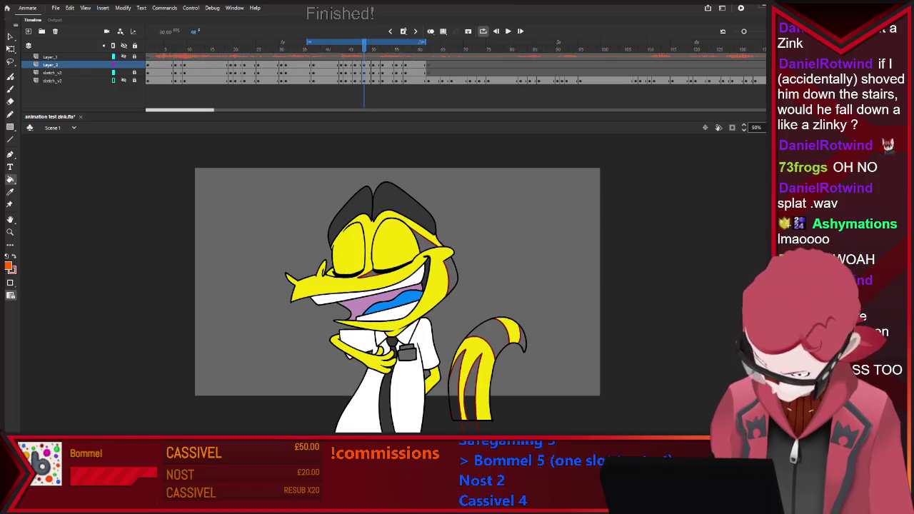
left_click(424, 240)
left_click(451, 275)
left_click(488, 338)
left_click(465, 389)
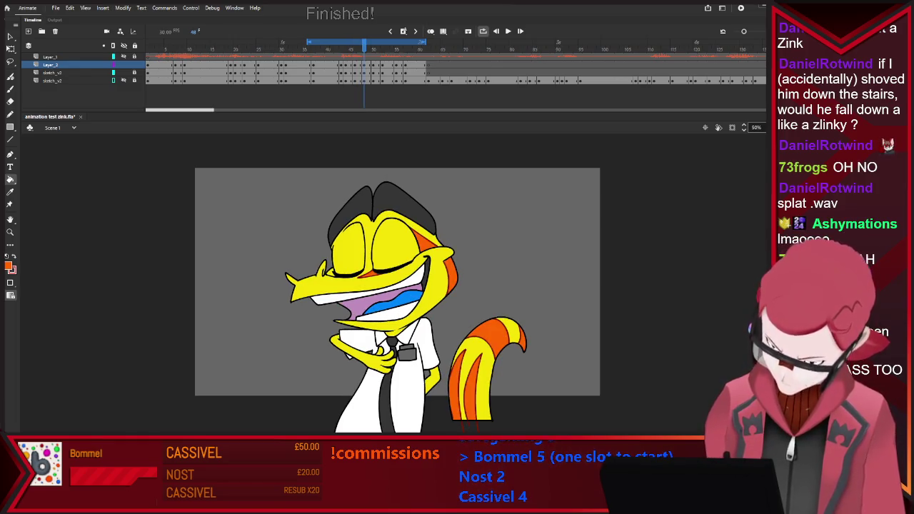
key("period")
key("period")
Colour the head edge, tail top and all tail strands orange on the next two drawings
left_click(423, 242)
left_click(450, 277)
left_click(488, 338)
left_click(455, 387)
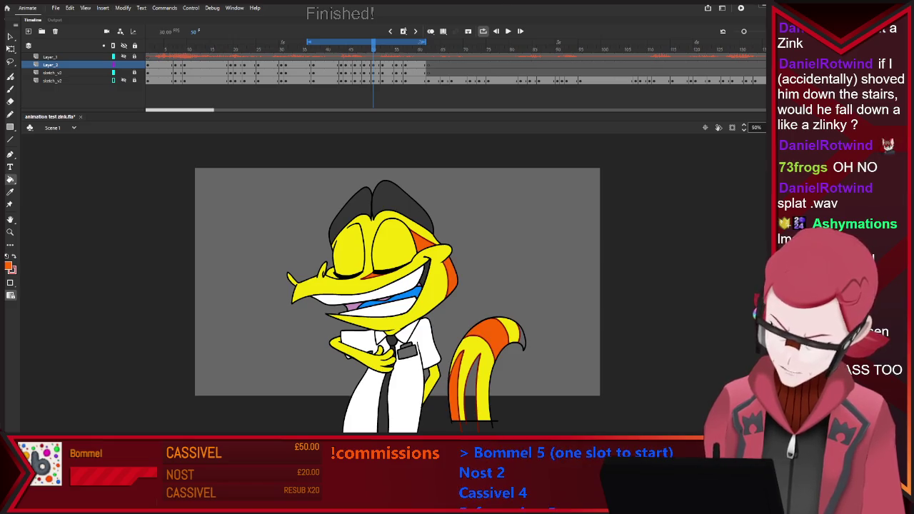
left_click(471, 389)
left_click(522, 337)
key("period")
key("period")
left_click(422, 242)
left_click(451, 272)
left_click(488, 338)
left_click(472, 389)
left_click(456, 389)
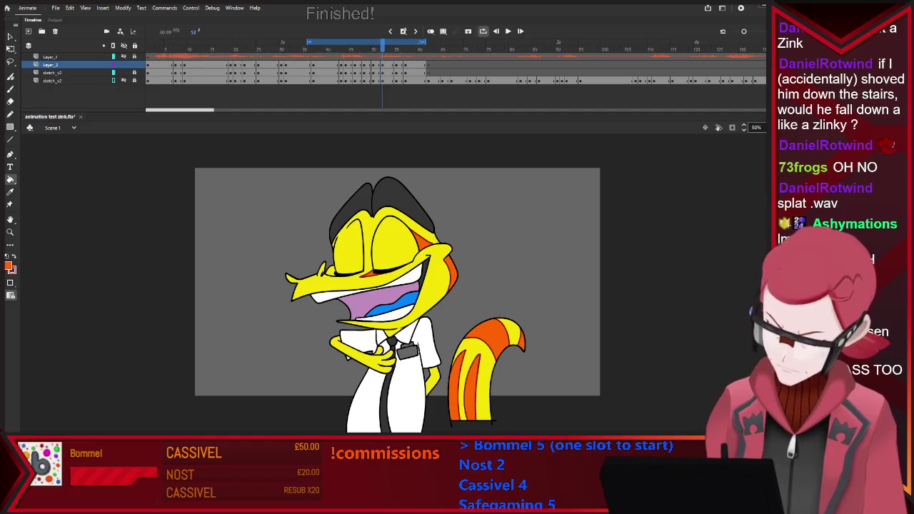
Fill the remaining tail strands orange through frame 57 and play the loop
key("period")
key("period")
key("period")
left_click(489, 335)
left_click(471, 389)
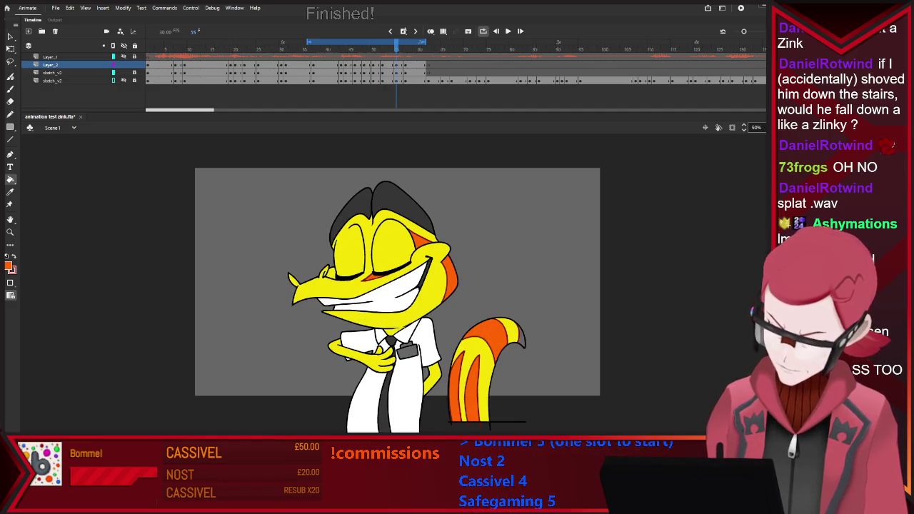
key("period")
key("period")
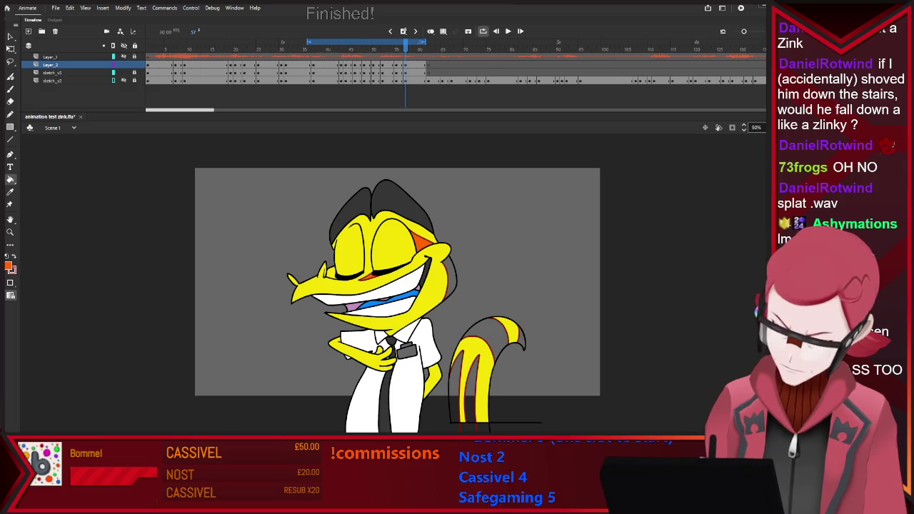
left_click(455, 389)
left_click(471, 389)
left_click(493, 336)
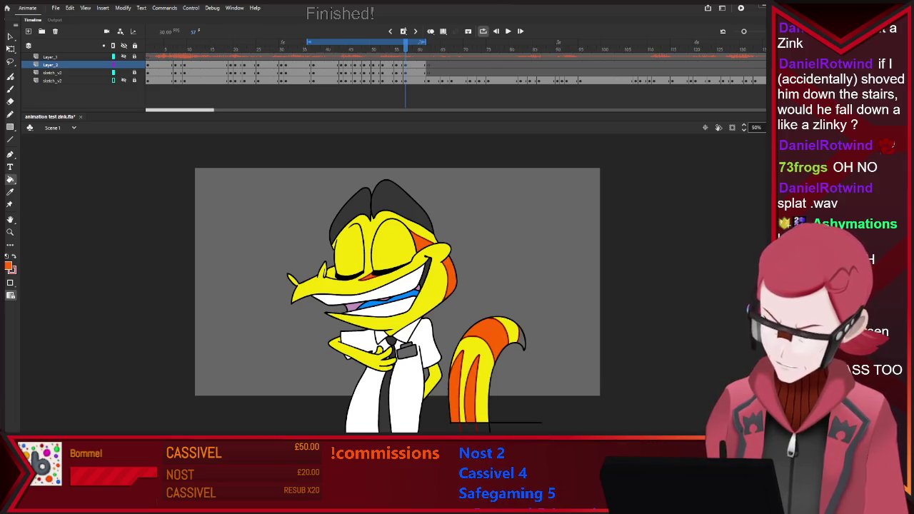
key("Return")
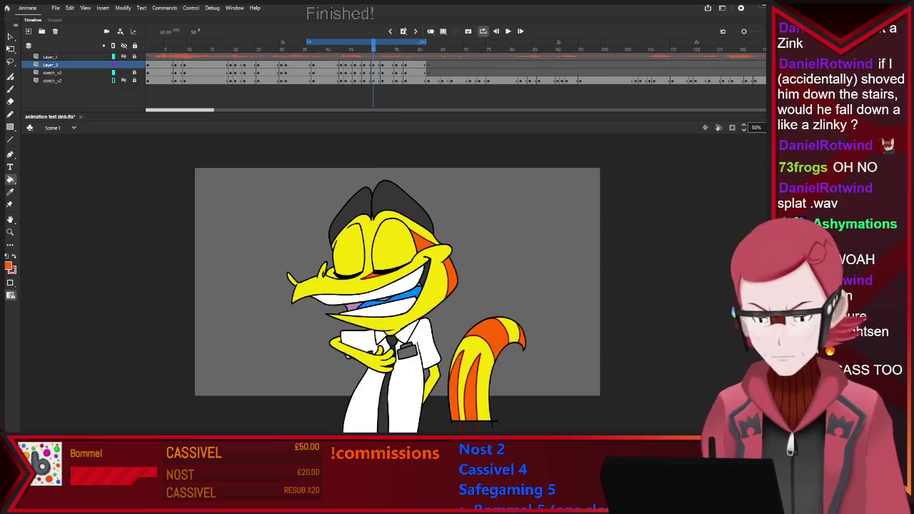
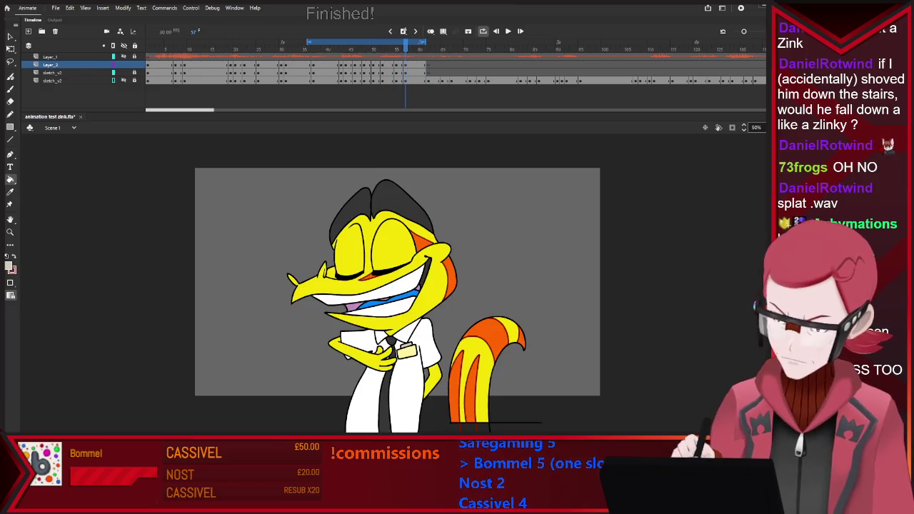
Extend the loop range back to frame 1 and play the animation through to review it
left_click_drag(307, 42, 146, 42)
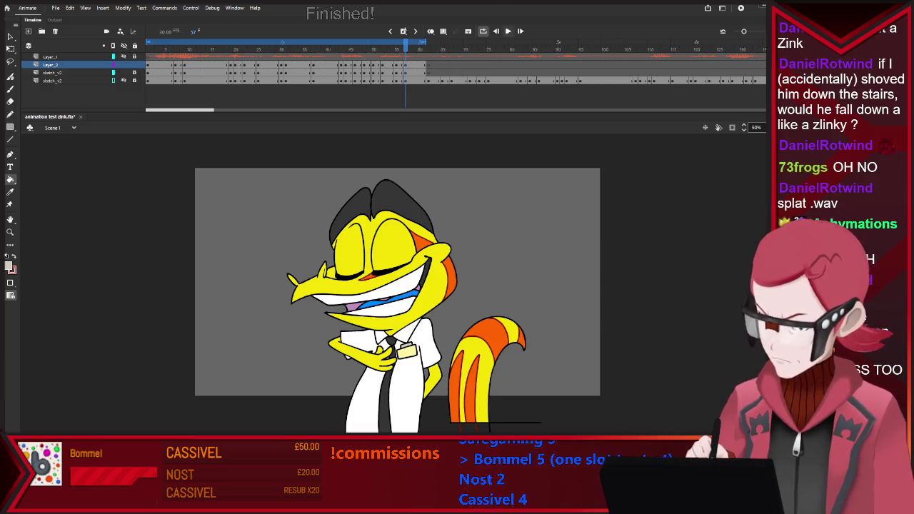
key("Return")
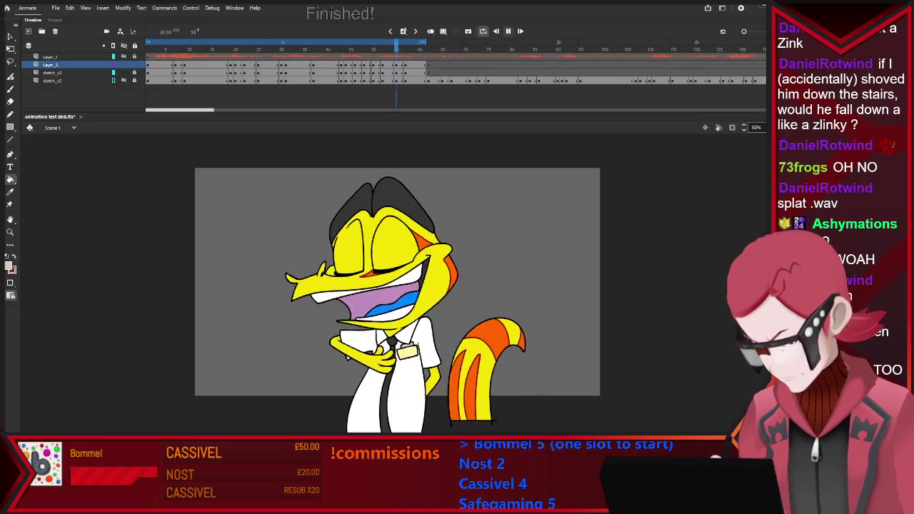
key("Return")
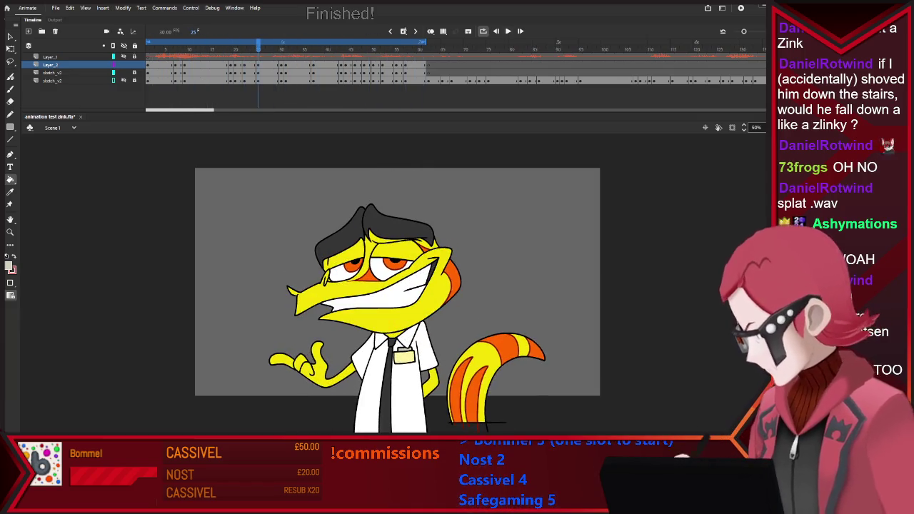
Turn on 'Clip content outside the stage' and replay the looping animation
left_click(732, 127)
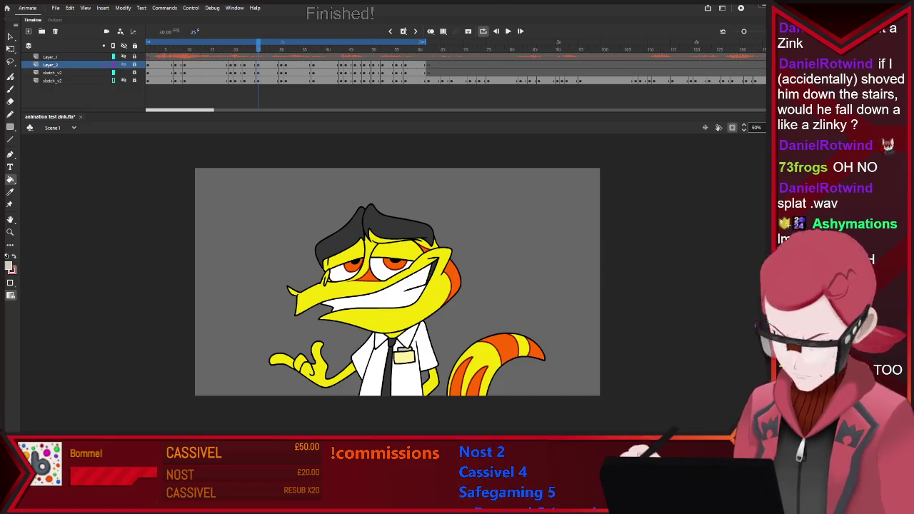
key("Return")
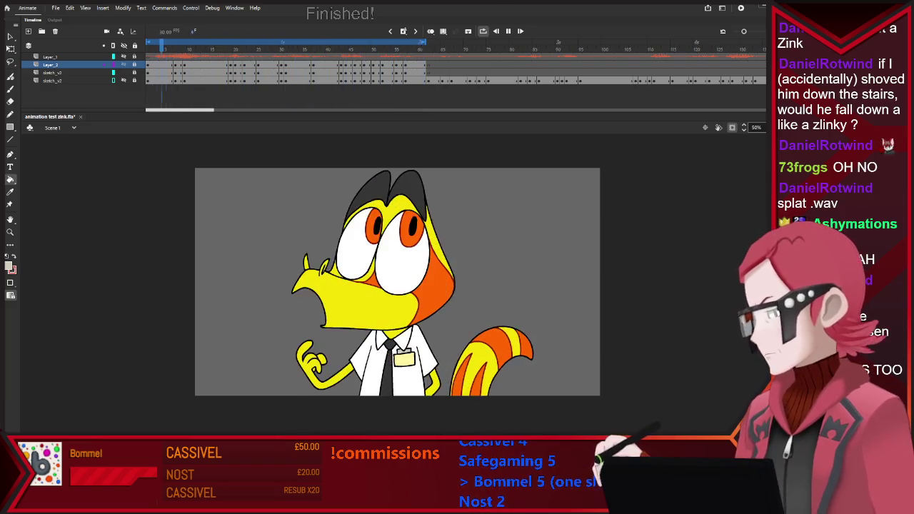
key("Return")
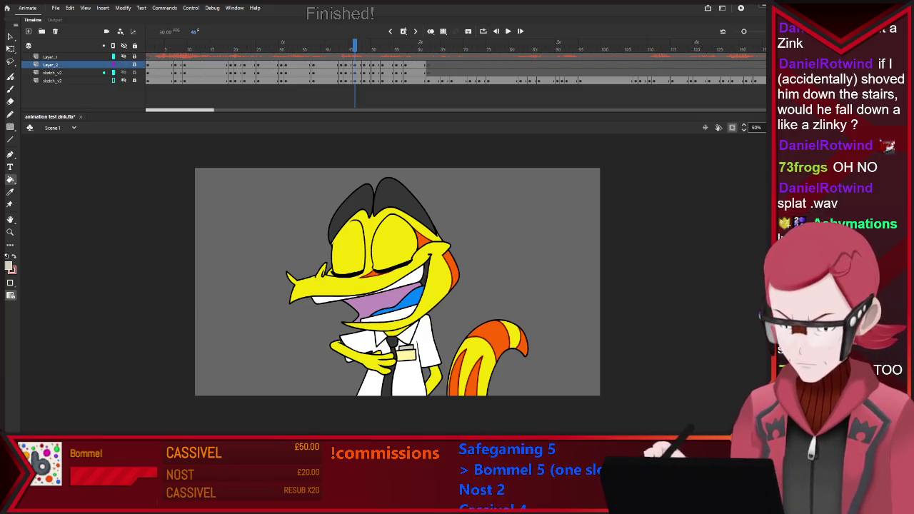
Hide the colour fill layer and go to frame 62 on the sketch_v2 layer
left_click(123, 56)
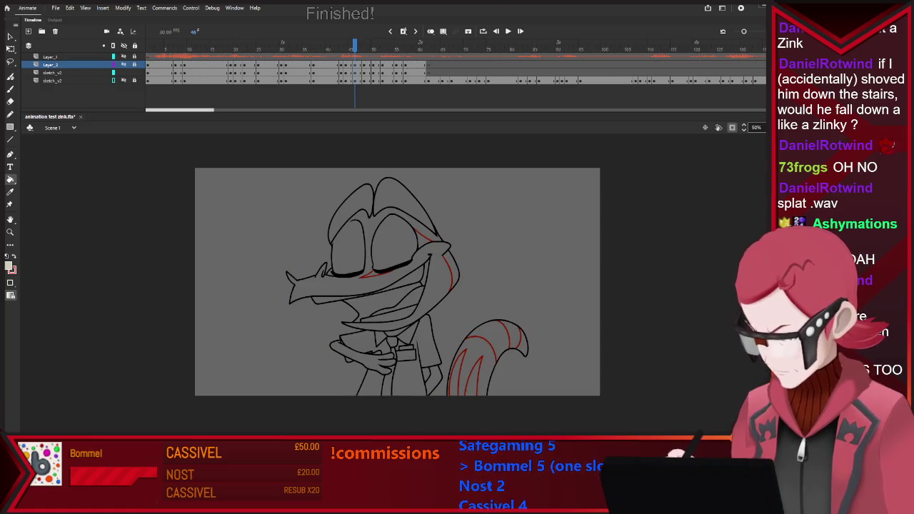
key("Return")
left_click(51, 72)
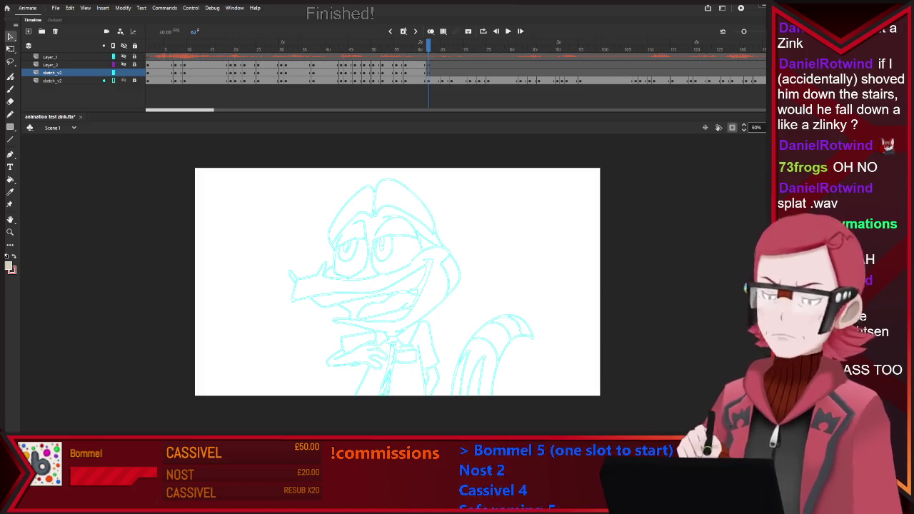
Take the Brush, turn off clipping to show off-stage drawing, and enable onion skin
key("b")
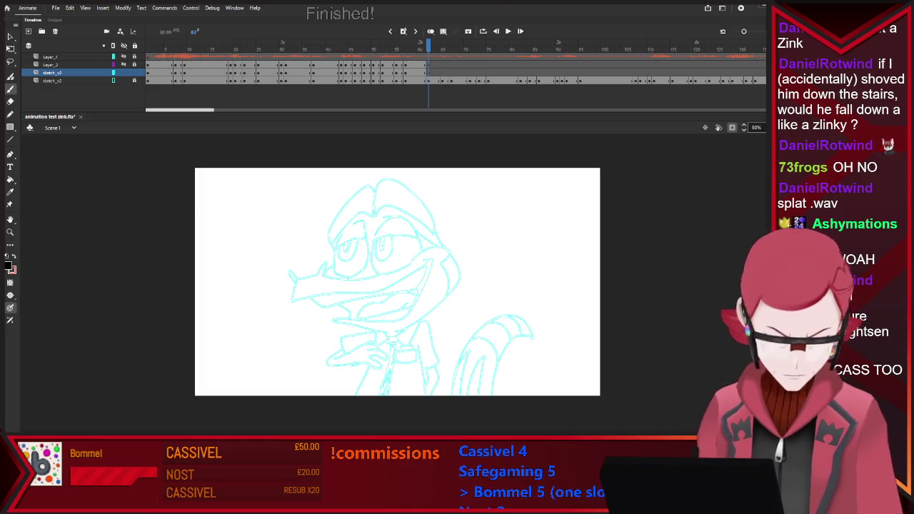
key("Return")
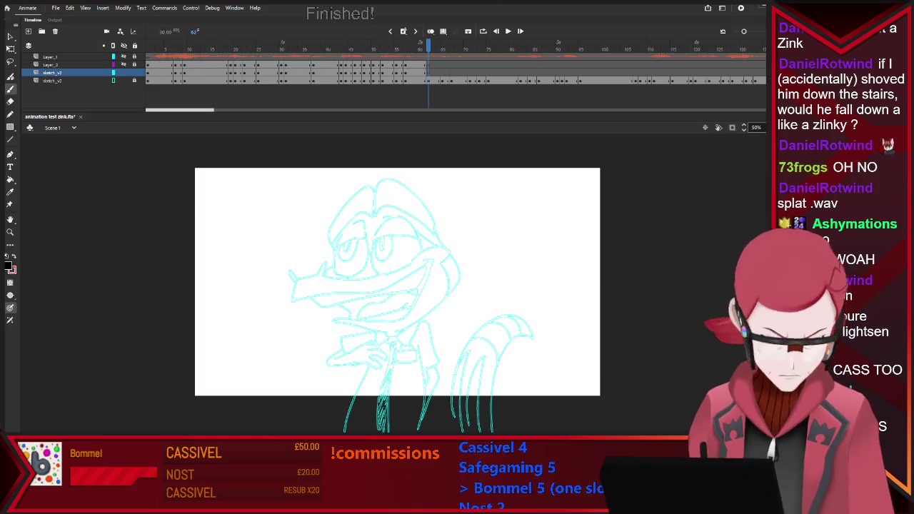
left_click(430, 31)
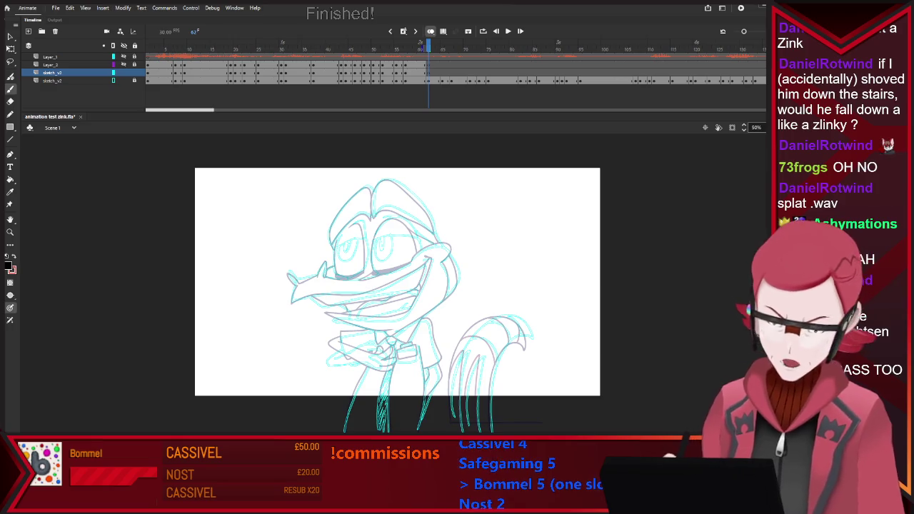
Zoom in on the eyes and undo several misdrawn eye and eyebrow strokes
scroll(383, 250, "up", 3)
scroll(383, 249, "up", 2)
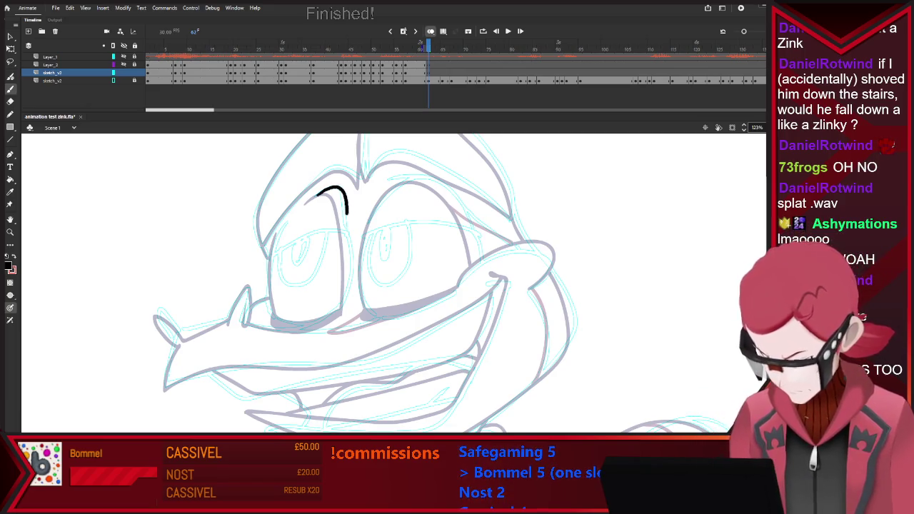
key("ctrl+z")
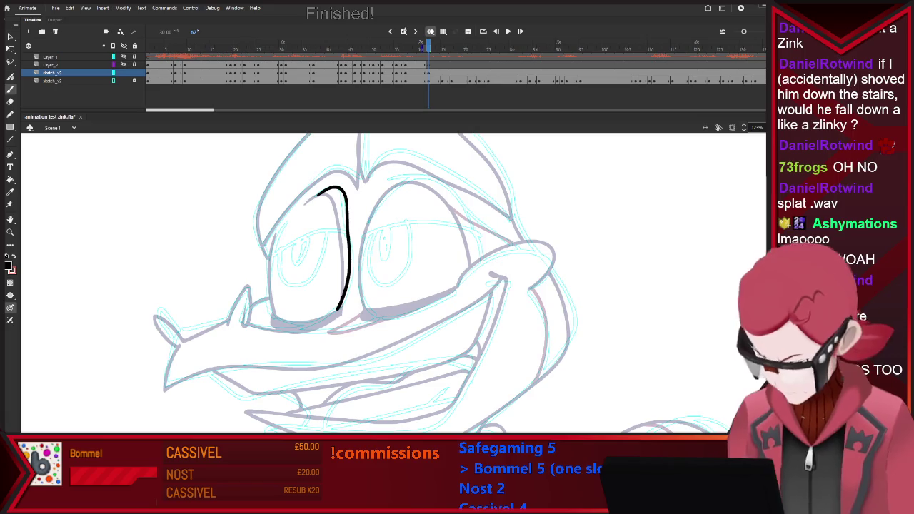
key("ctrl+z")
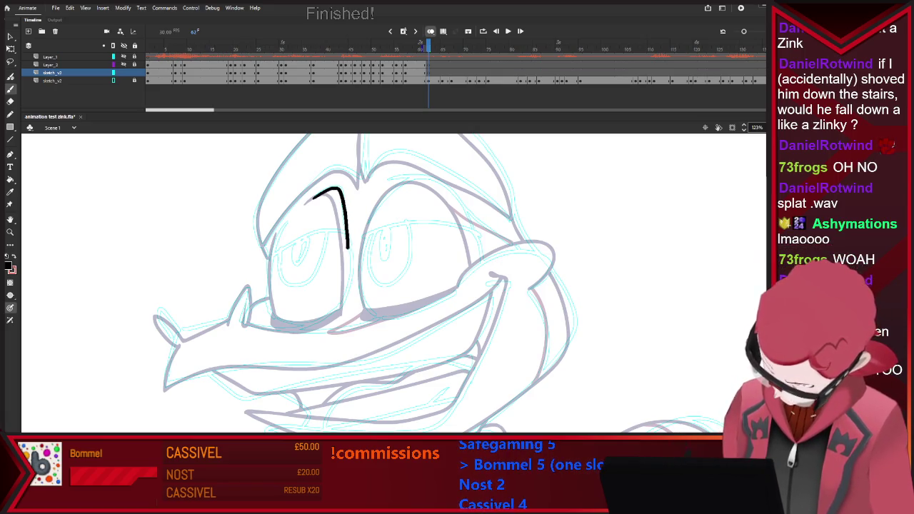
left_click_drag(345, 294, 335, 314)
key("ctrl+z")
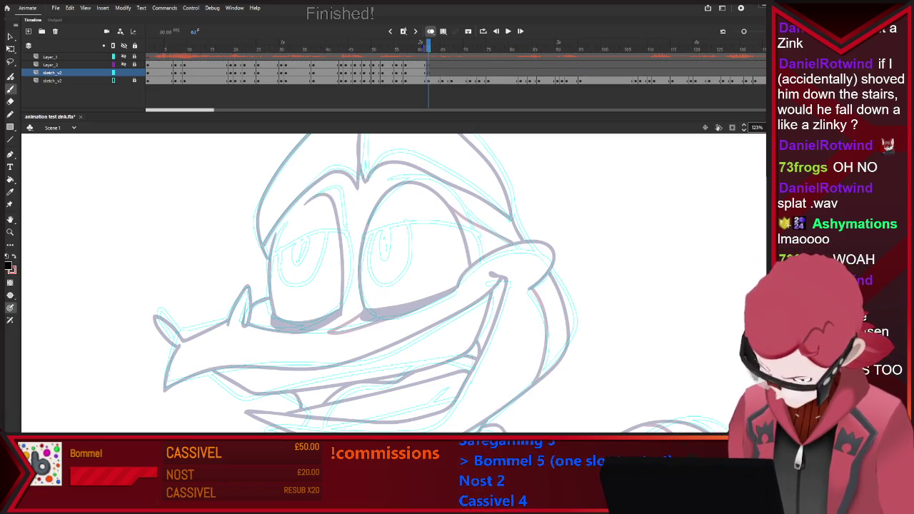
key("ctrl+z")
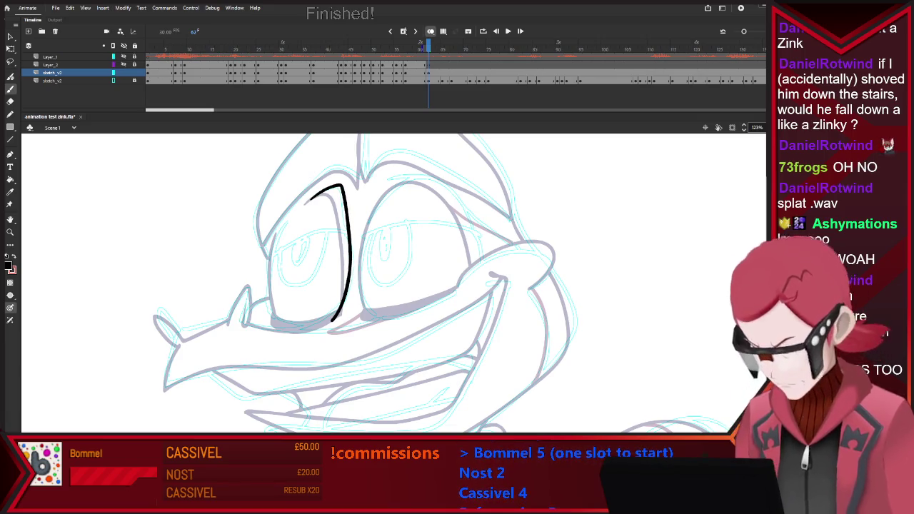
key("ctrl+z")
Ink the left eye's top arc, lower line and left side, plus a tick at the right eye
mouse_move(312, 201)
left_mouse_down()
mouse_move(343, 207)
mouse_move(345, 294)
mouse_move(325, 330)
left_mouse_up()
key("ctrl+z")
left_click_drag(307, 202, 341, 193)
left_click_drag(346, 294, 336, 317)
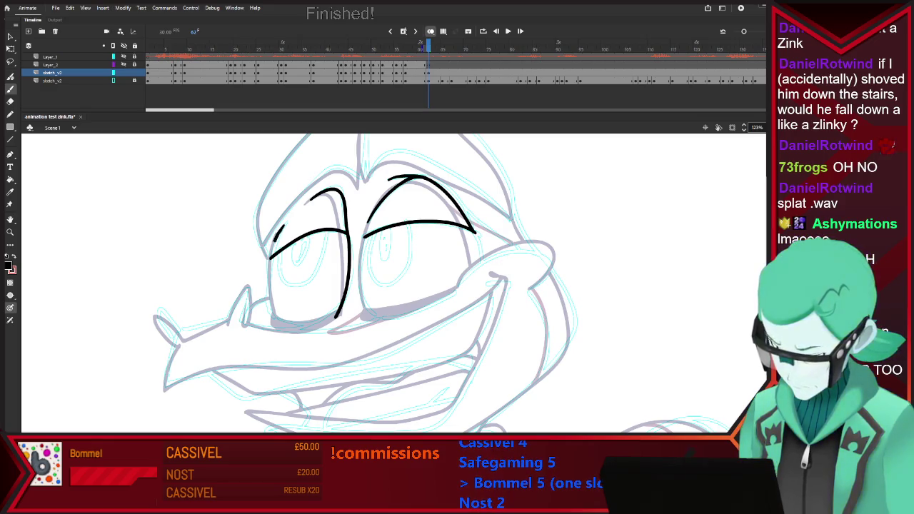
left_click_drag(272, 246, 280, 326)
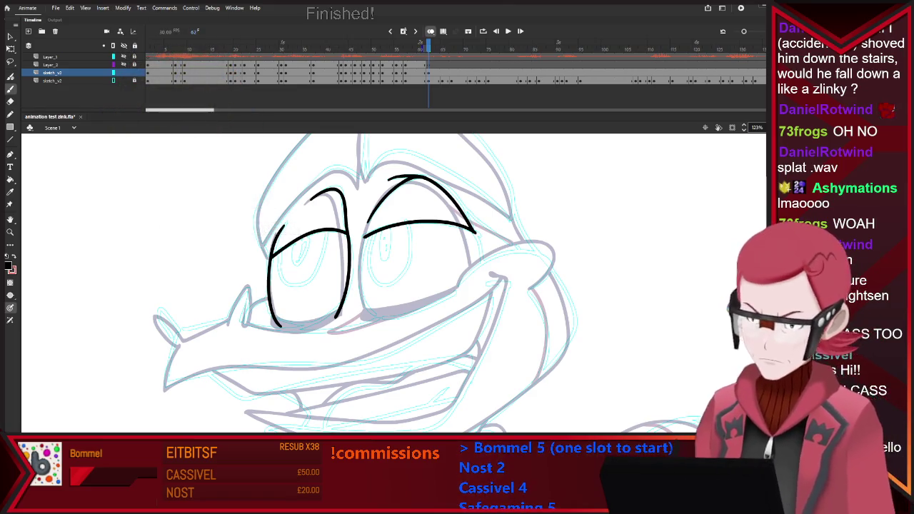
mouse_move(475, 233)
left_mouse_down()
mouse_move(478, 265)
mouse_move(460, 284)
left_mouse_up()
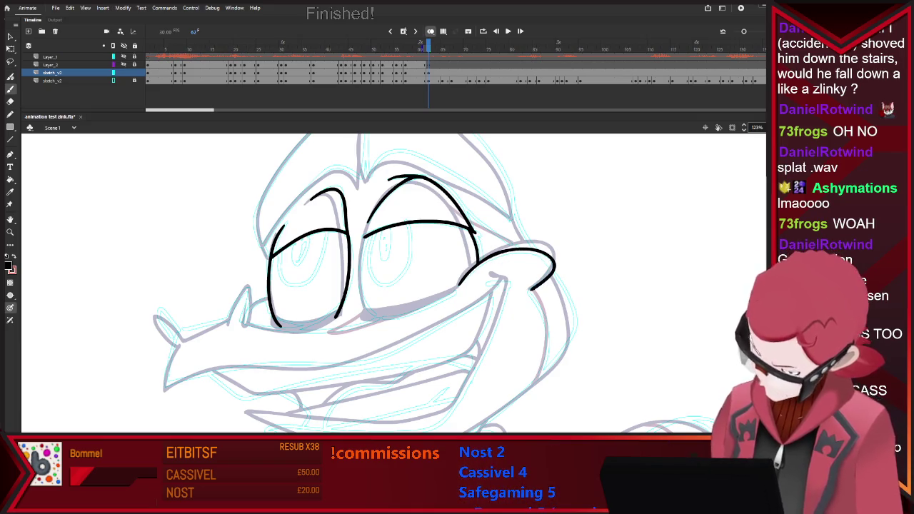
Ink the line under the right eye, the mouth-to-cheek join and the lower lip
left_click_drag(487, 283, 507, 296)
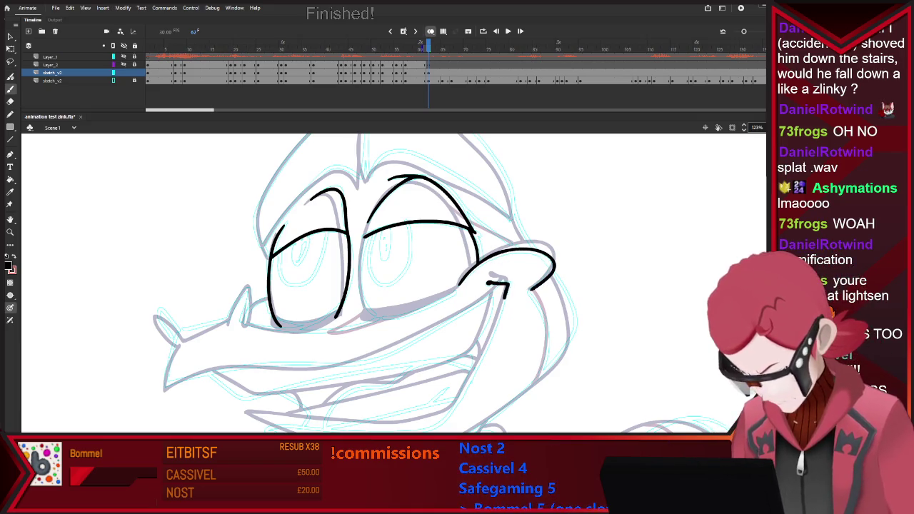
left_click_drag(466, 389, 421, 430)
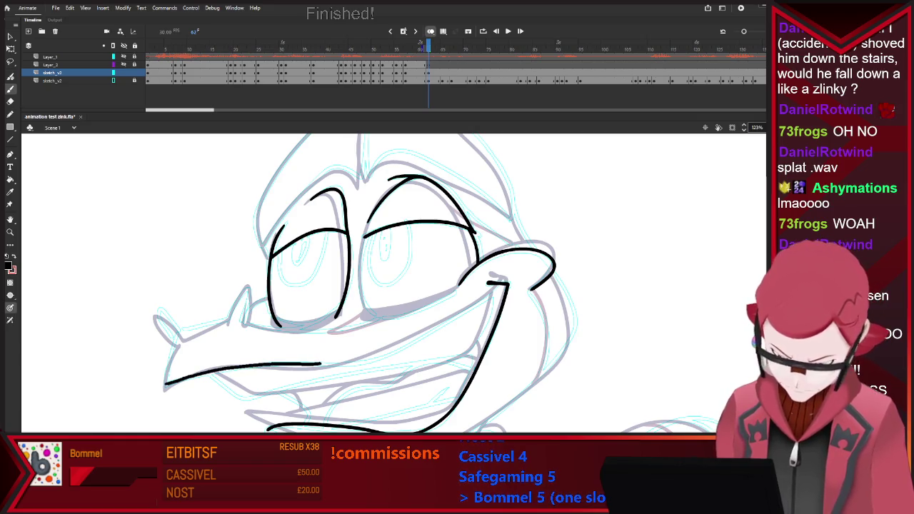
left_click_drag(421, 339, 500, 285)
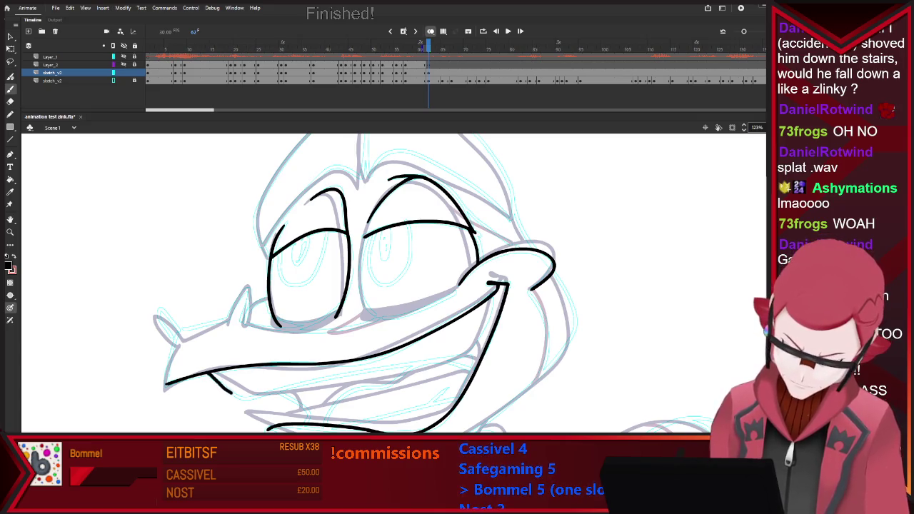
left_click_drag(242, 397, 478, 327)
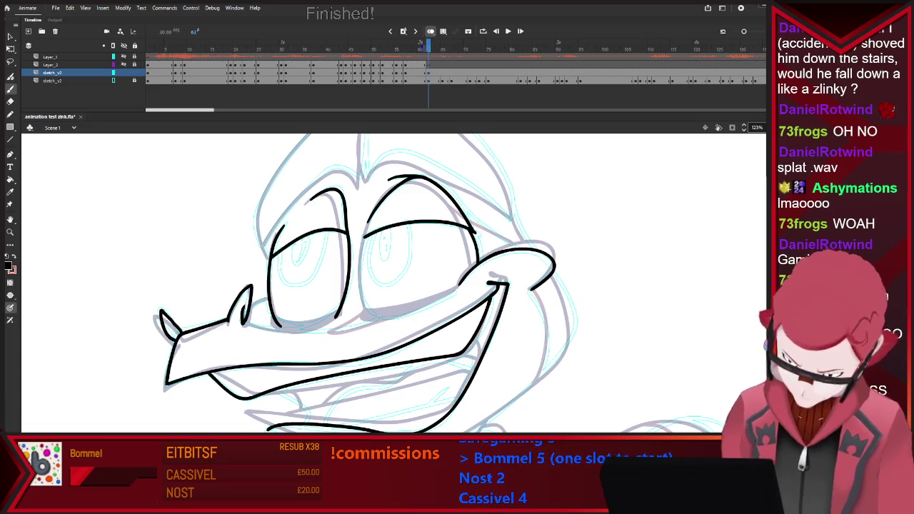
Extend the line along the eye's lower edge, tidying strokes with the Eraser
key("e")
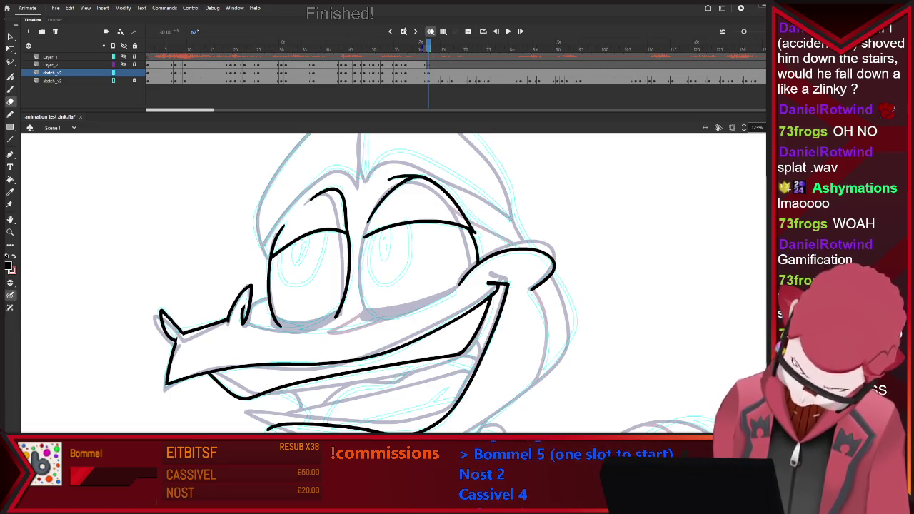
key("b")
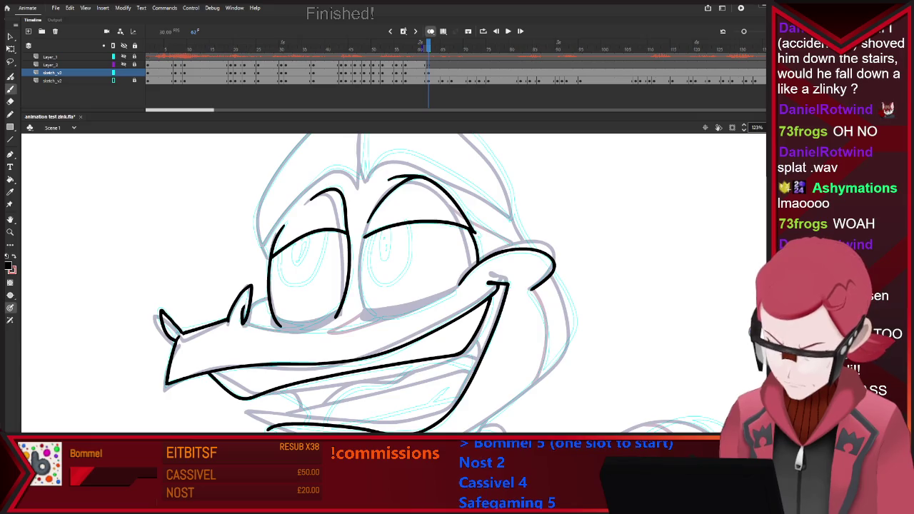
left_click_drag(247, 323, 293, 329)
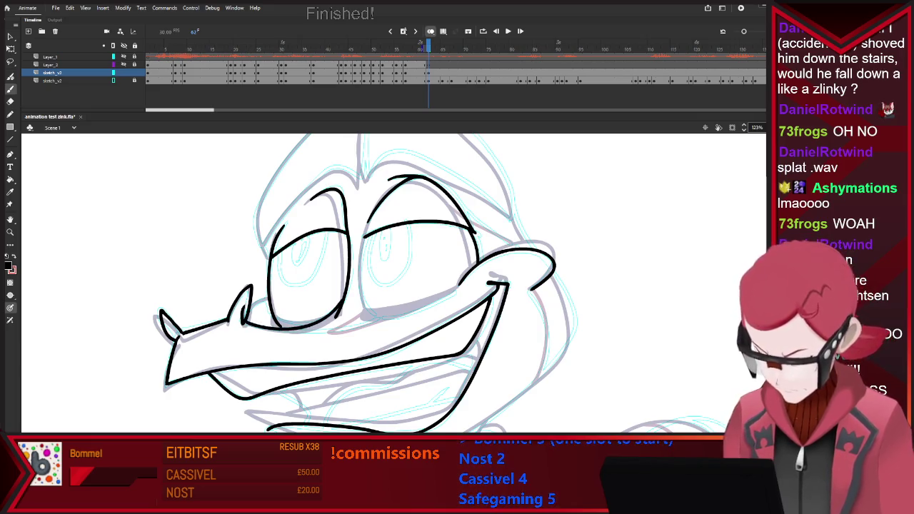
key("e")
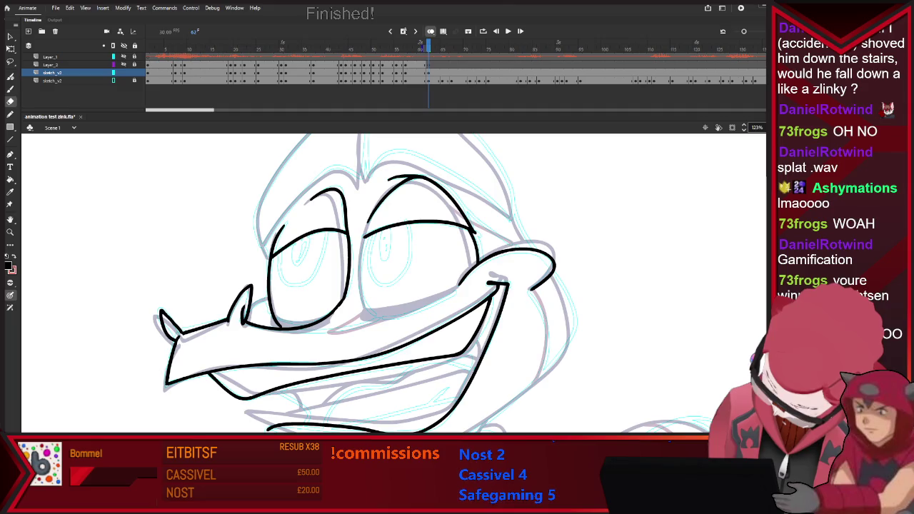
key("b")
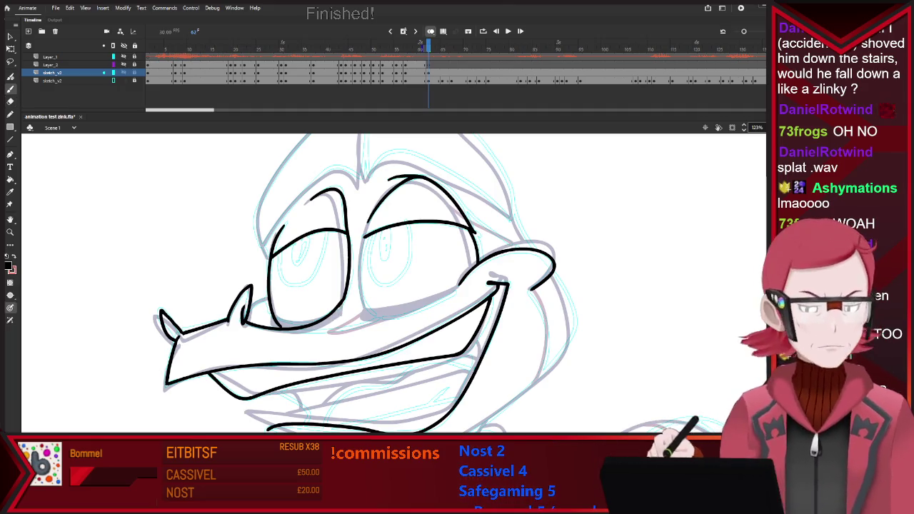
key("v")
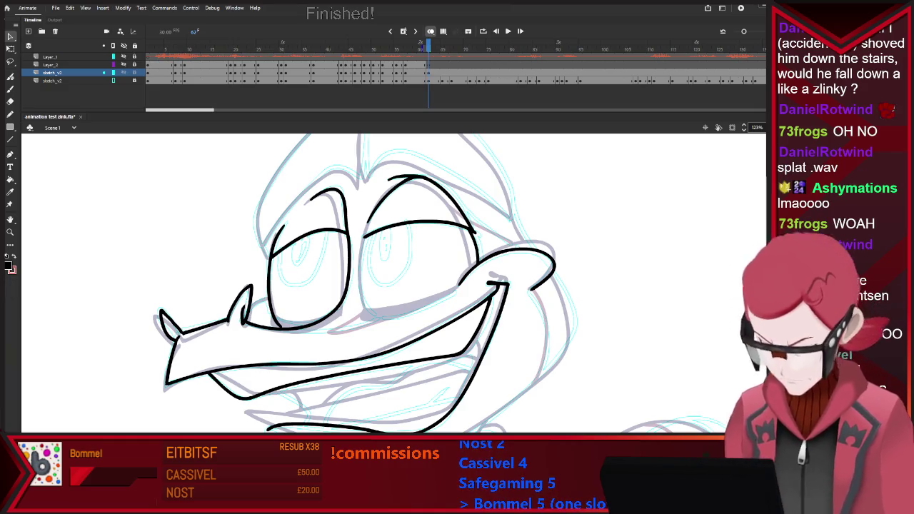
key("b")
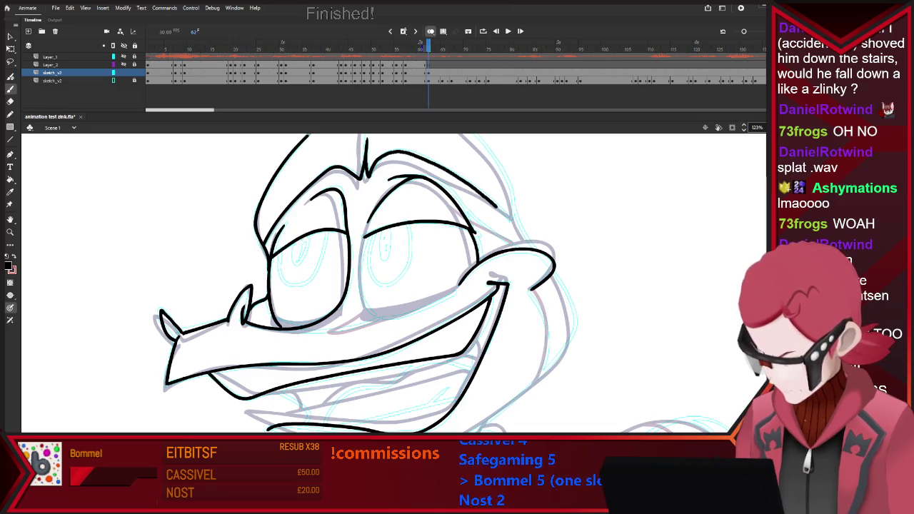
Ink the curve and lower edge on the right side of the head, then view the whole stage
left_click_drag(513, 215, 475, 140)
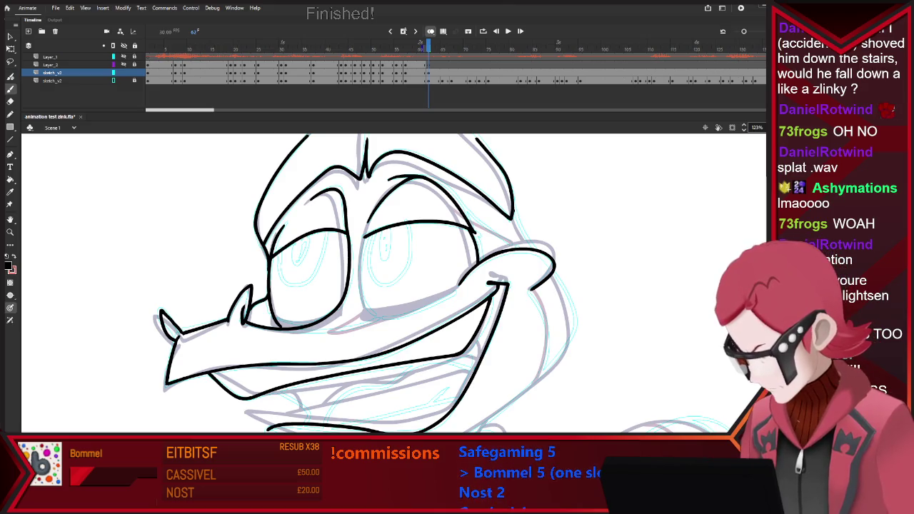
mouse_move(548, 246)
left_mouse_down()
mouse_move(574, 327)
mouse_move(514, 398)
left_mouse_up()
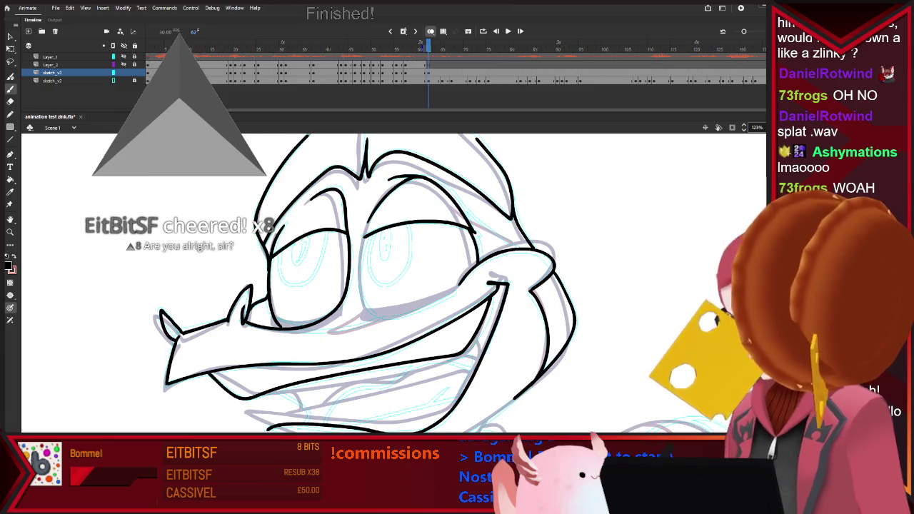
key("ctrl+3")
scroll(453, 428, "up", 2)
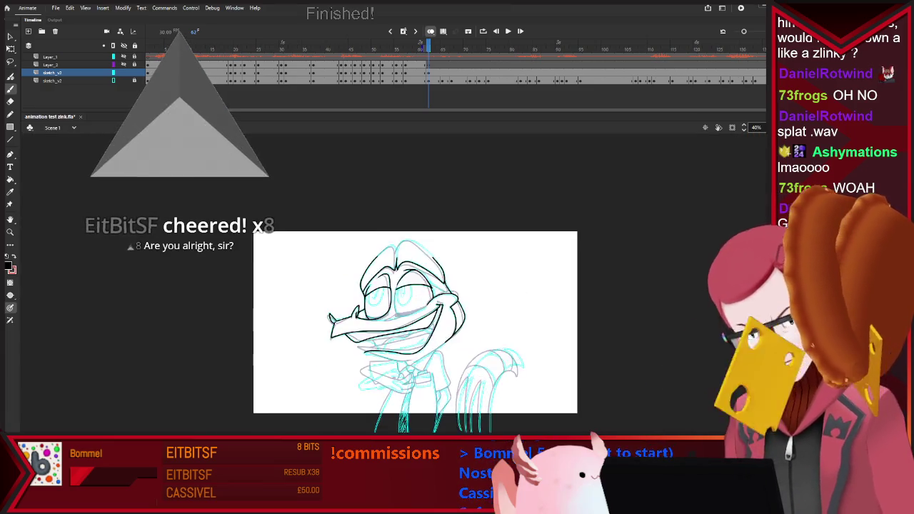
Zoom in on the body and undo the stray lower mouth and jaw strokes
scroll(453, 428, "up", 3)
scroll(439, 335, "up", 2)
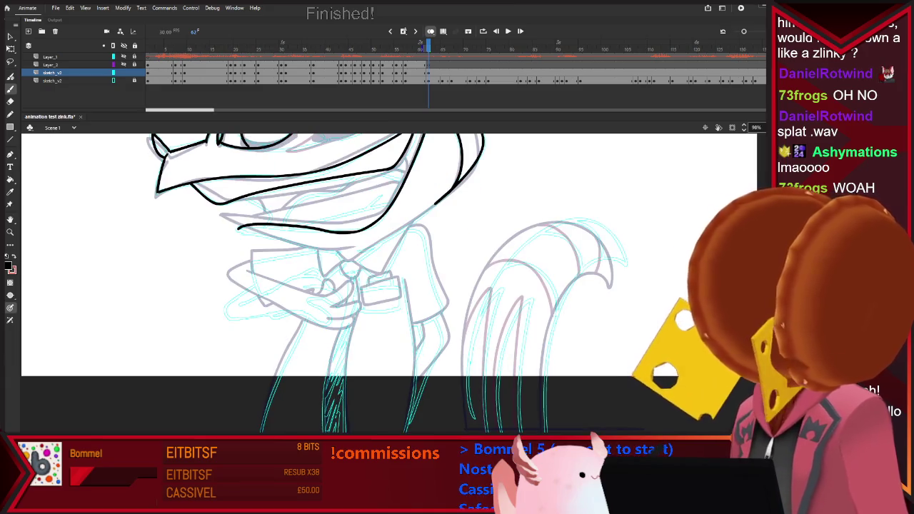
scroll(439, 335, "down", 4)
scroll(400, 286, "up", 2)
scroll(400, 286, "up", 2)
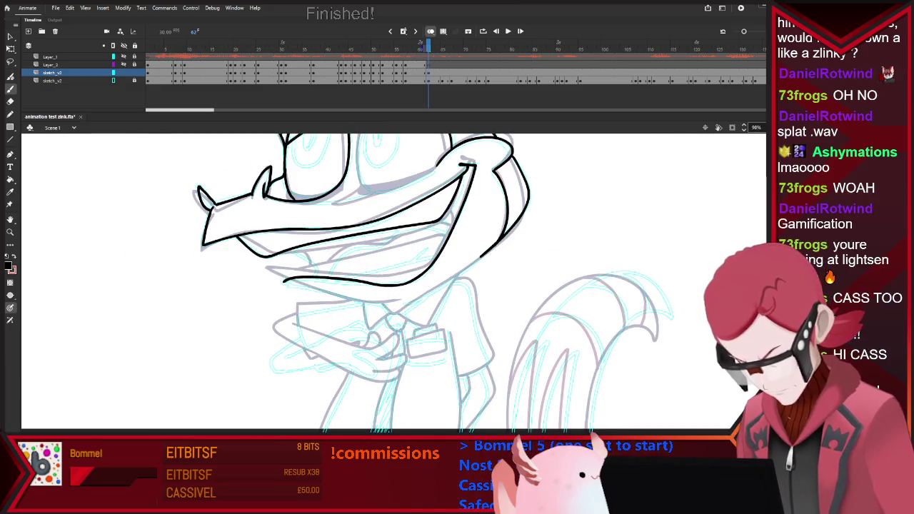
scroll(399, 286, "down", 5)
scroll(400, 286, "up", 3)
scroll(400, 285, "up", 2)
key("e")
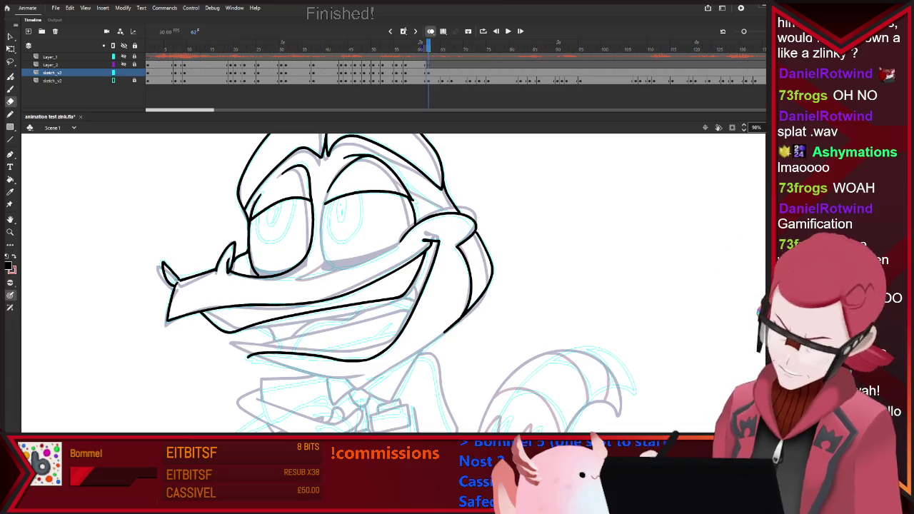
key("b")
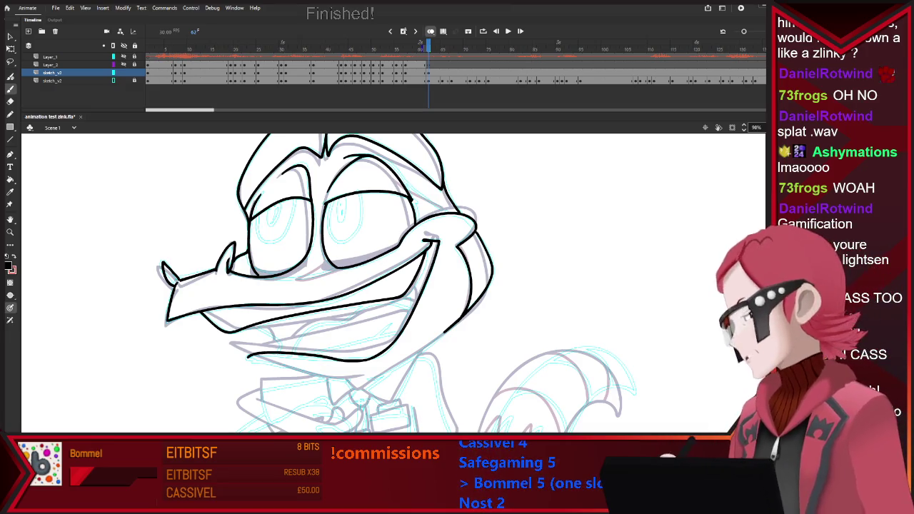
scroll(393, 282, "down", 2)
scroll(393, 281, "down", 2)
scroll(392, 282, "down", 1)
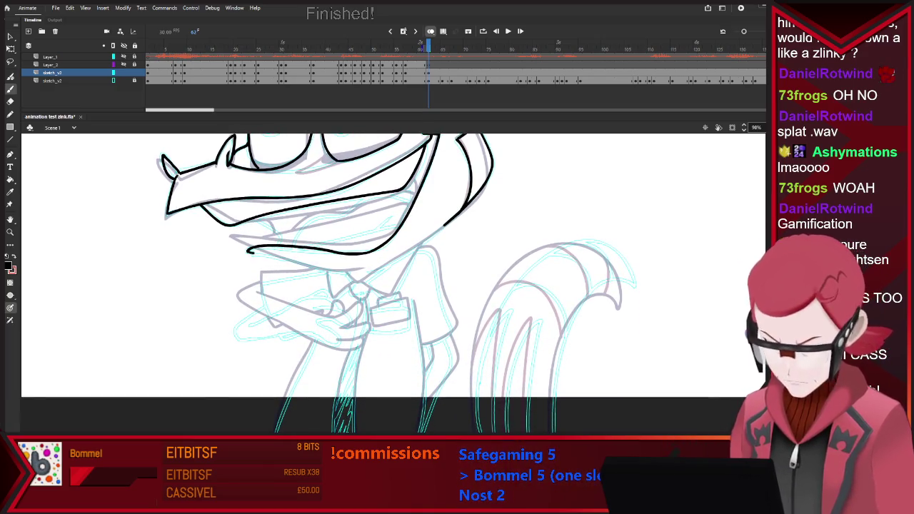
key("ctrl+z")
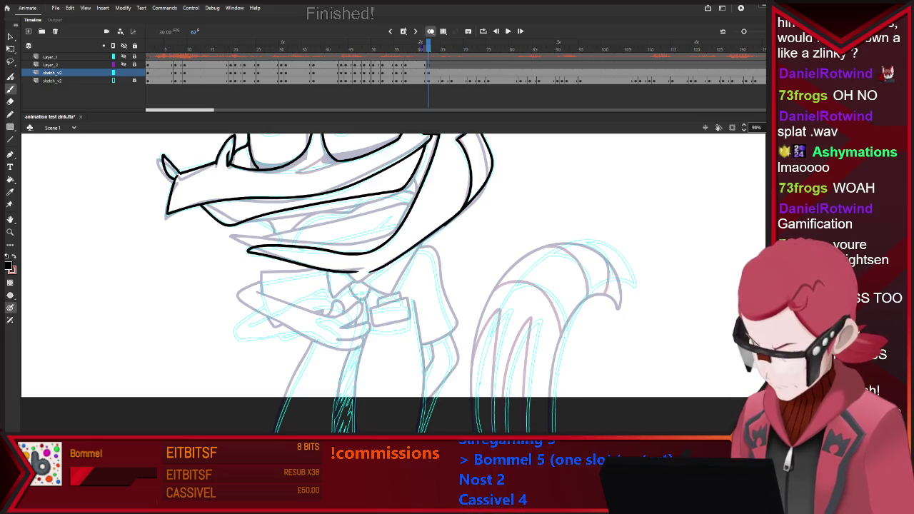
key("ctrl+z")
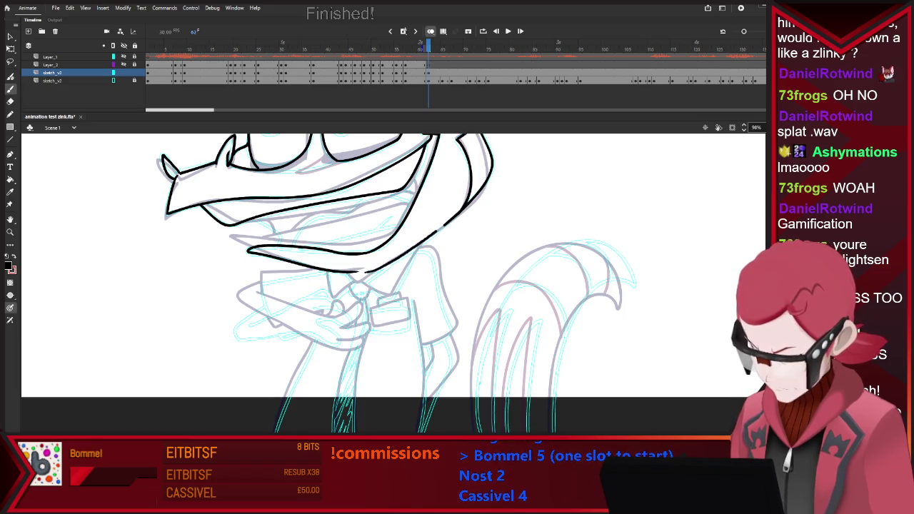
Ink the neck line, both sides of the collar and the jacket's right side
left_click_drag(328, 271, 332, 297)
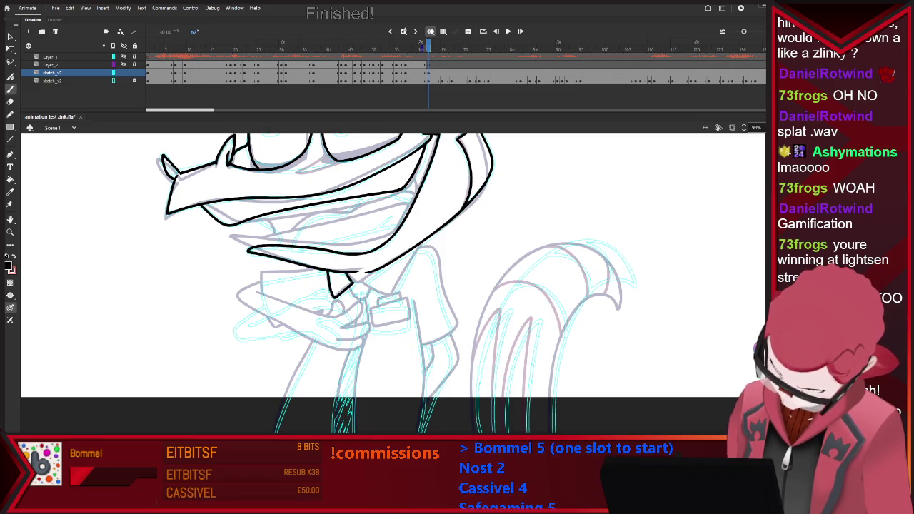
left_click_drag(360, 286, 389, 296)
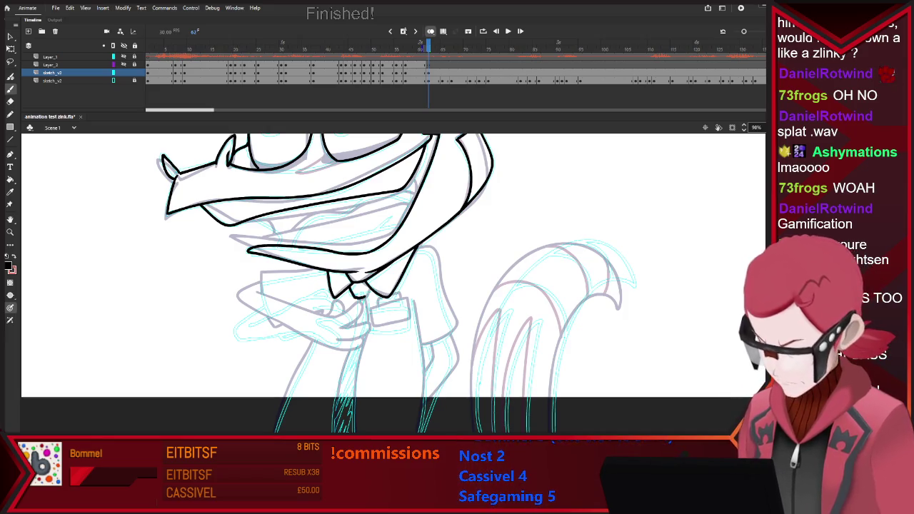
left_click_drag(314, 272, 327, 270)
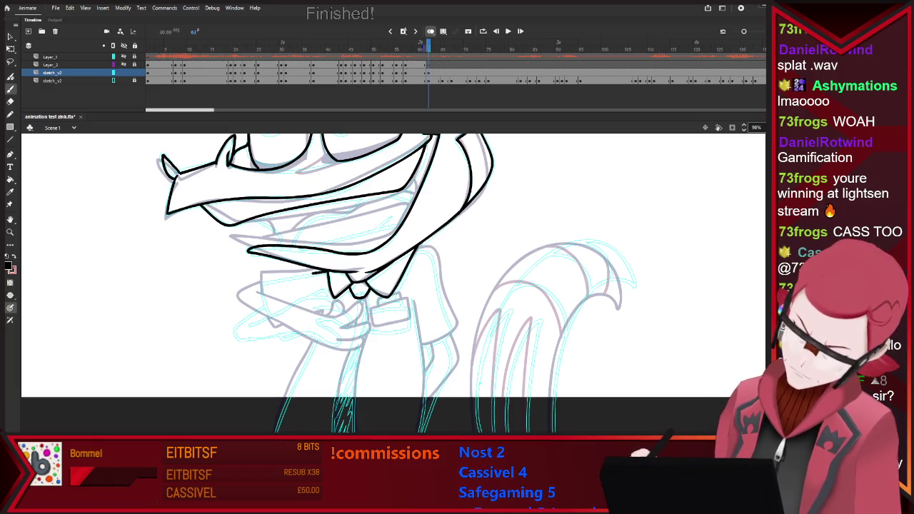
mouse_move(263, 282)
left_mouse_down()
mouse_move(281, 337)
mouse_move(327, 321)
left_mouse_up()
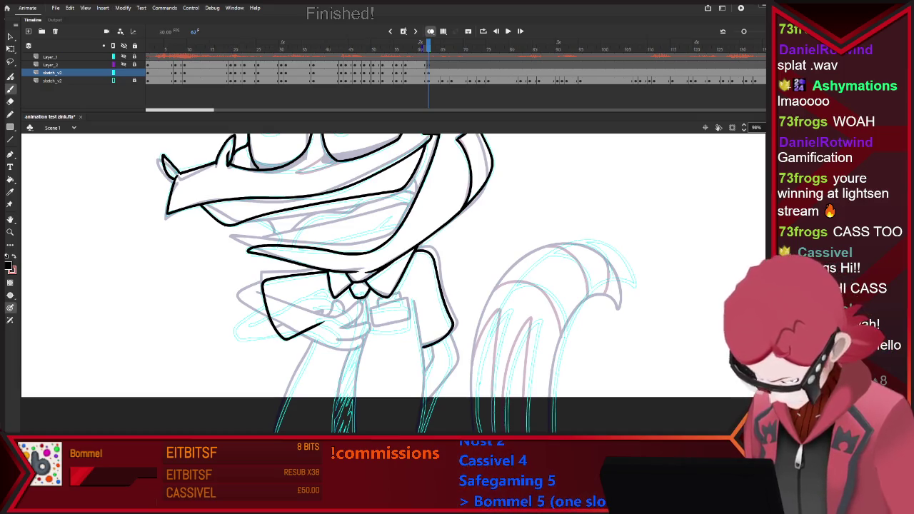
left_click_drag(411, 298, 425, 428)
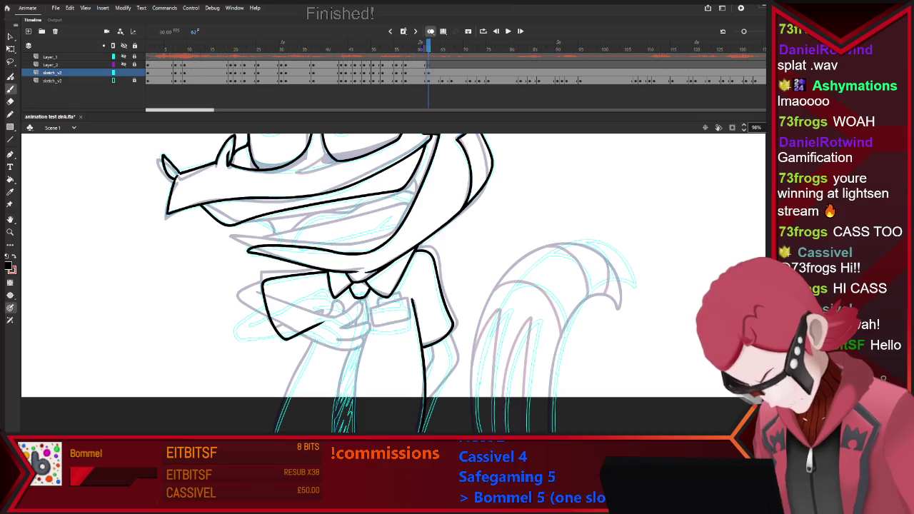
left_click_drag(447, 337, 450, 348)
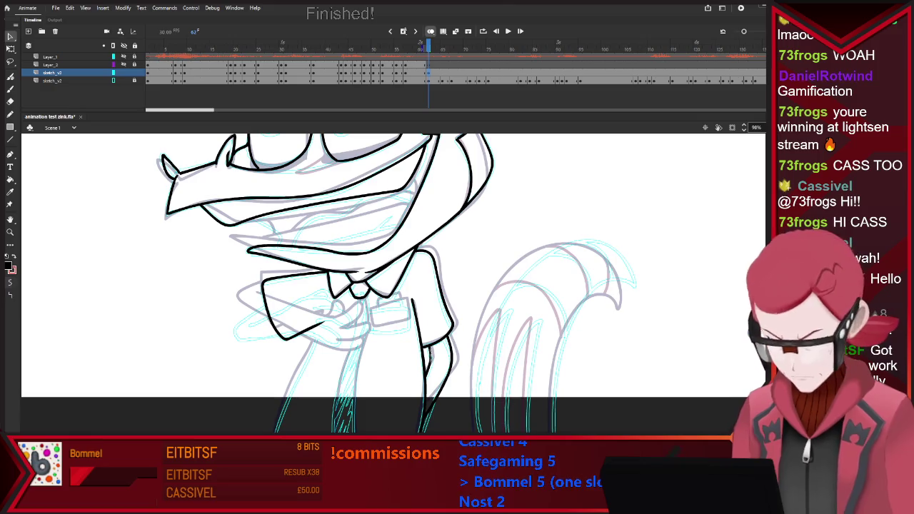
Ink a short line below the hand and the ground line under the feet
scroll(429, 356, "down", 1)
scroll(429, 355, "down", 2)
key("e")
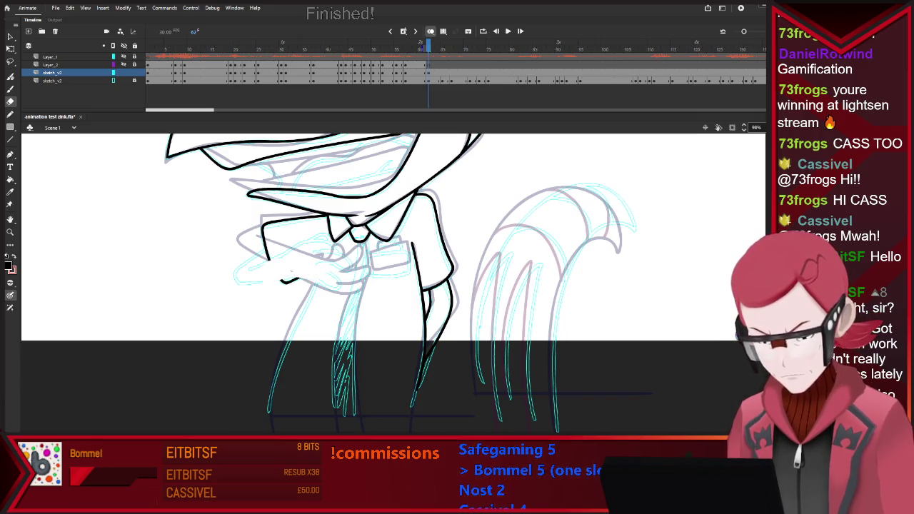
key("b")
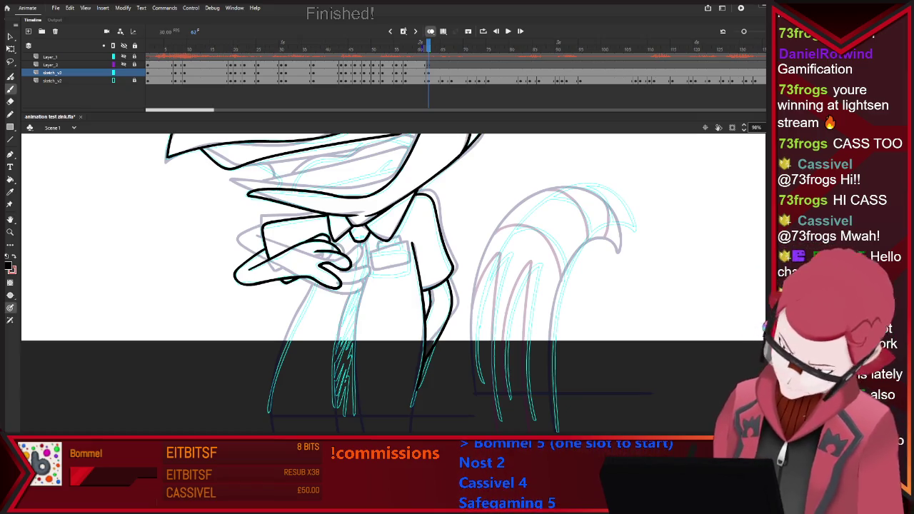
left_click_drag(315, 284, 306, 301)
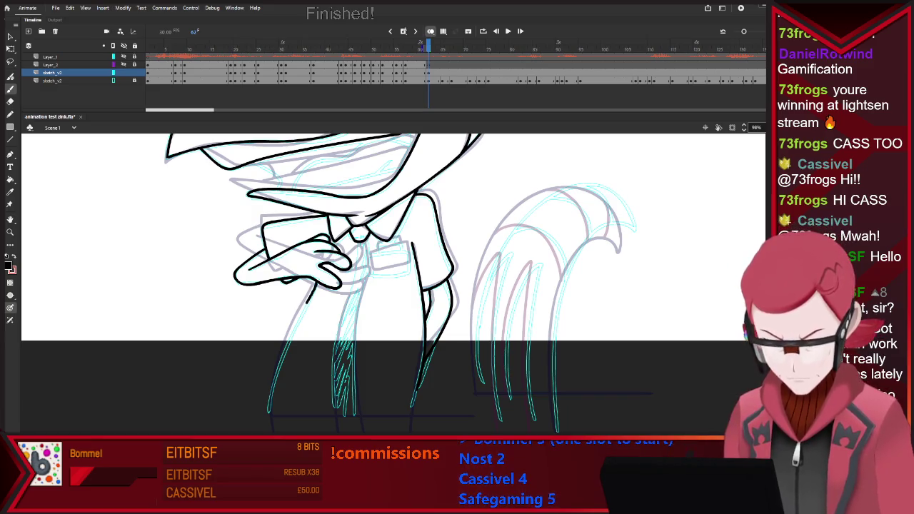
left_click_drag(270, 415, 432, 414)
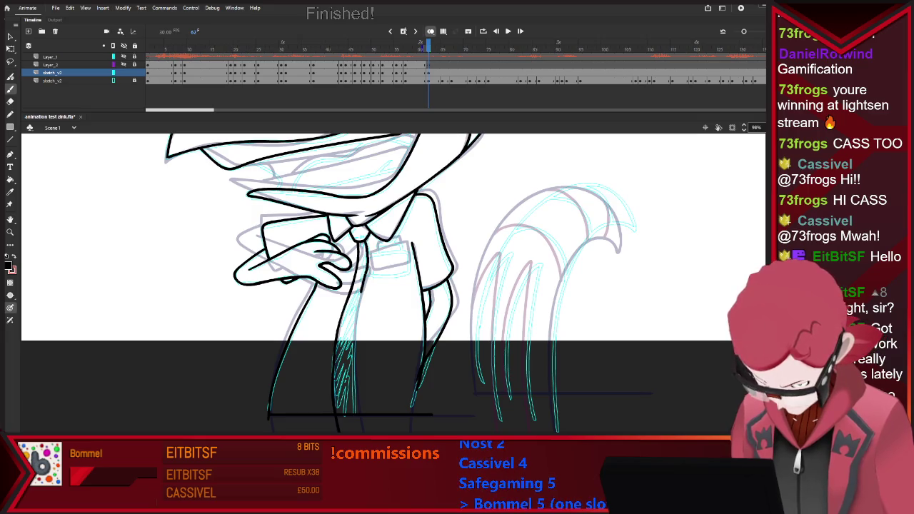
Ink the tie below the collar and the tail's inner line, then zoom out
mouse_move(371, 256)
left_mouse_down()
mouse_move(371, 272)
mouse_move(408, 270)
left_mouse_up()
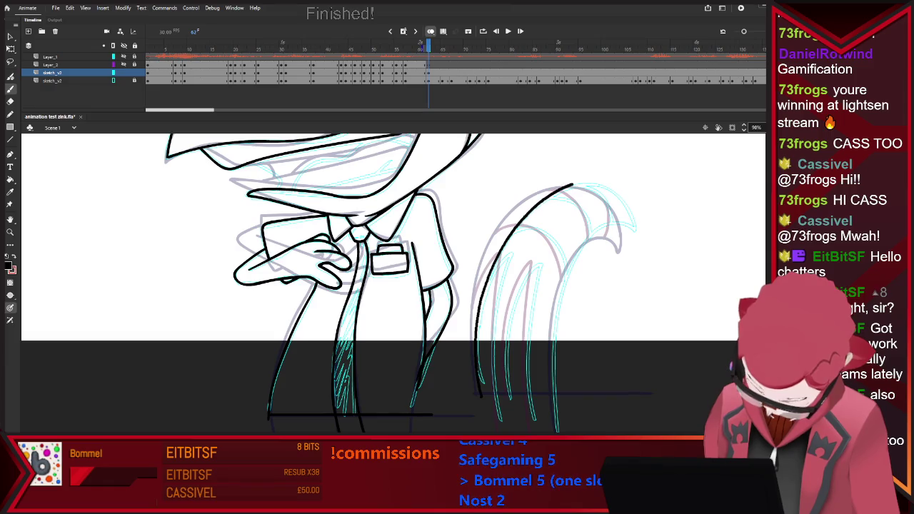
left_click_drag(571, 267, 561, 428)
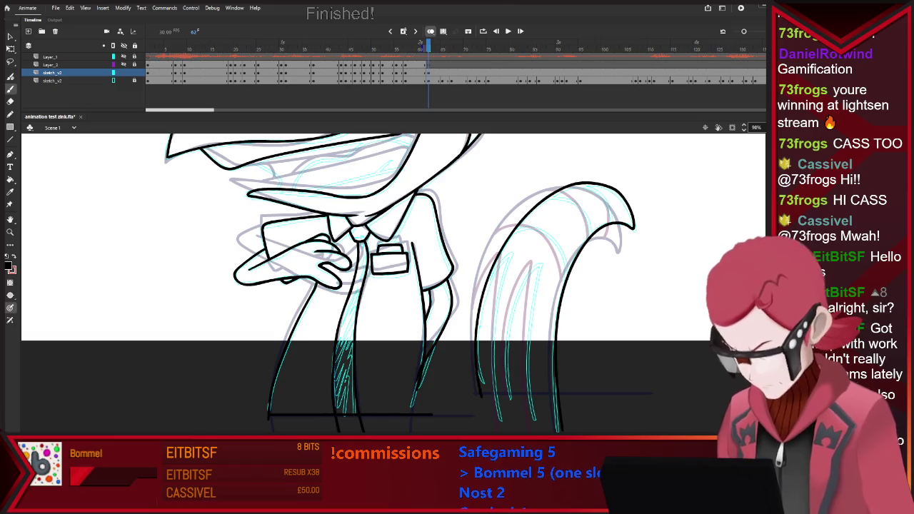
key("ctrl+minus")
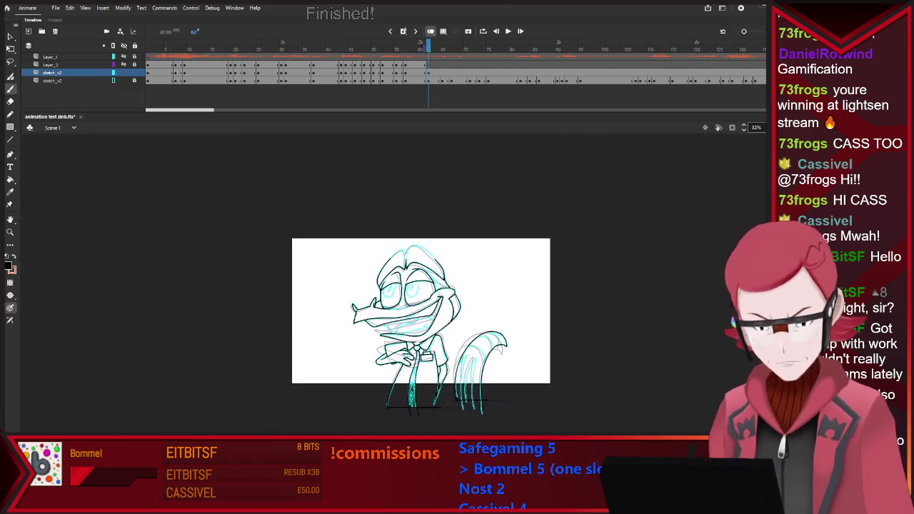
Close the top of the head outline and draw both pupils
key("ctrl+equal")
key("ctrl+minus")
key("ctrl+equal")
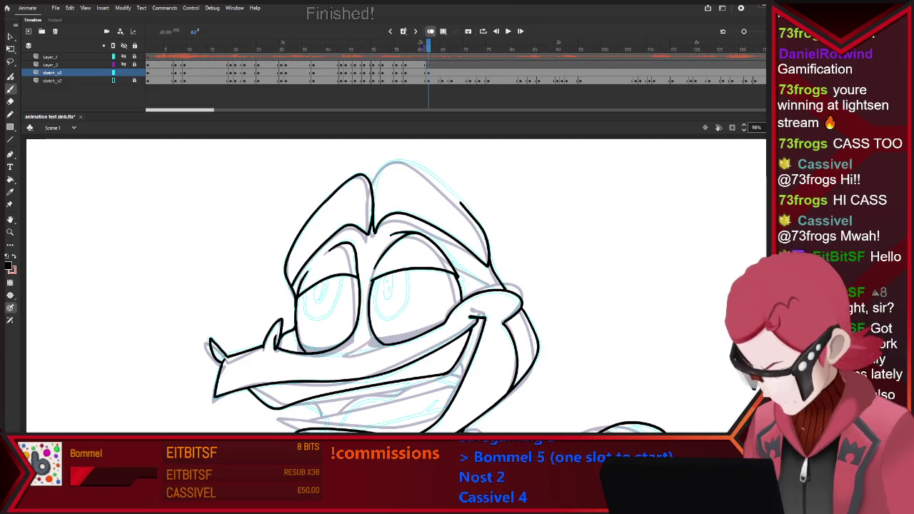
mouse_move(377, 171)
left_mouse_down()
mouse_move(412, 160)
mouse_move(460, 202)
left_mouse_up()
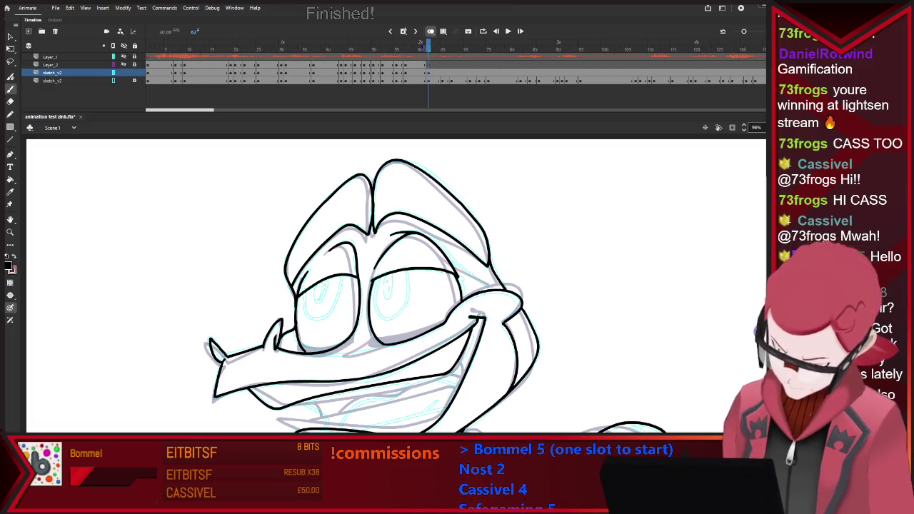
left_click_drag(385, 274, 391, 277)
left_click_drag(318, 281, 321, 300)
Fill both pupils solid black with the Paint Bucket
key("k")
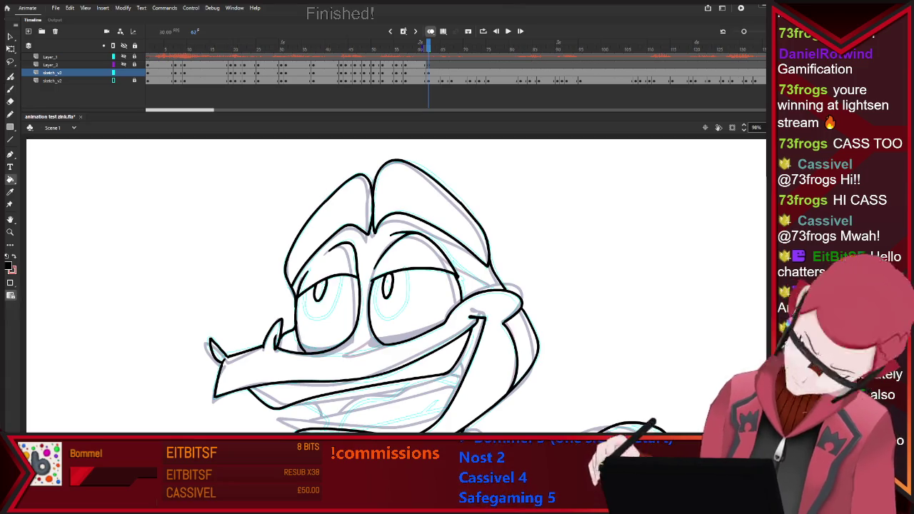
left_click(320, 289)
left_click(387, 286)
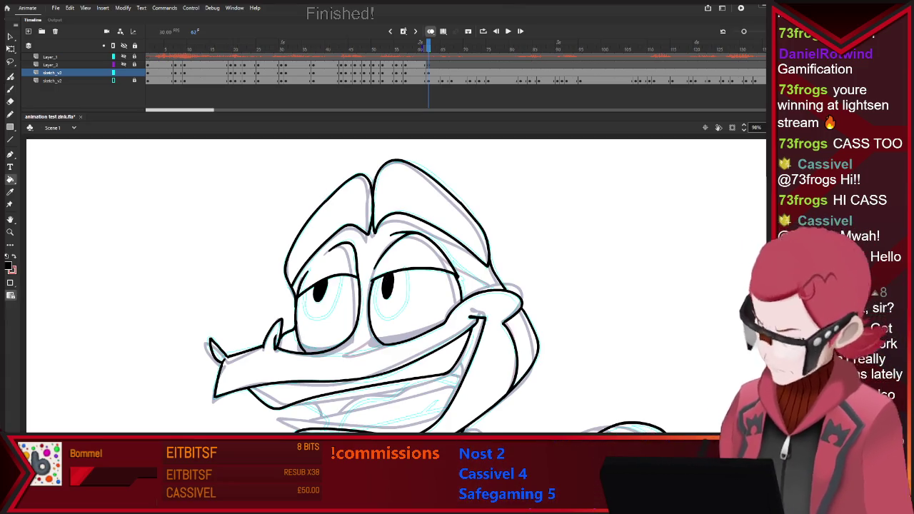
scroll(429, 294, "down", 2)
scroll(430, 294, "down", 2)
scroll(433, 331, "up", 2)
Return to the Brush and advance to the next frame with onion skin showing
key("b")
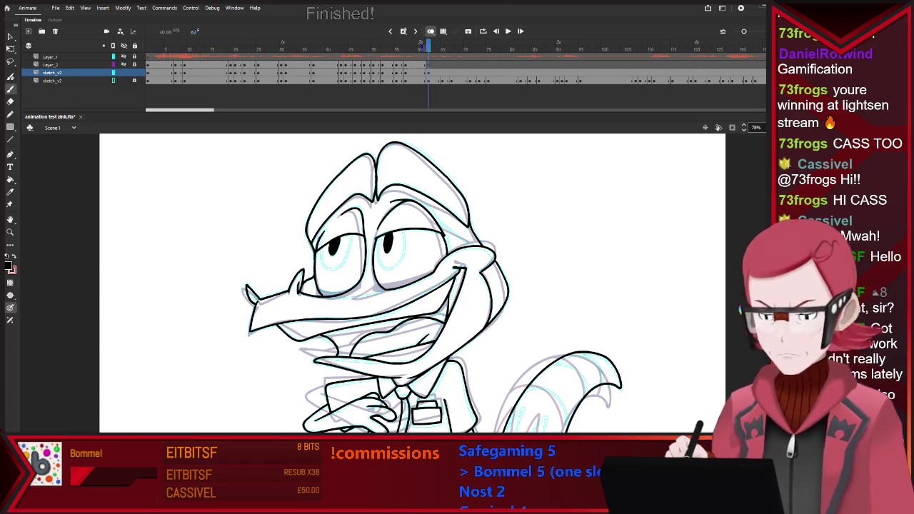
key("period")
key("period")
key("period")
key("F7")
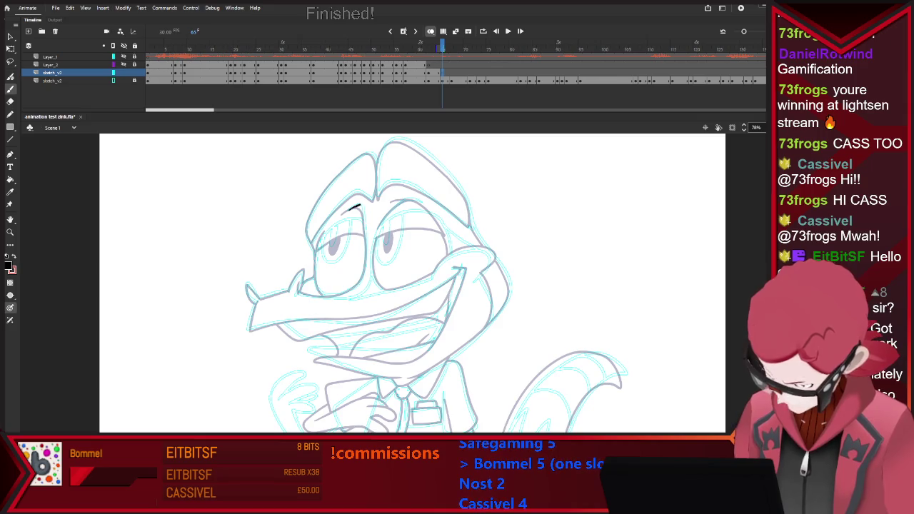
Ink the arc along the right eye's top, checking it against neighbouring frames with onion skin
key("ctrl+z")
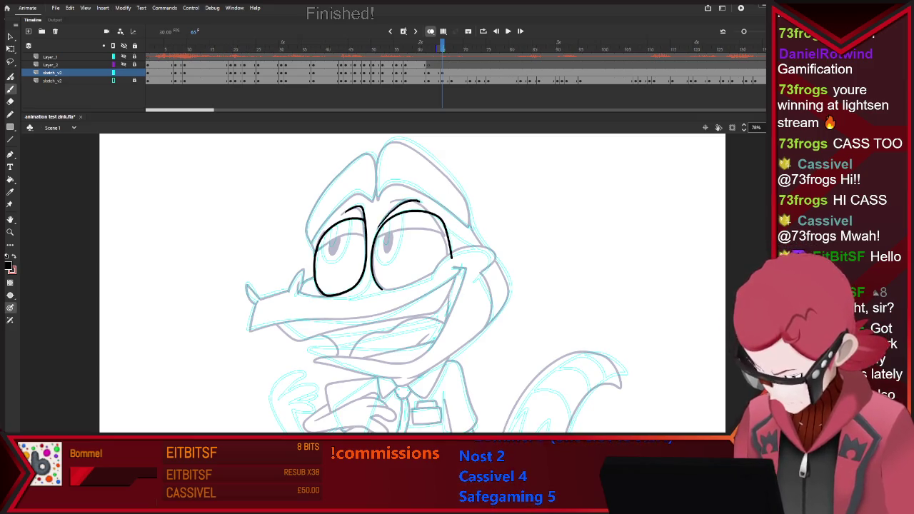
key("alt+shift+o")
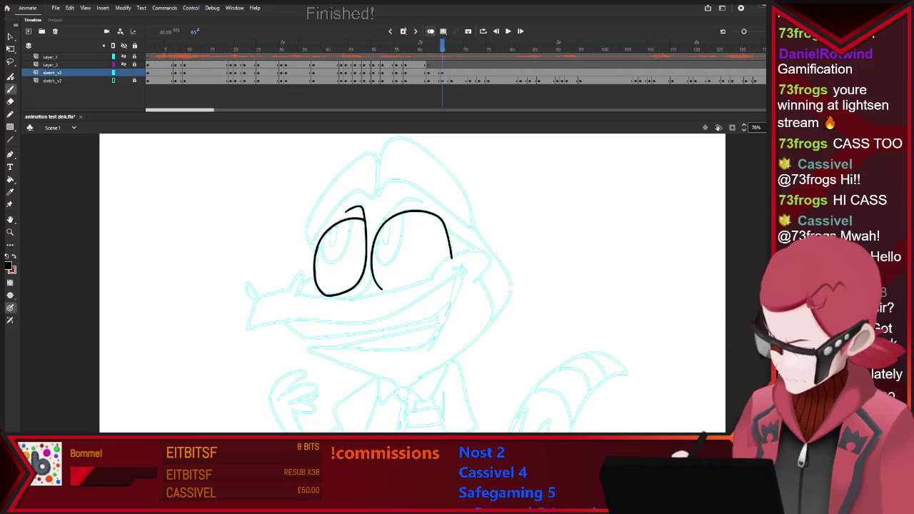
left_click_drag(386, 218, 373, 238)
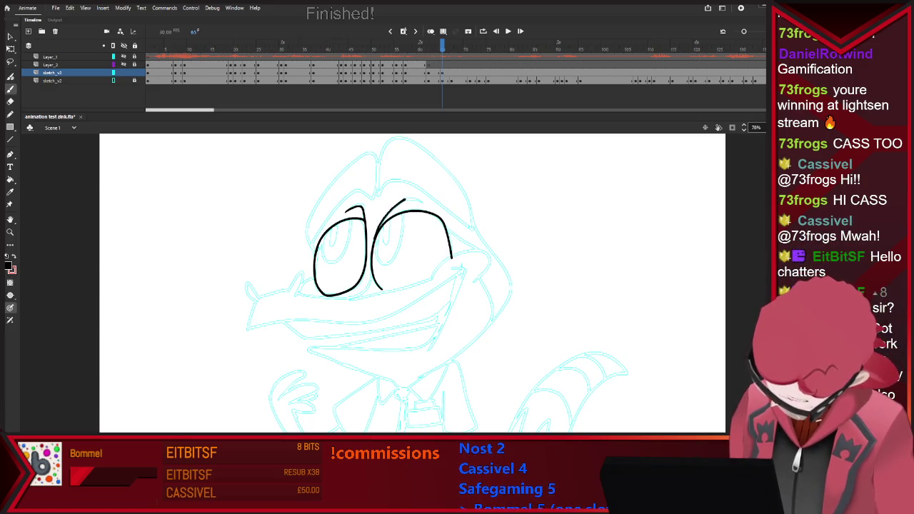
key("ctrl+z")
left_click_drag(372, 239, 421, 201)
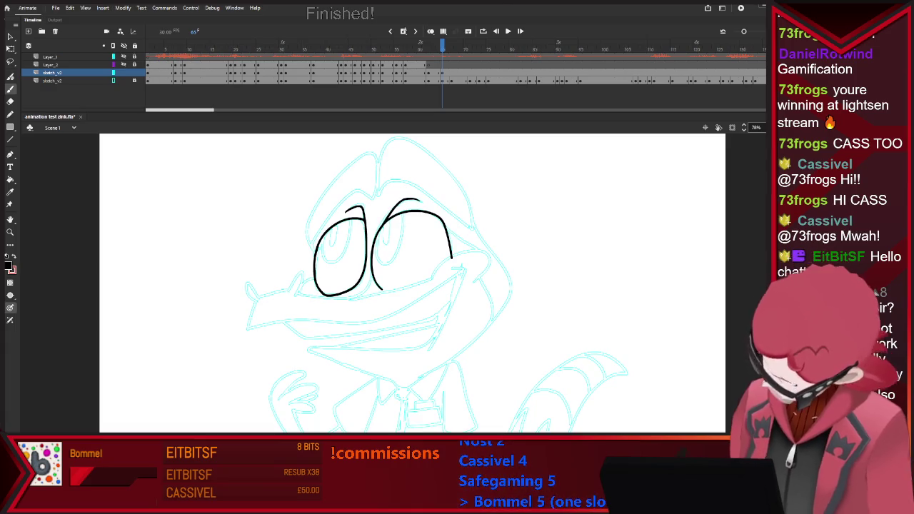
key("alt+shift+o")
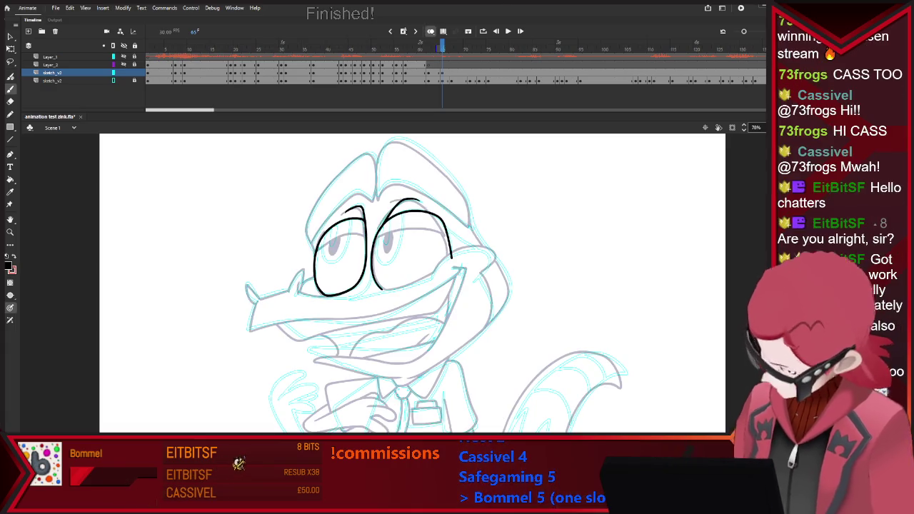
key("comma")
key("period")
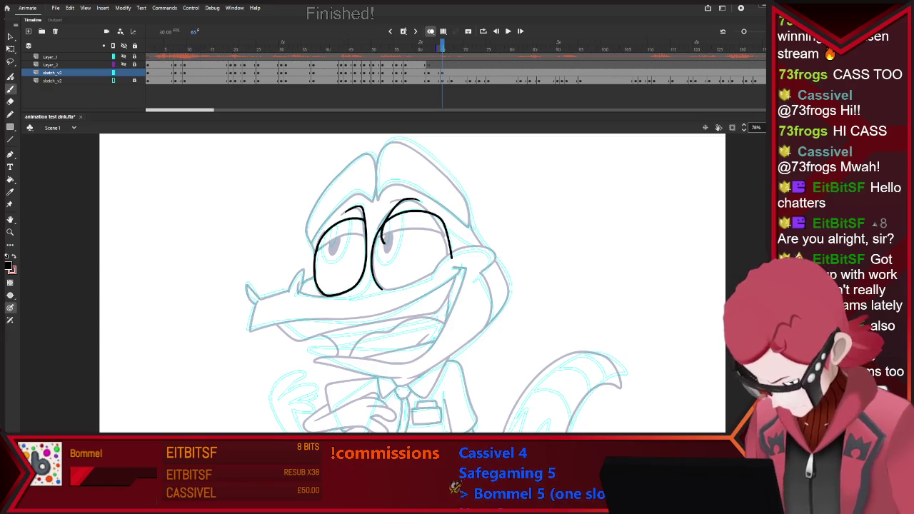
Draw both pupils, the head outline's right side and the curved brow under the crest
left_click_drag(389, 227, 385, 244)
left_click_drag(330, 230, 337, 227)
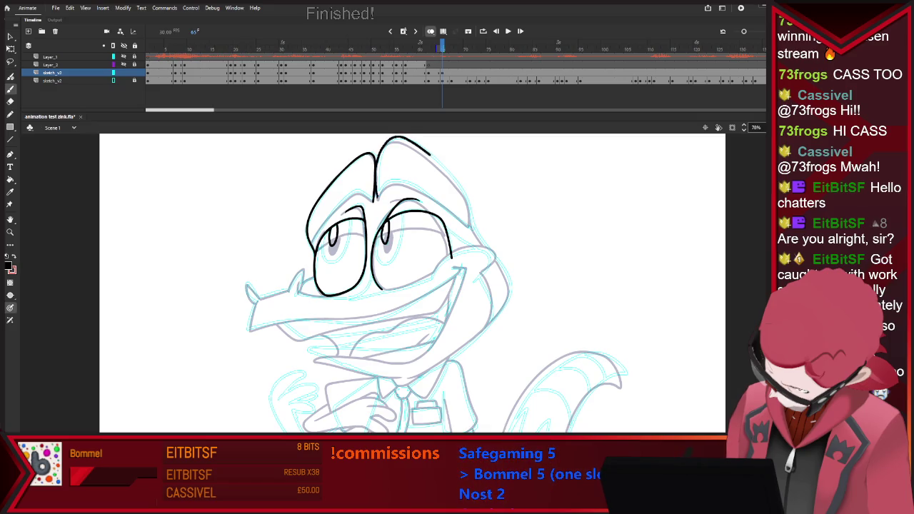
left_click_drag(428, 153, 473, 229)
left_click_drag(377, 198, 473, 229)
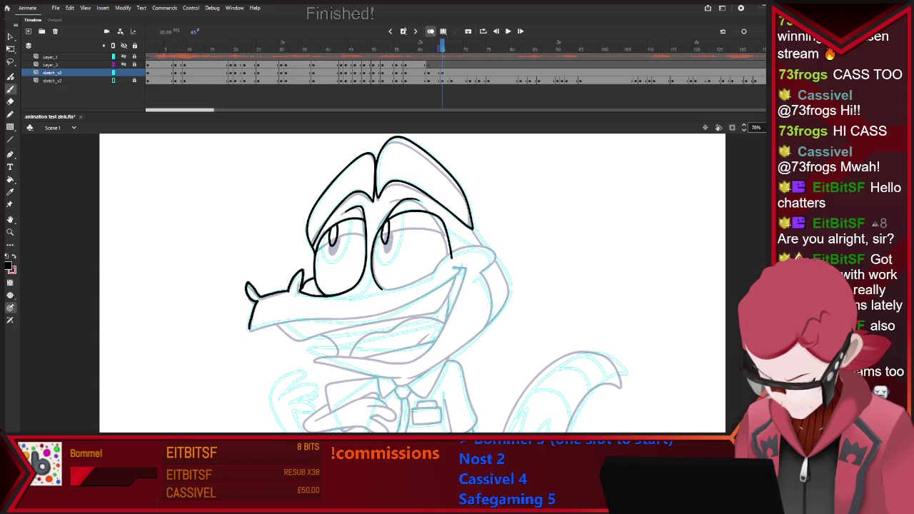
Ink the grin across the snout, the mouth corner, the lower jaw and chin
left_click_drag(355, 321, 457, 270)
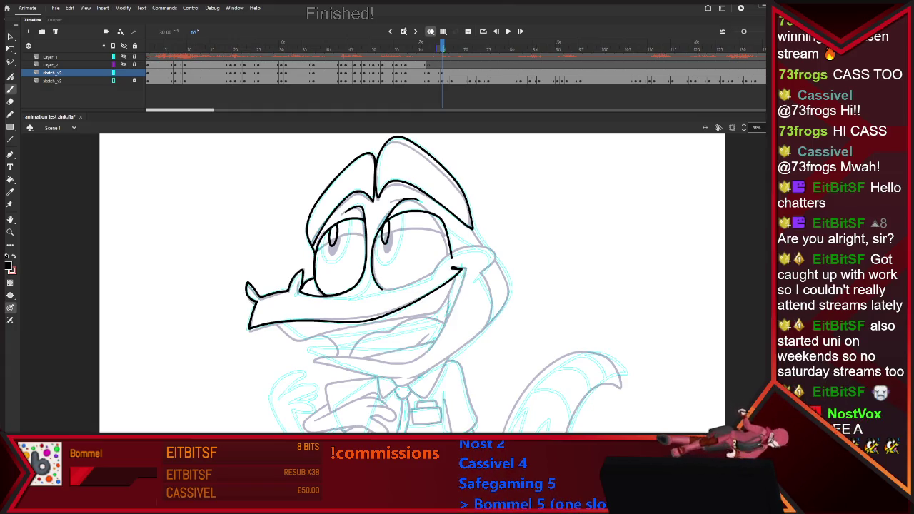
mouse_move(461, 280)
left_mouse_down()
mouse_move(430, 341)
mouse_move(416, 350)
left_mouse_up()
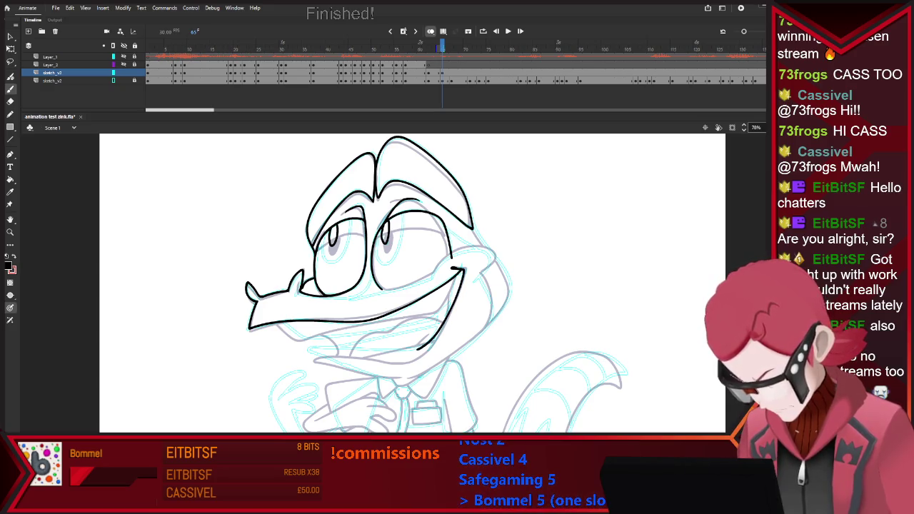
left_click_drag(286, 325, 421, 327)
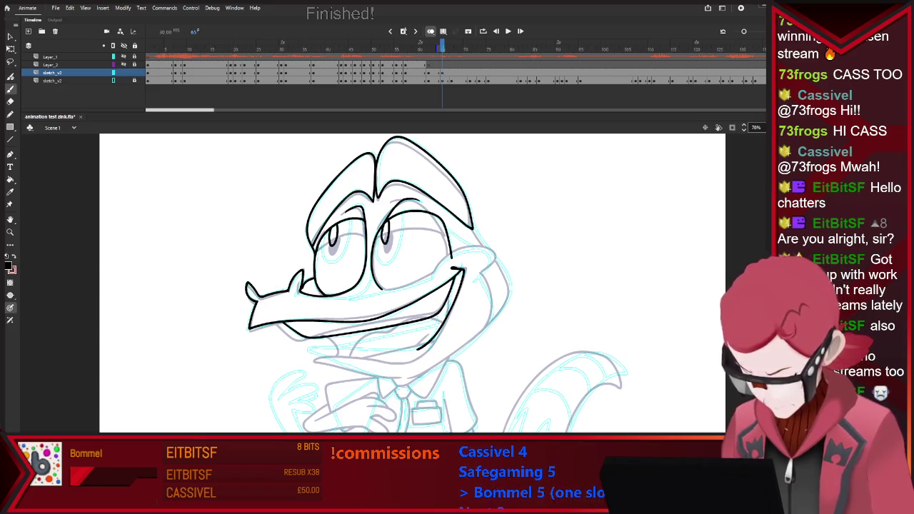
left_click_drag(307, 348, 418, 348)
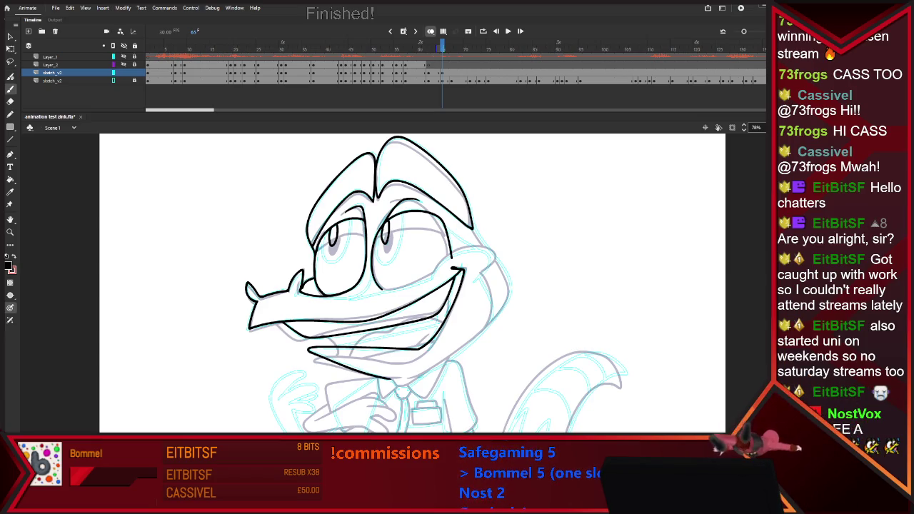
Ink the right side of the lizard's head, switching between Brush and Eraser to tidy it
key("e")
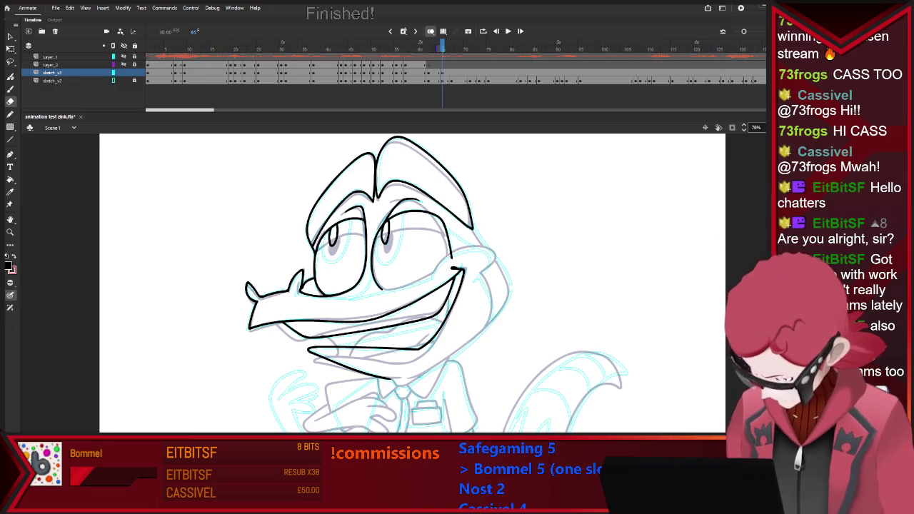
key("b")
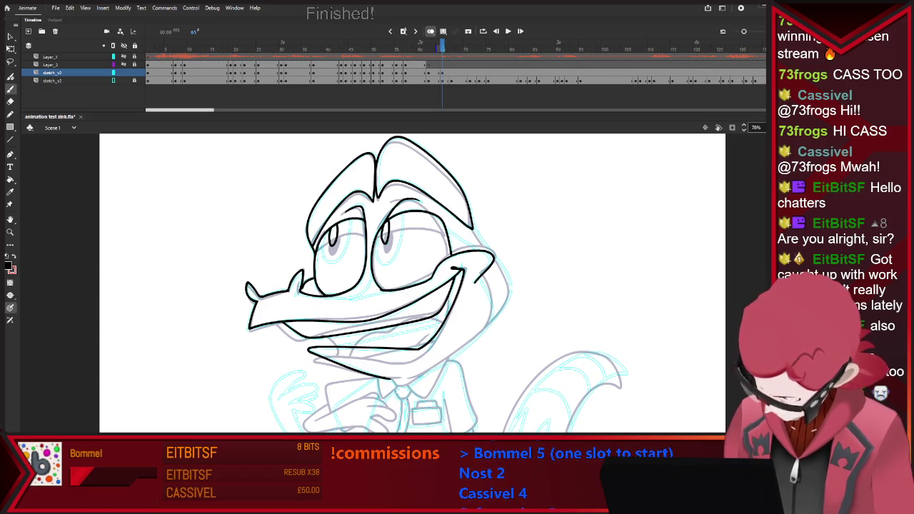
key("e")
key("b")
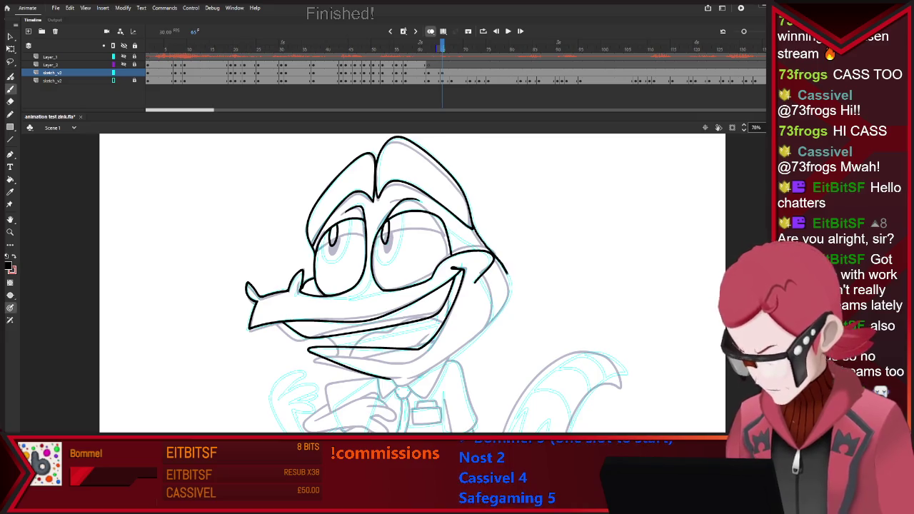
left_click_drag(494, 255, 501, 305)
key("e")
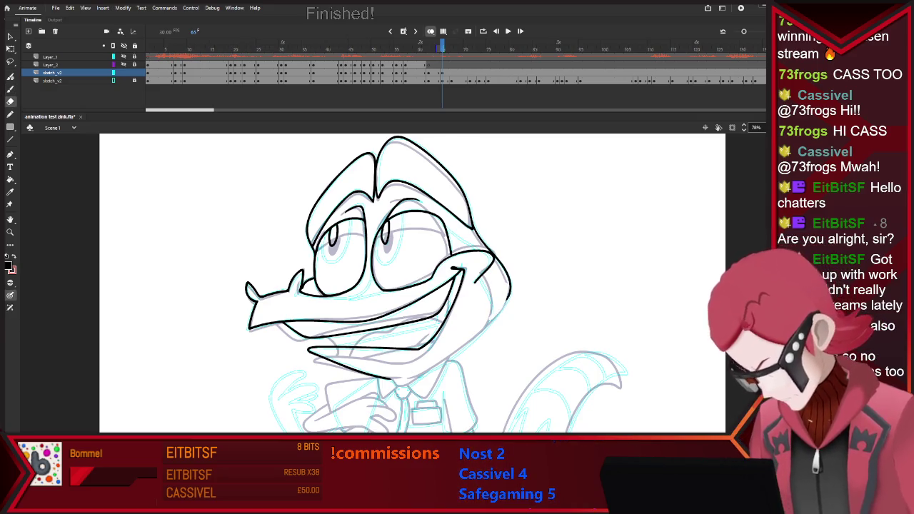
key("b")
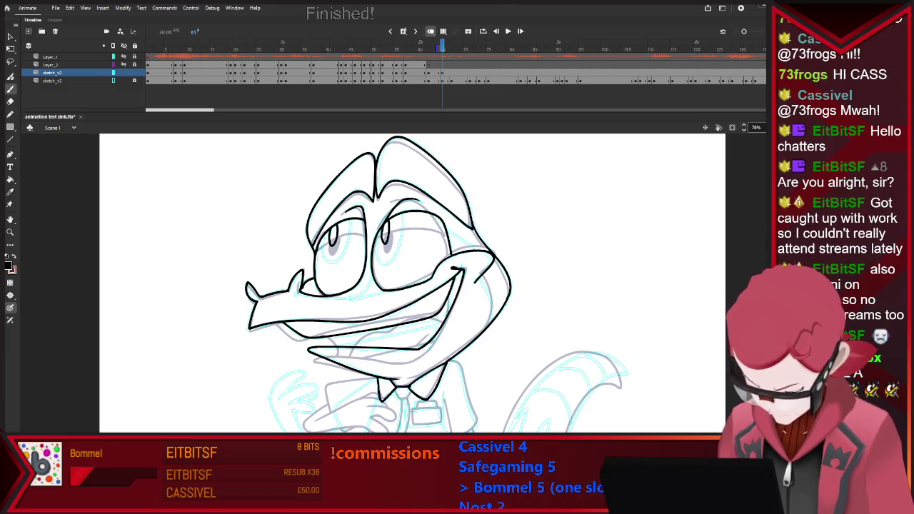
scroll(412, 283, "down", 2)
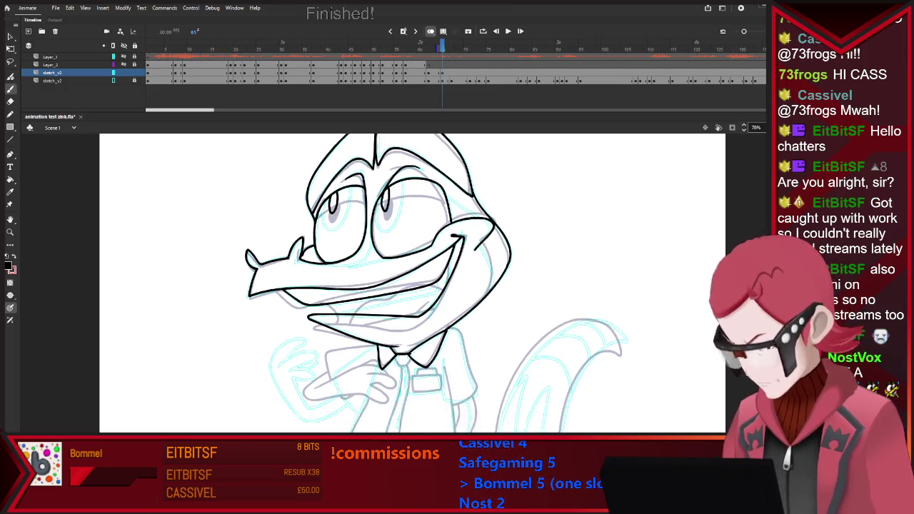
Ink the shirt line below the collar and the left side of the torso
scroll(411, 283, "down", 4)
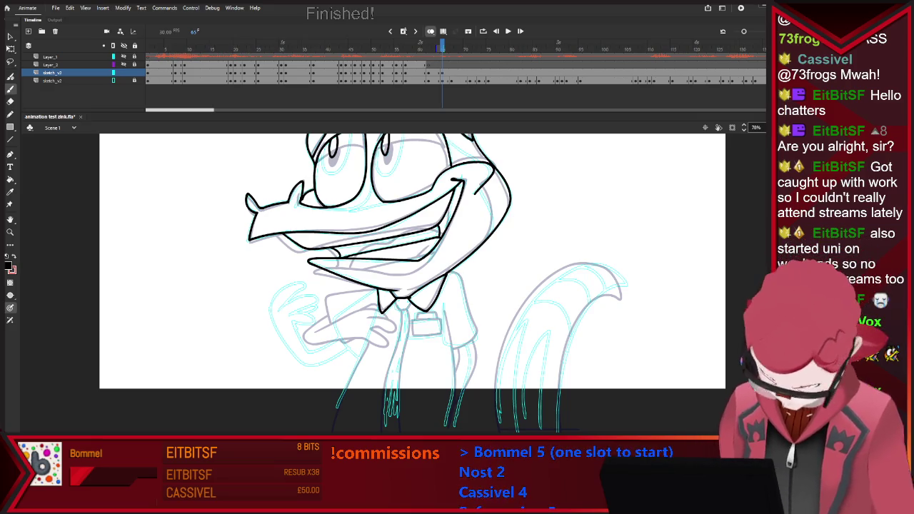
left_click_drag(351, 307, 361, 357)
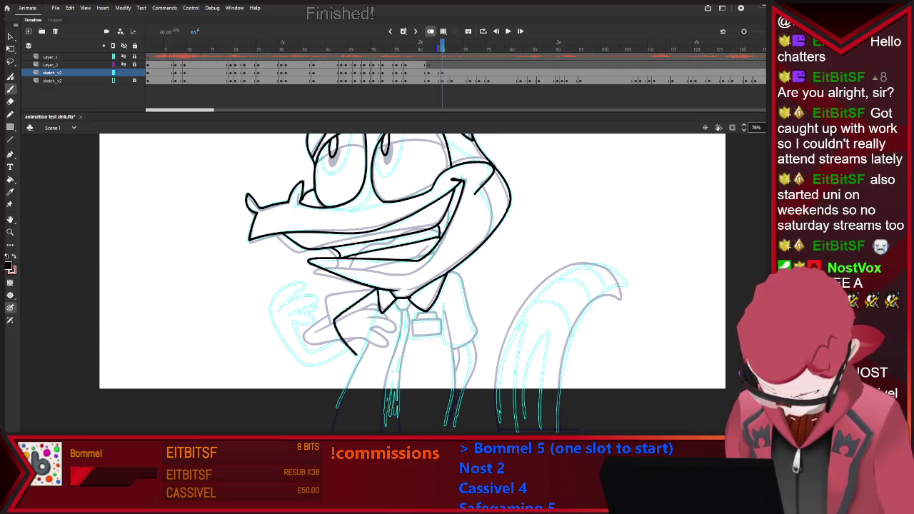
left_click_drag(371, 315, 331, 432)
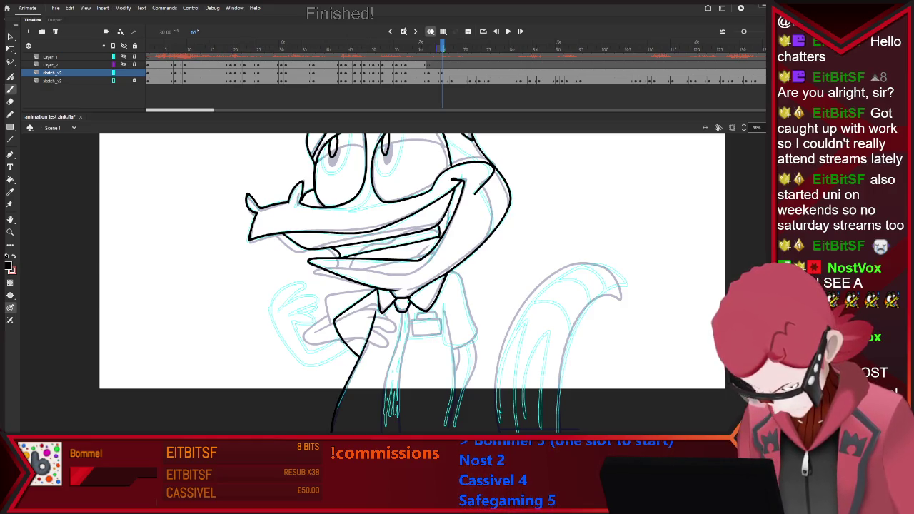
key("e")
key("b")
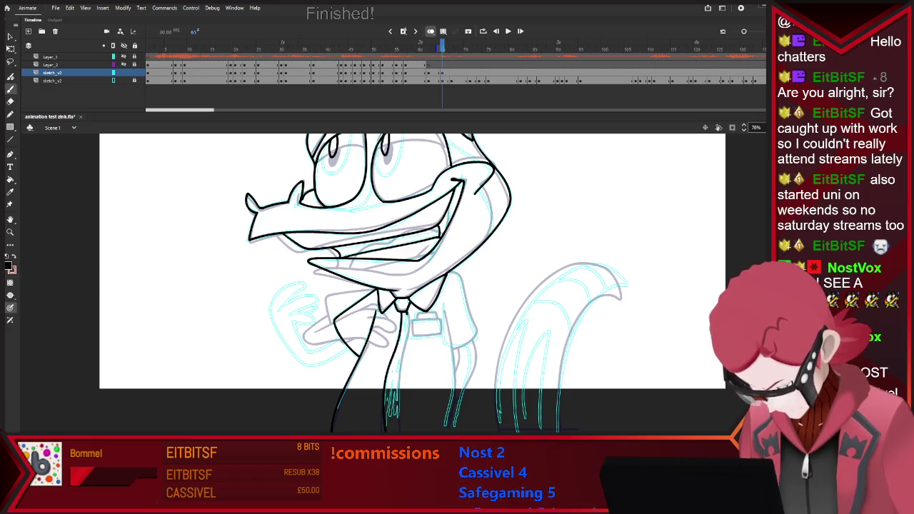
Ink the ground line, right sleeve, body's right edge and the tail's right edge
left_click_drag(332, 430, 493, 431)
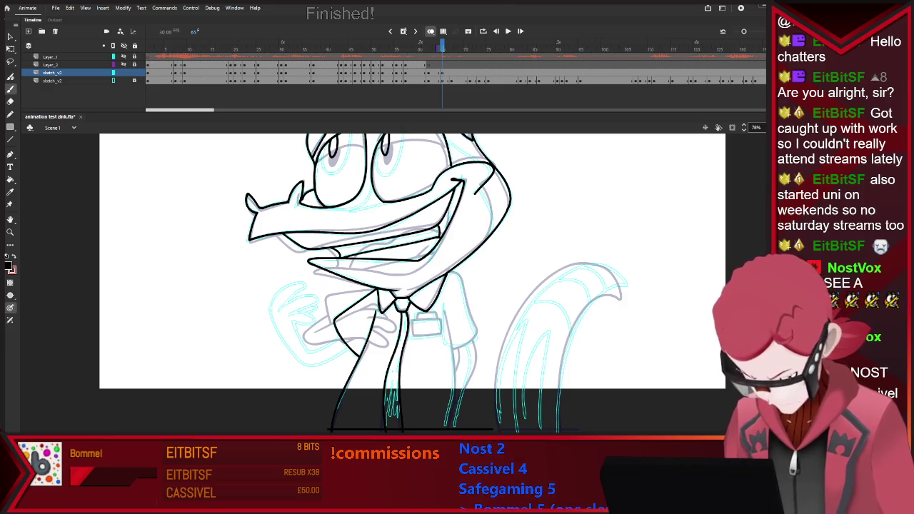
left_click_drag(443, 306, 468, 344)
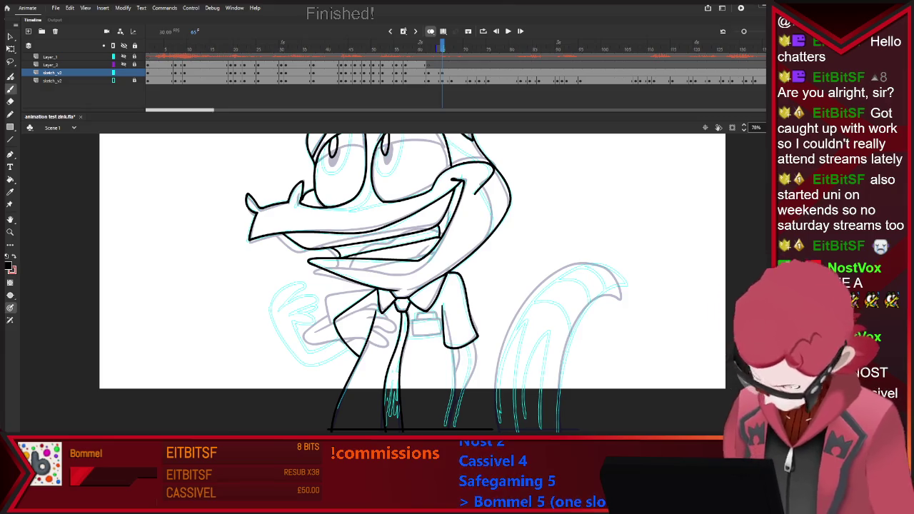
left_click_drag(452, 350, 453, 380)
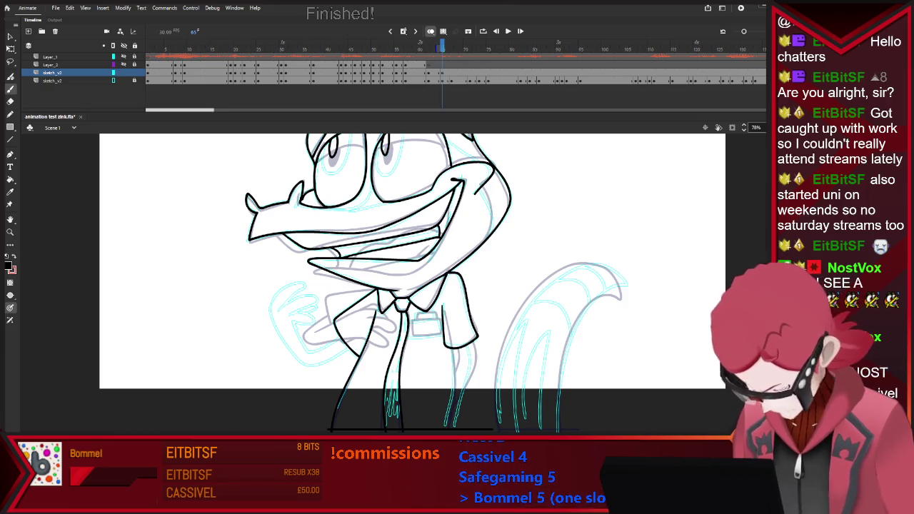
key("ctrl+z")
left_click_drag(468, 346, 465, 378)
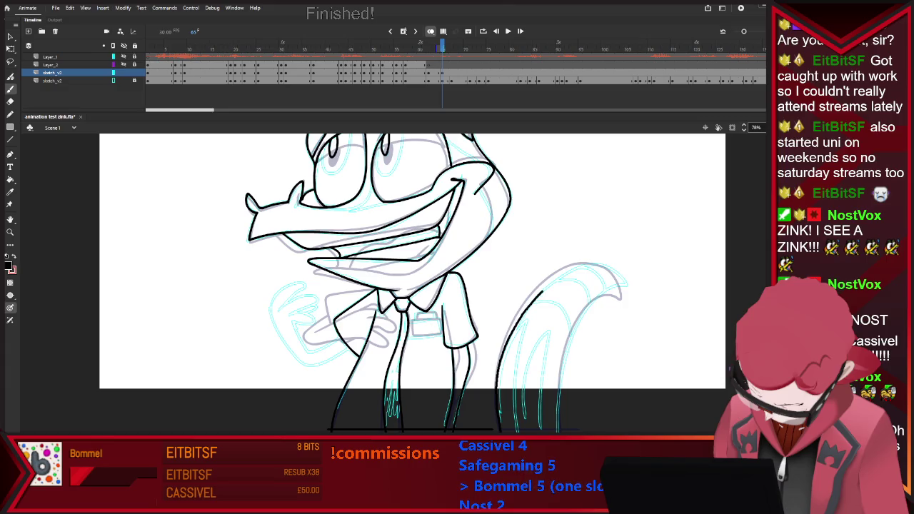
mouse_move(596, 299)
left_mouse_down()
mouse_move(562, 385)
mouse_move(561, 431)
left_mouse_up()
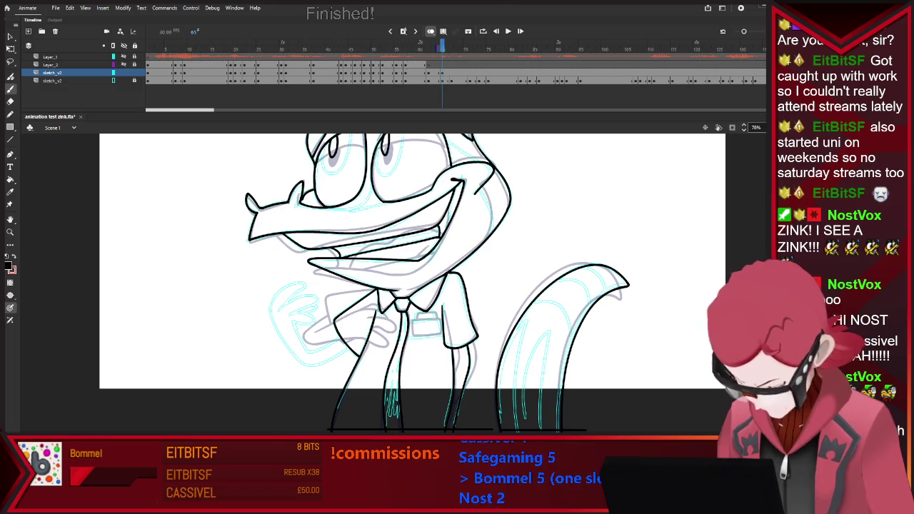
Ink the raised hand on the crossed arm and its fingers
left_click_drag(400, 271, 476, 281)
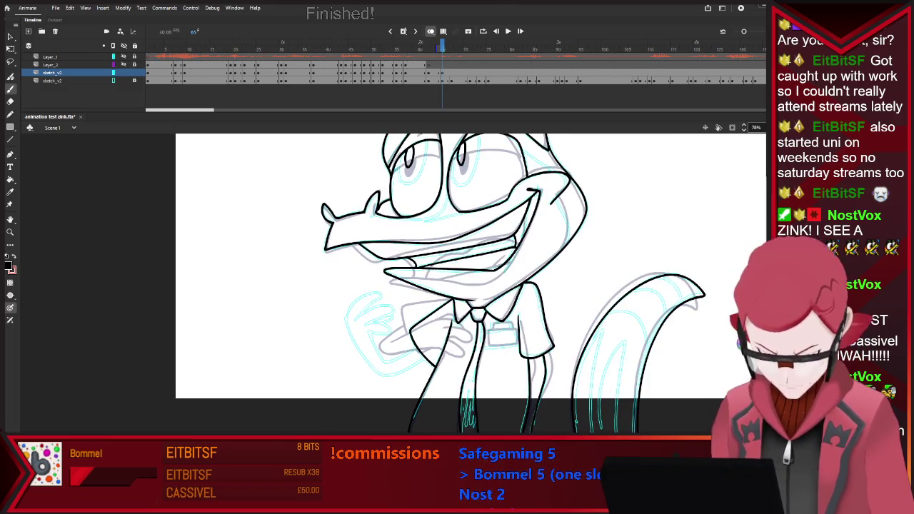
left_click_drag(359, 298, 347, 328)
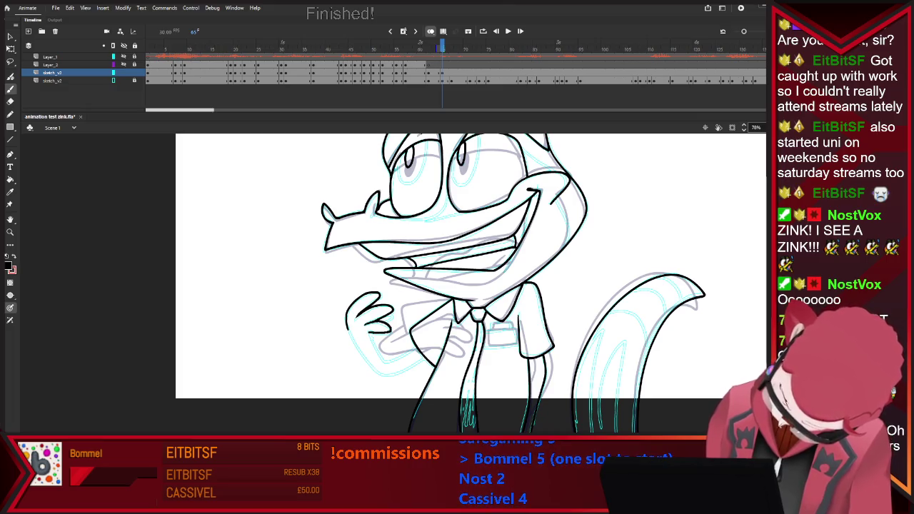
left_click_drag(372, 338, 381, 356)
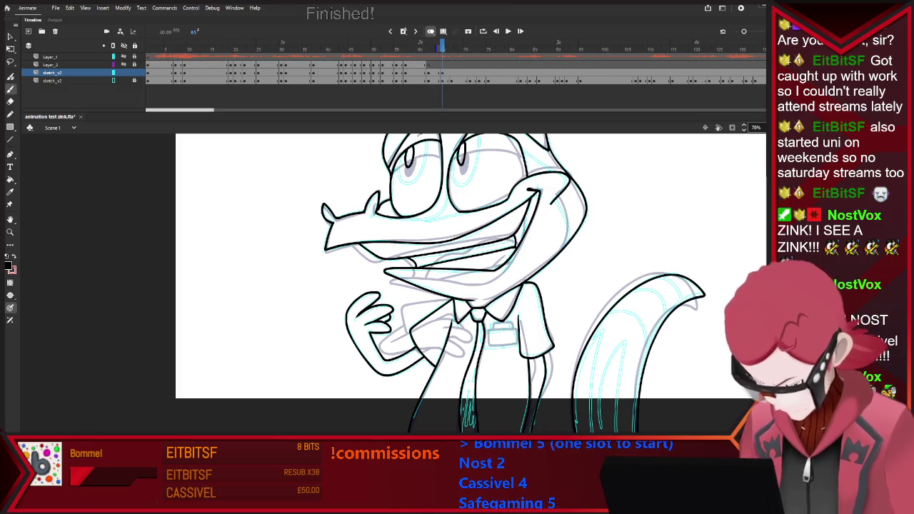
scroll(399, 271, "down", 3)
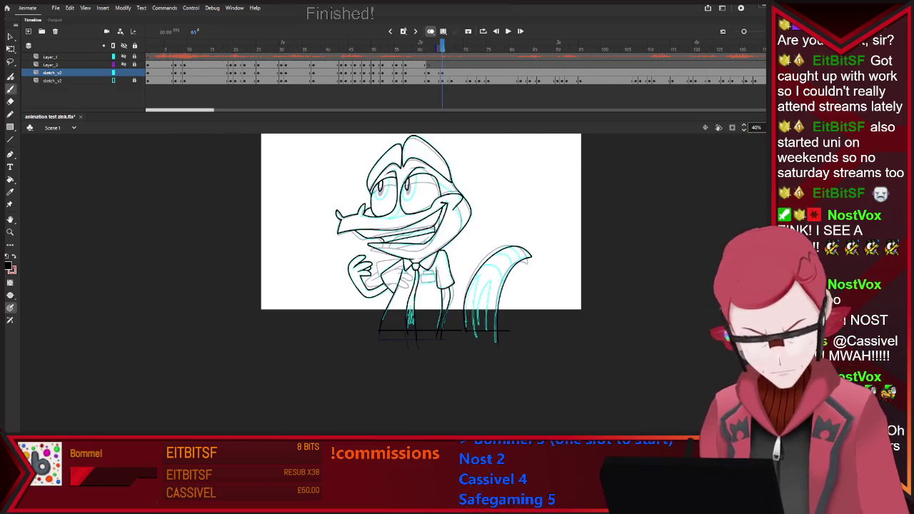
Finish the shirt pocket's left and bottom edges
scroll(400, 271, "up", 2)
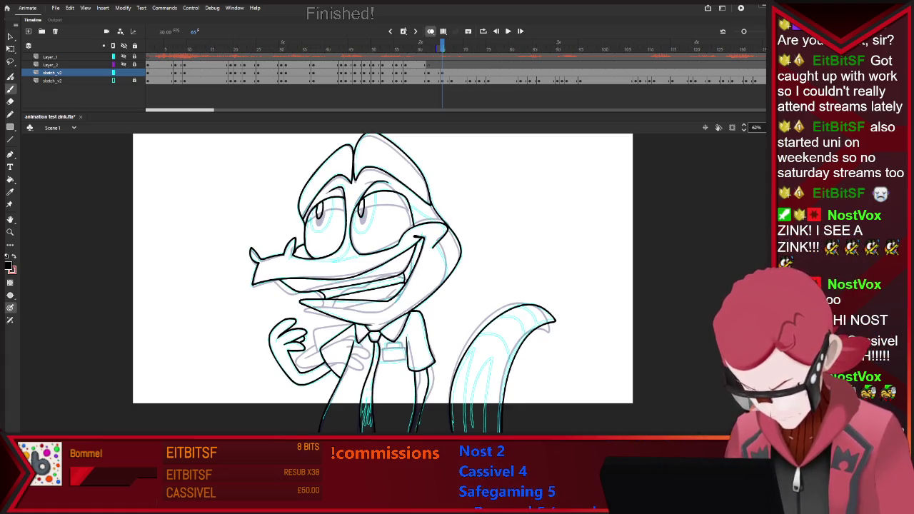
scroll(392, 356, "up", 1)
scroll(392, 356, "up", 2)
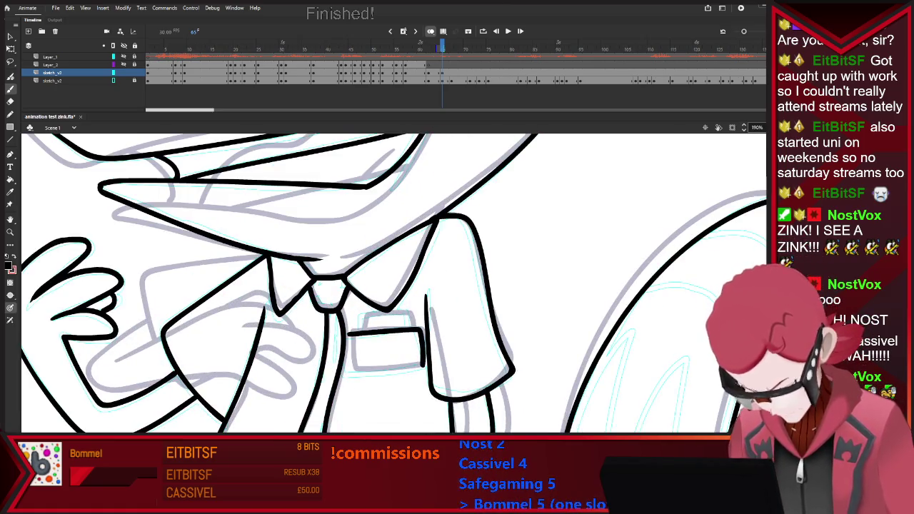
left_click_drag(349, 332, 424, 370)
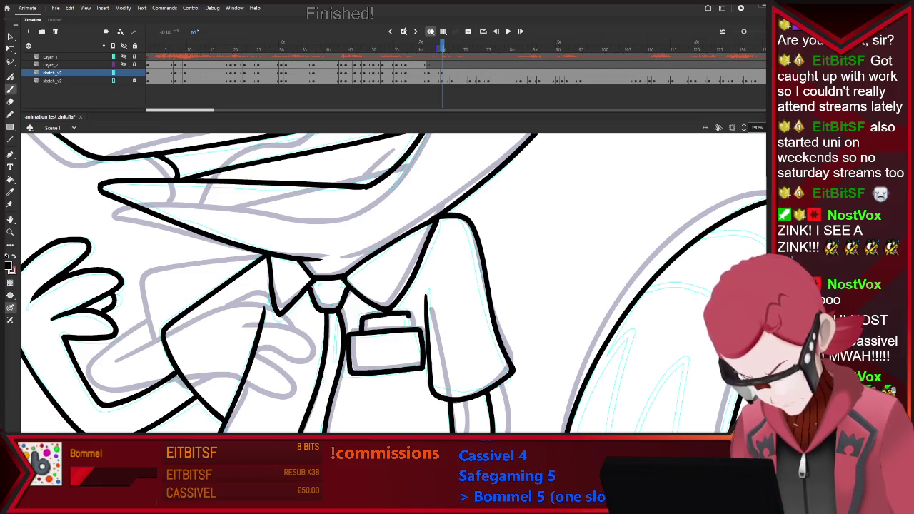
Step to the next keyframe and delete its old black lineart
scroll(400, 328, "down", 2)
scroll(400, 329, "down", 1)
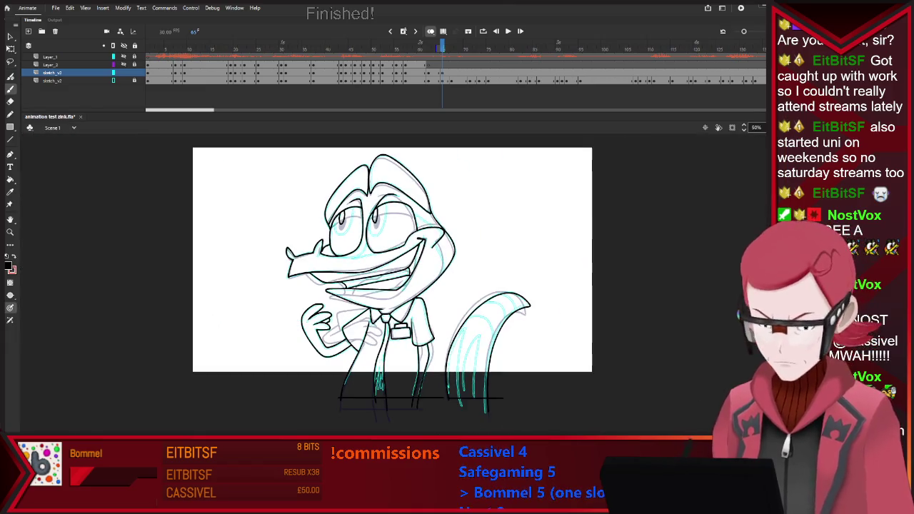
left_click(450, 72)
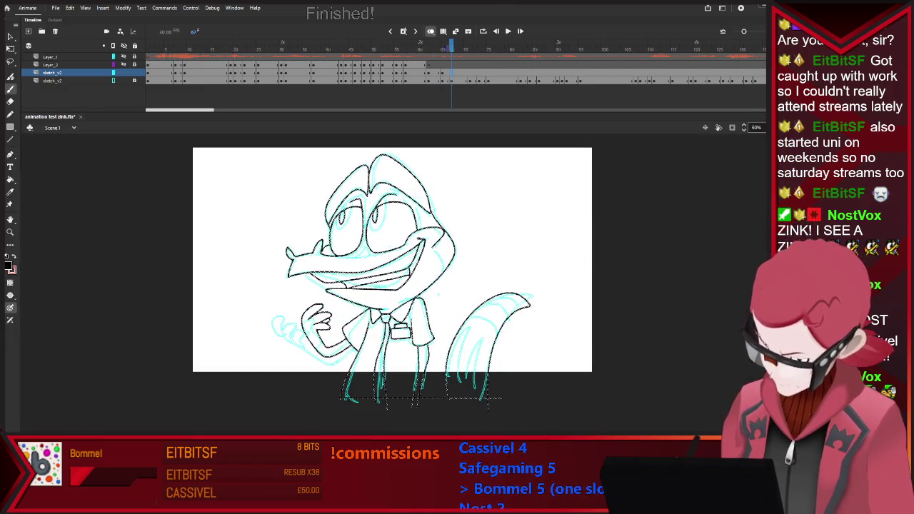
key("Delete")
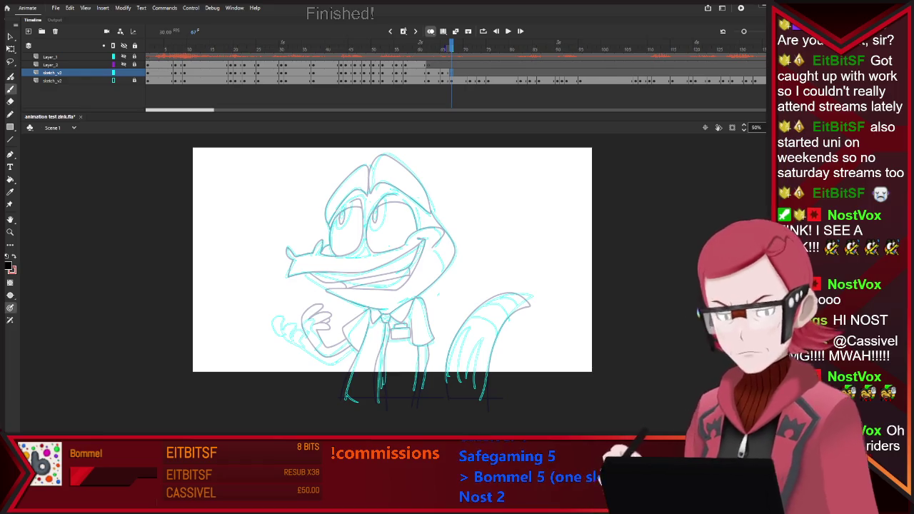
Ink the head outline above the left eye, the top-right arc and a middle crease
scroll(397, 229, "up", 2)
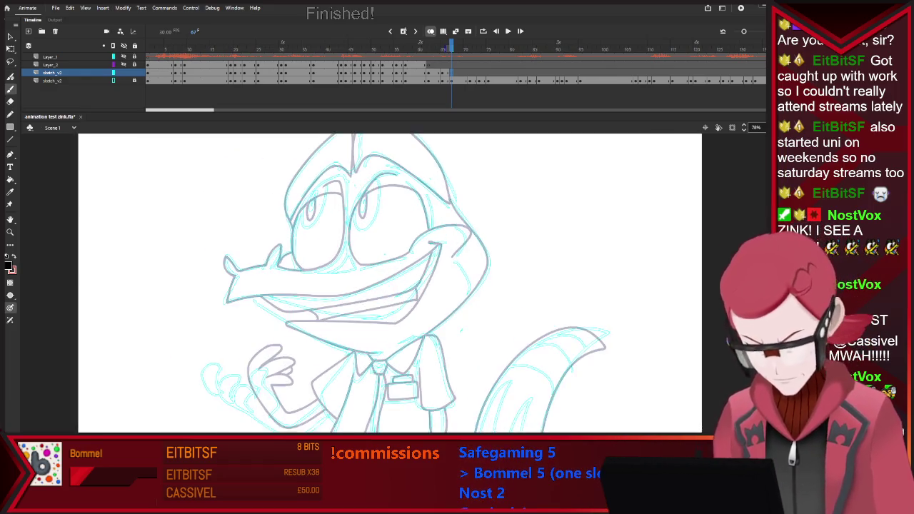
scroll(397, 228, "up", 2)
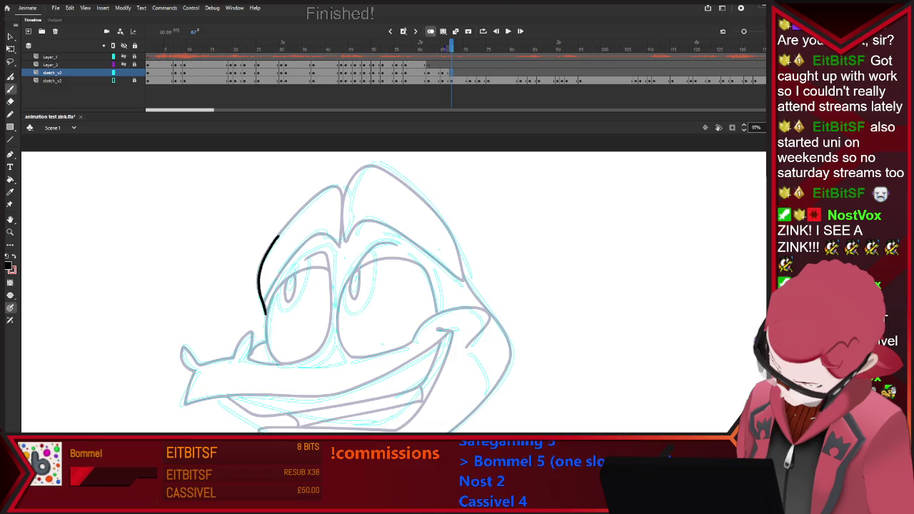
left_click_drag(339, 187, 345, 194)
key("e")
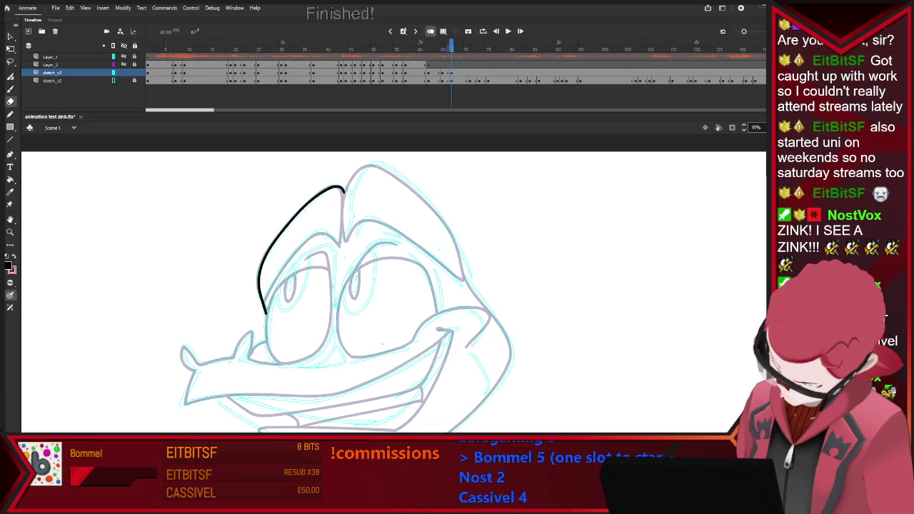
key("b")
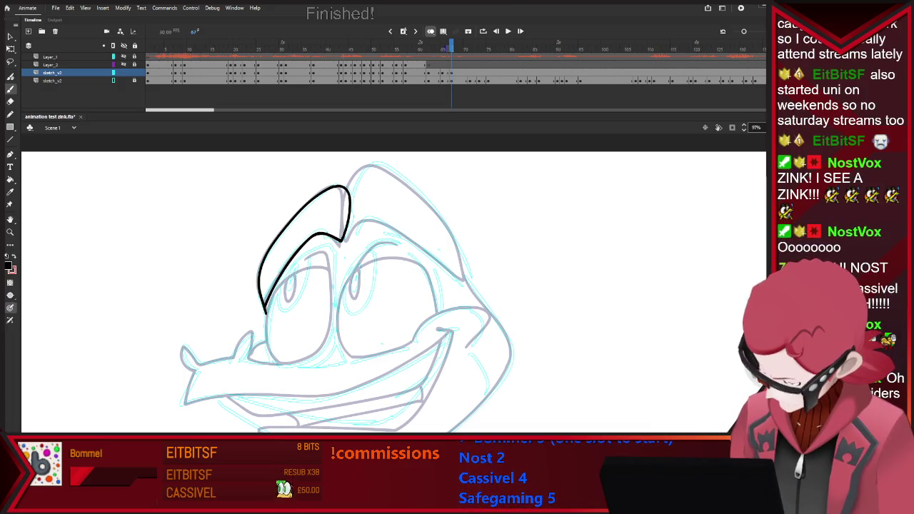
left_click_drag(354, 187, 350, 205)
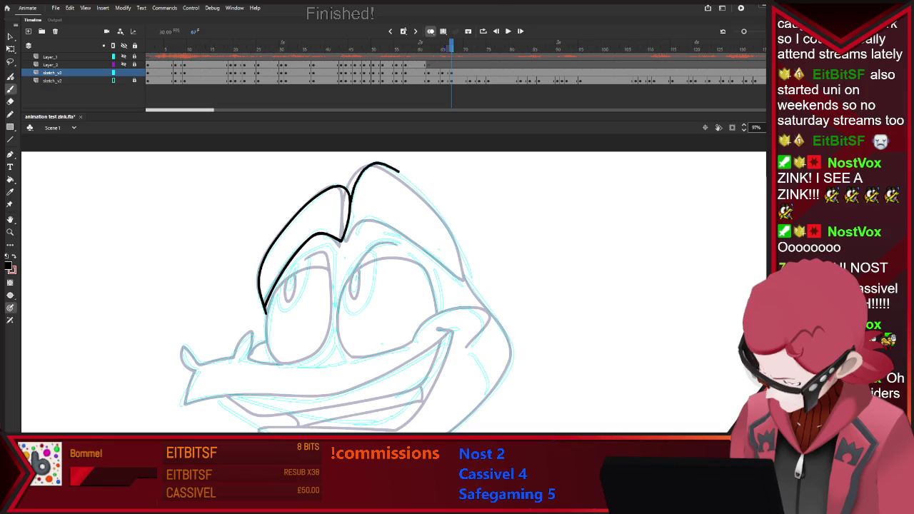
key("ctrl+z")
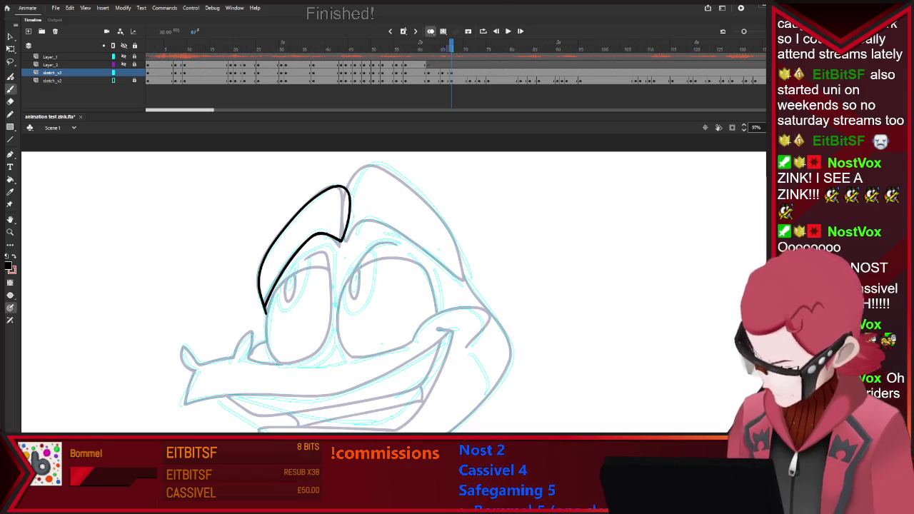
left_click_drag(360, 167, 471, 284)
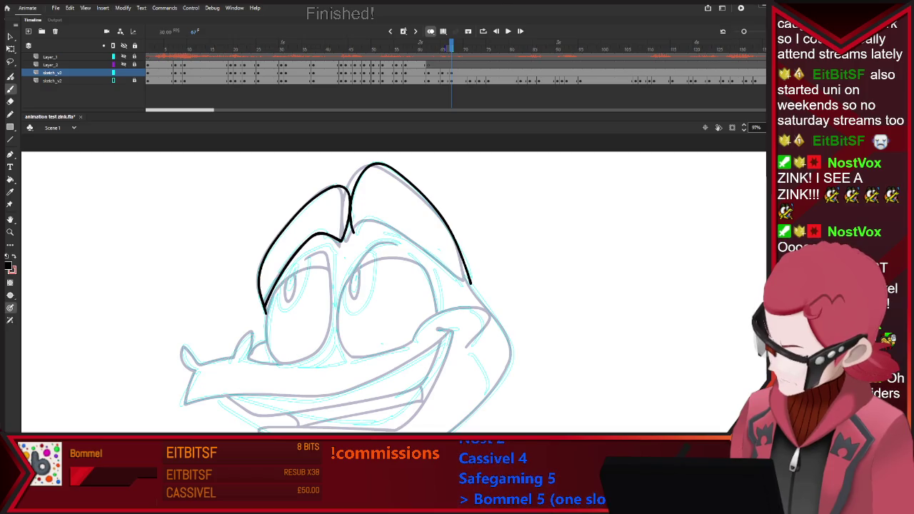
mouse_move(351, 213)
left_mouse_down()
mouse_move(353, 239)
mouse_move(403, 236)
left_mouse_up()
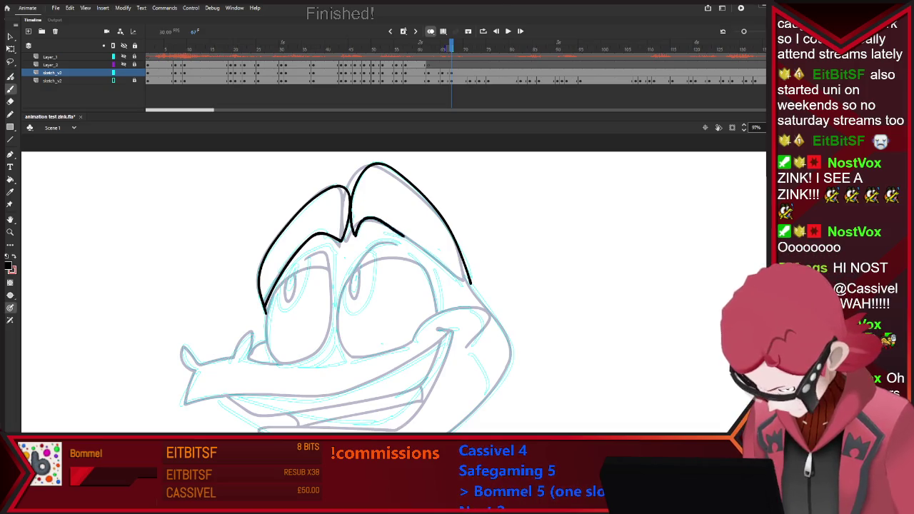
Extend the head's right outline down around the cheek and ink the grin's corner curl
left_click_drag(468, 280, 483, 303)
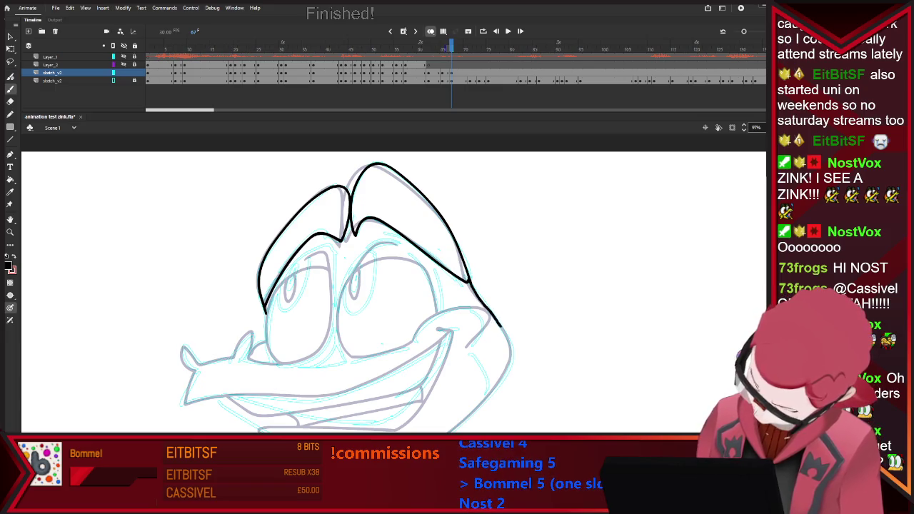
mouse_move(483, 303)
left_mouse_down()
mouse_move(490, 392)
mouse_move(471, 414)
left_mouse_up()
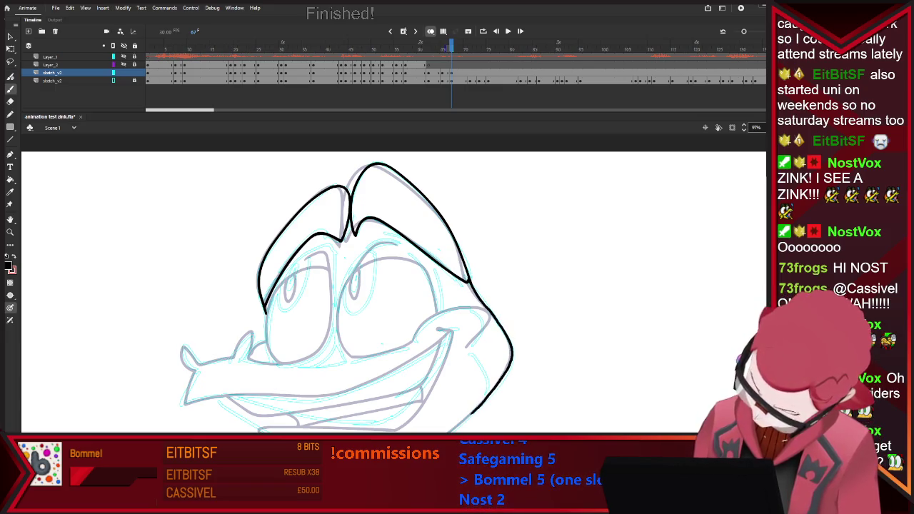
left_click_drag(478, 331, 411, 341)
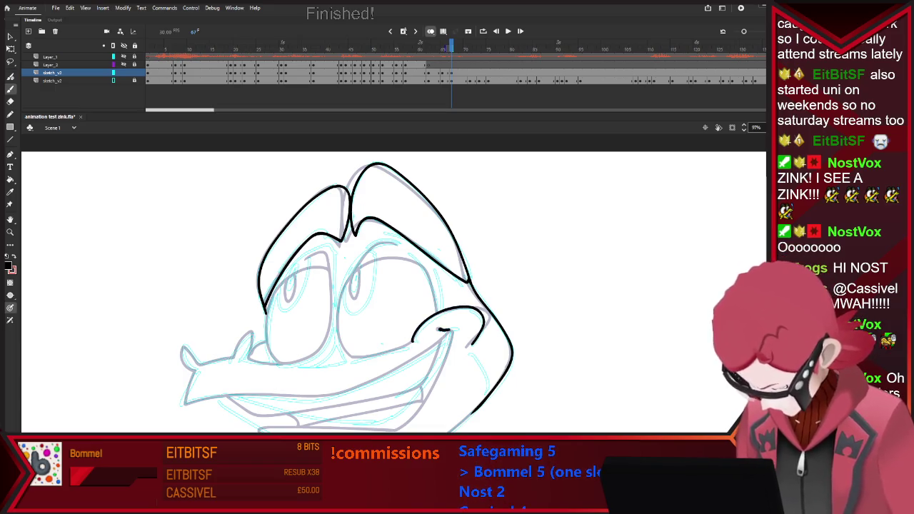
mouse_move(455, 329)
left_mouse_down()
mouse_move(400, 370)
mouse_move(244, 395)
mouse_move(199, 365)
left_mouse_up()
key("ctrl+z")
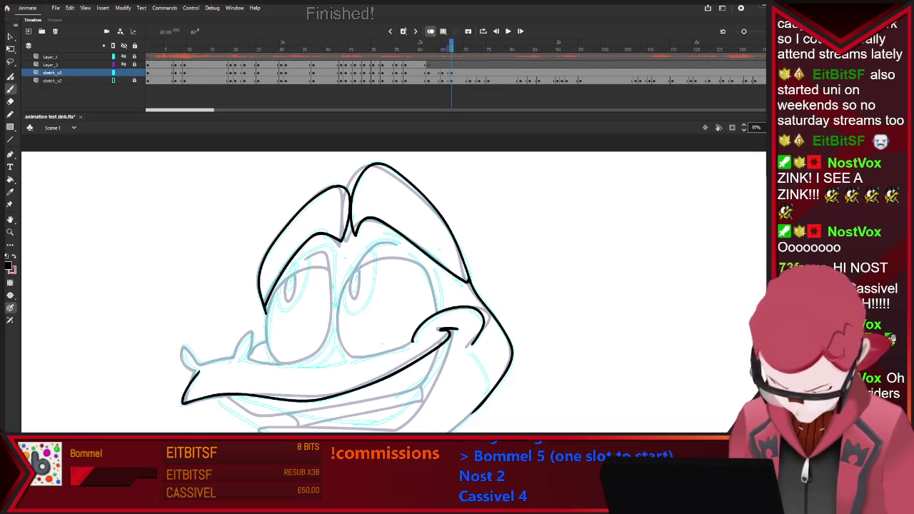
Ink the right edge and upper-left curve of the left eye
key("e")
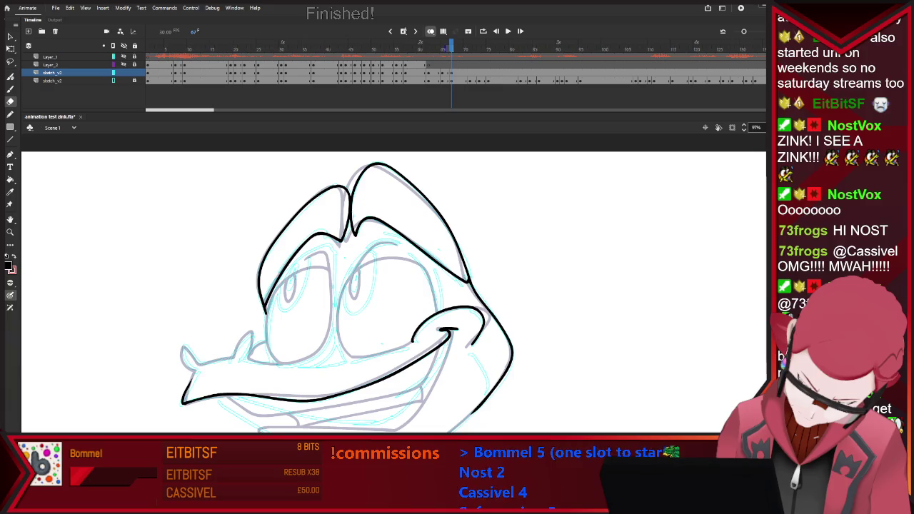
key("b")
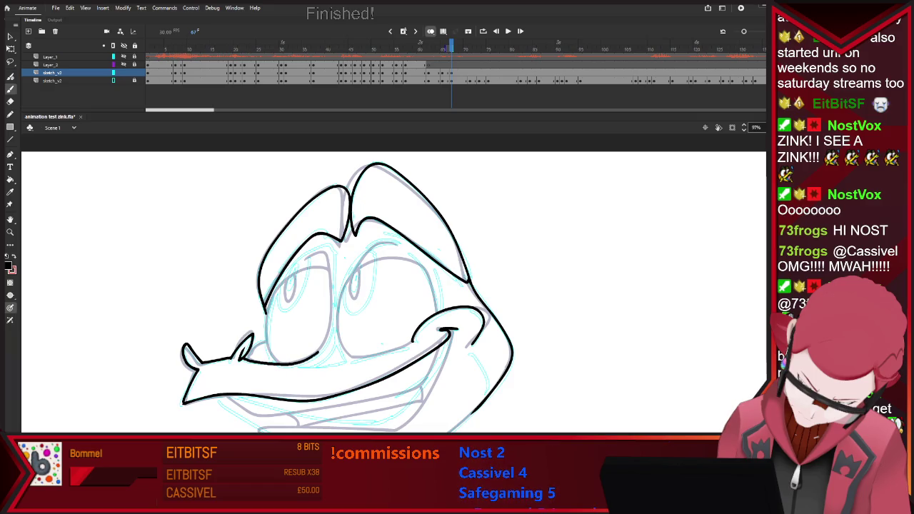
key("e")
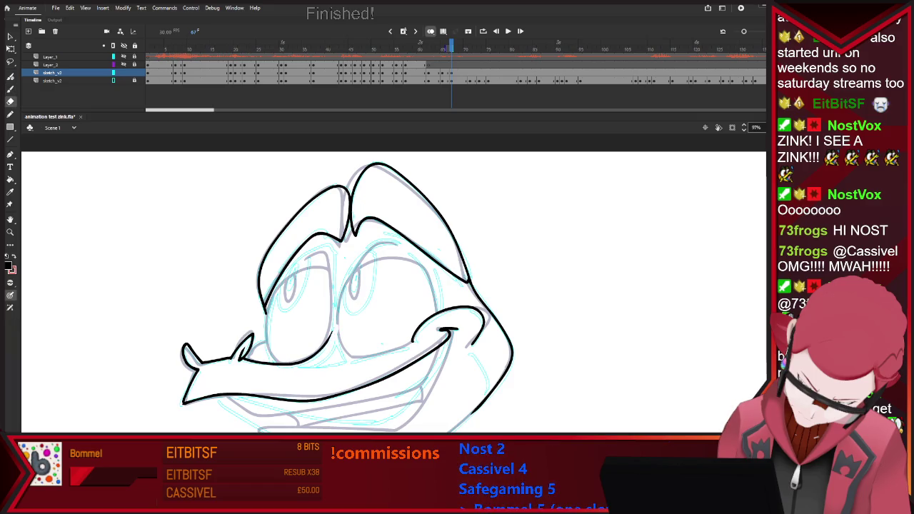
key("b")
left_click_drag(331, 314, 334, 335)
left_click_drag(328, 248, 332, 314)
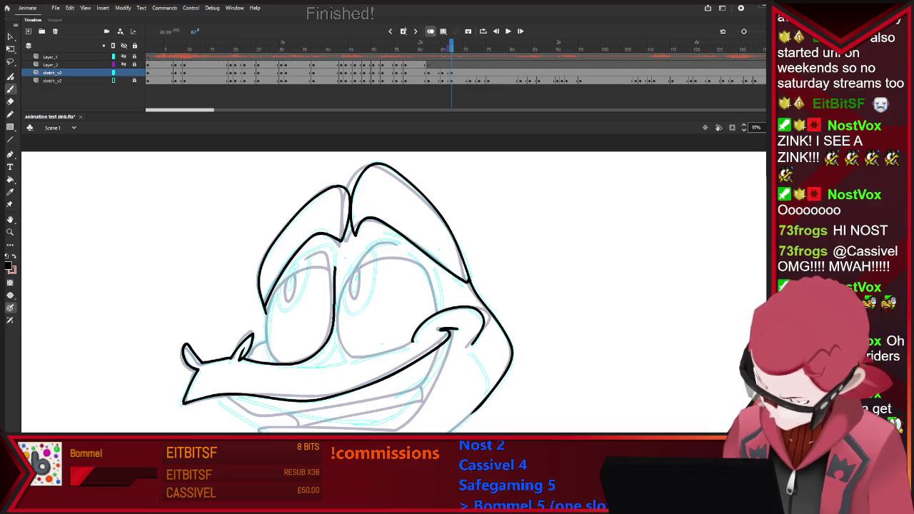
left_click_drag(267, 307, 330, 247)
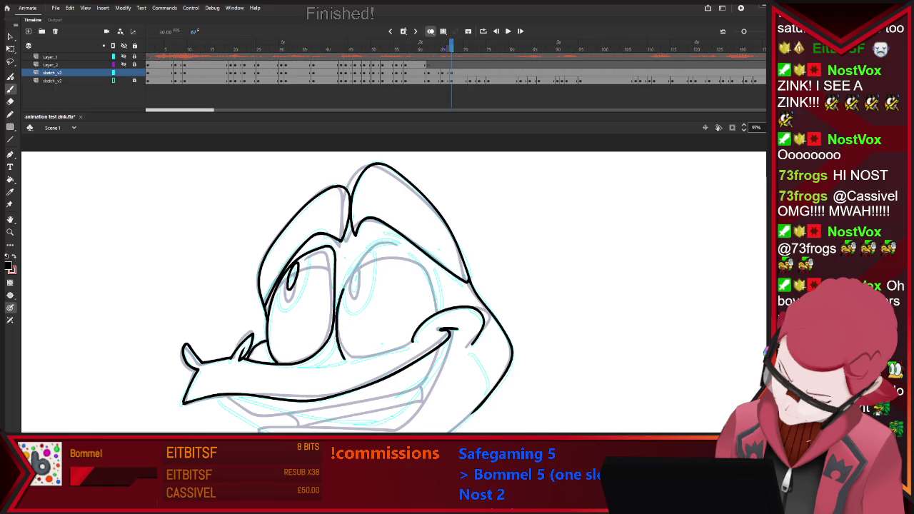
Undo the stray stroke between the eyes and fill both pupils solid black
key("ctrl+z")
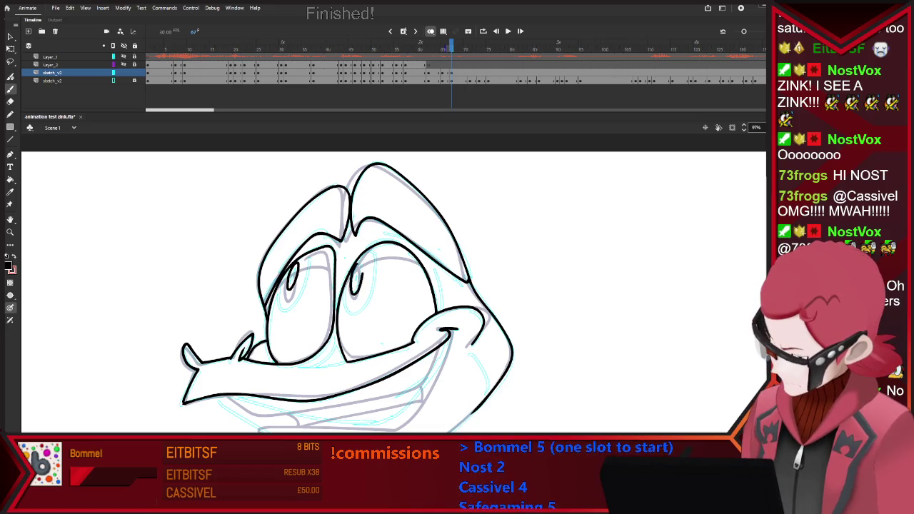
key("k")
left_click(291, 277)
left_click(355, 278)
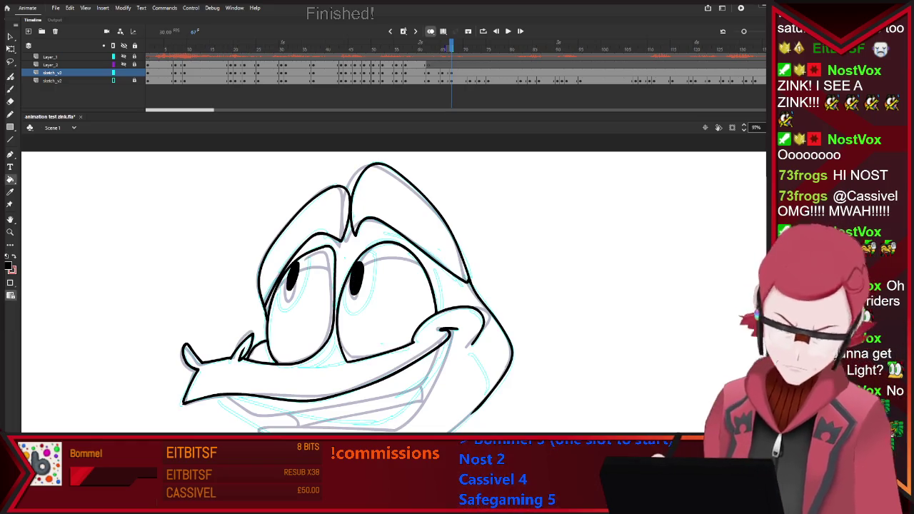
Flip back and forth through neighbouring frames to compare the inked face
left_click(442, 72)
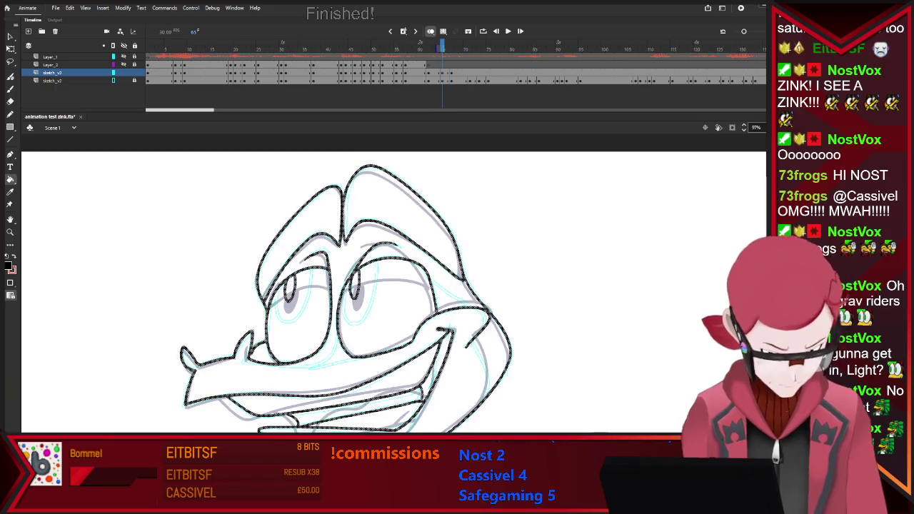
key("comma")
key("comma")
key("comma")
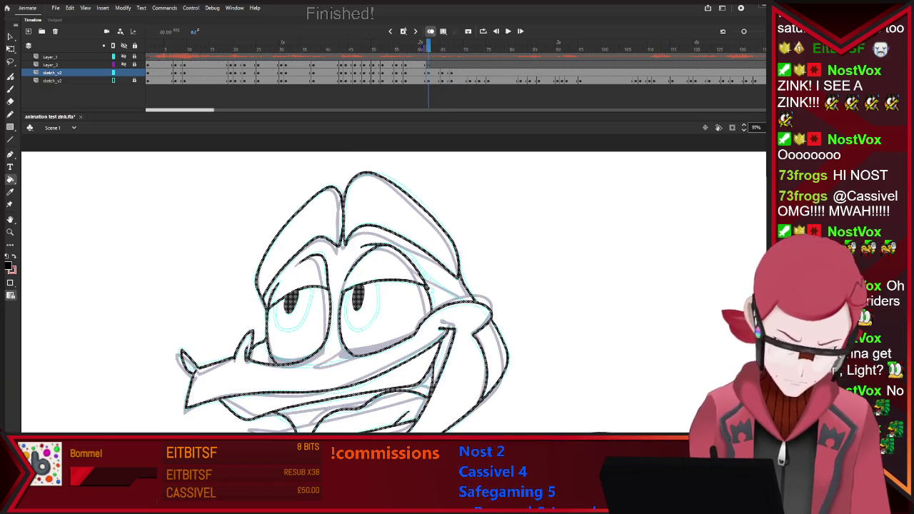
key("period")
key("period")
key("period")
key("b")
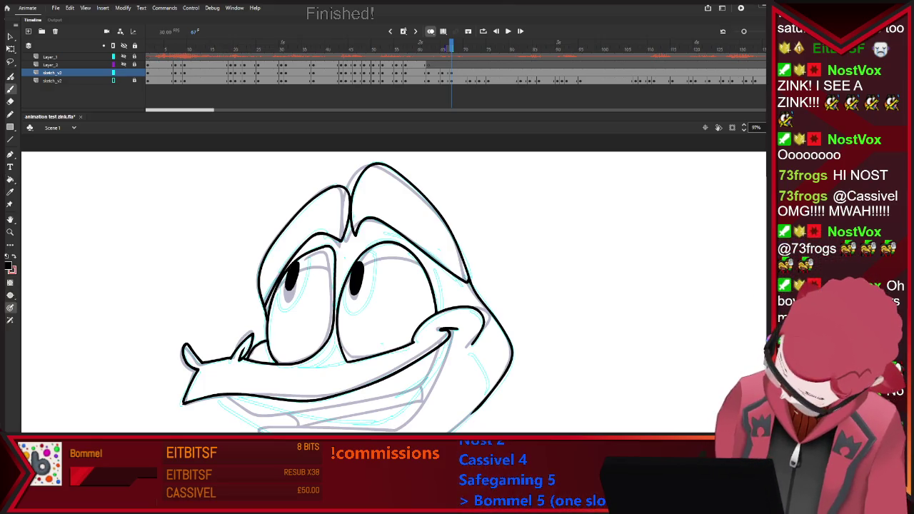
Draw the chin line under the grin
scroll(393, 285, "down", 5)
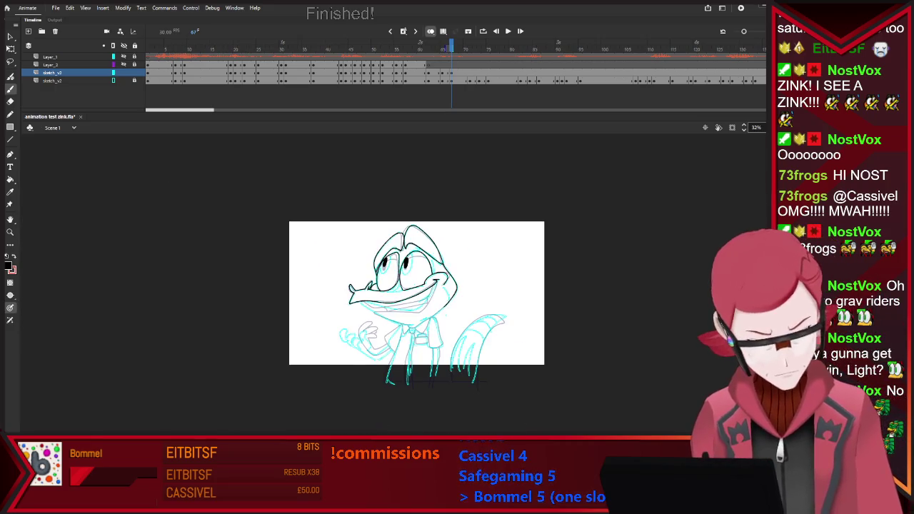
scroll(392, 286, "up", 4)
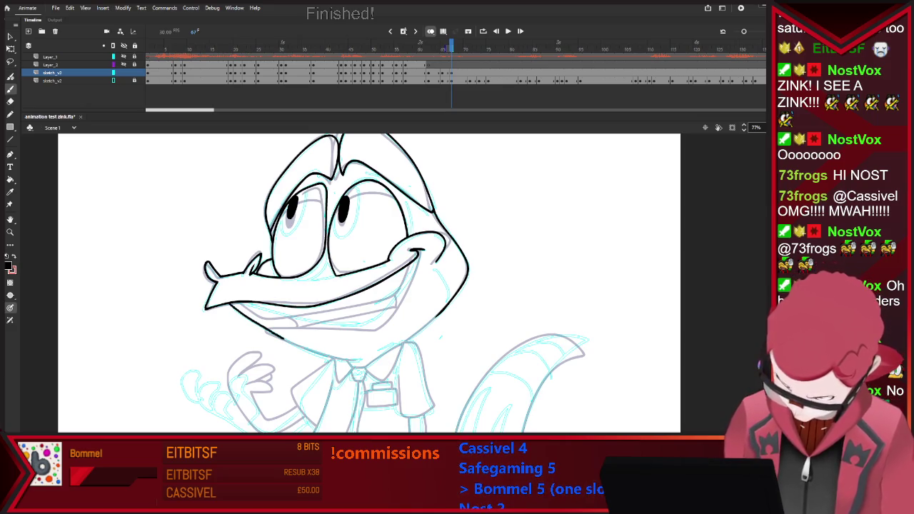
mouse_move(266, 330)
left_mouse_down()
mouse_move(361, 359)
mouse_move(414, 336)
left_mouse_up()
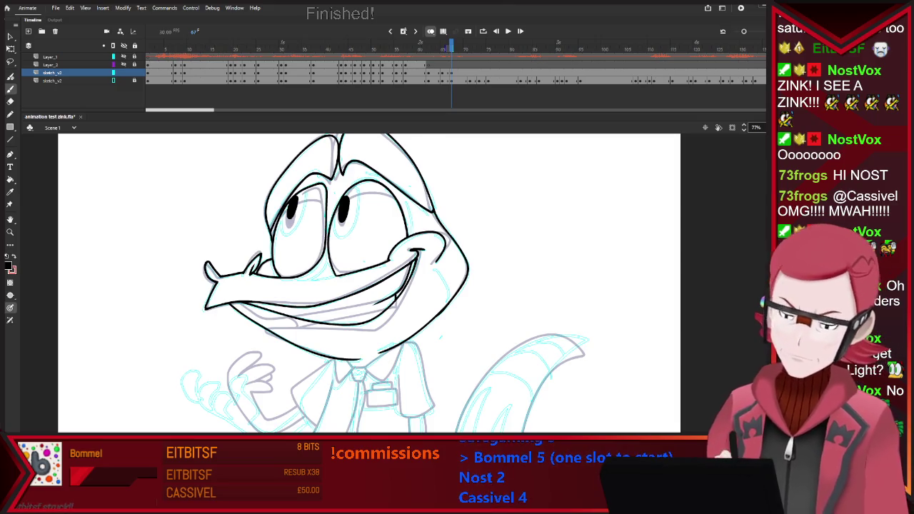
Ink both edges of the tie, the shirt front beside it and the sleeve cuff
scroll(369, 283, "down", 3)
scroll(369, 265, "down", 1)
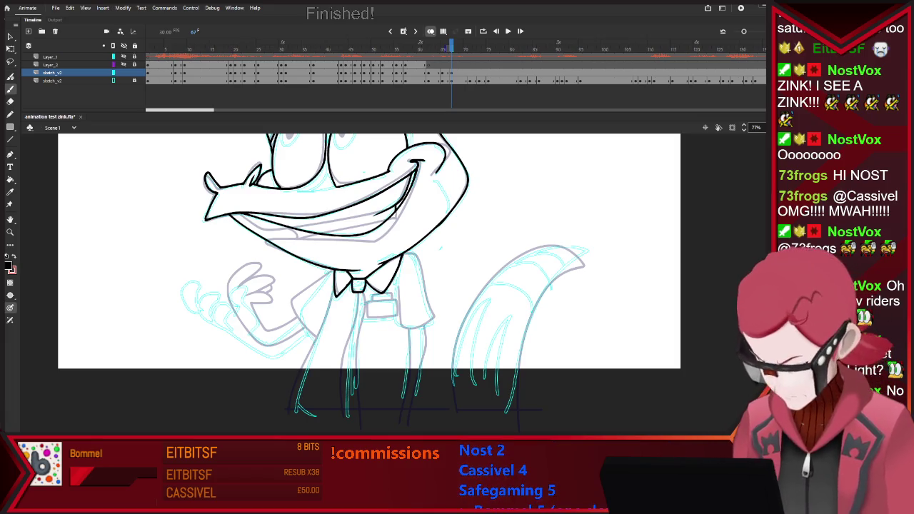
left_click_drag(354, 292, 348, 429)
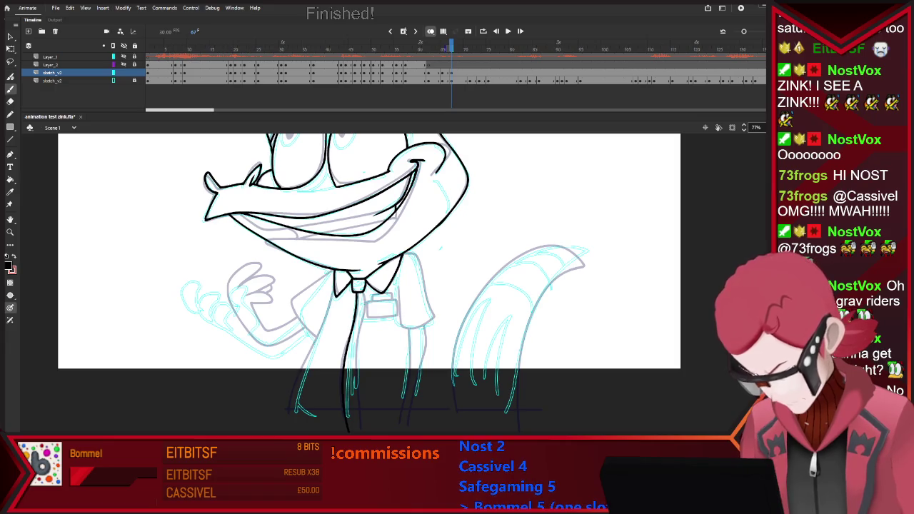
left_click_drag(361, 323, 365, 427)
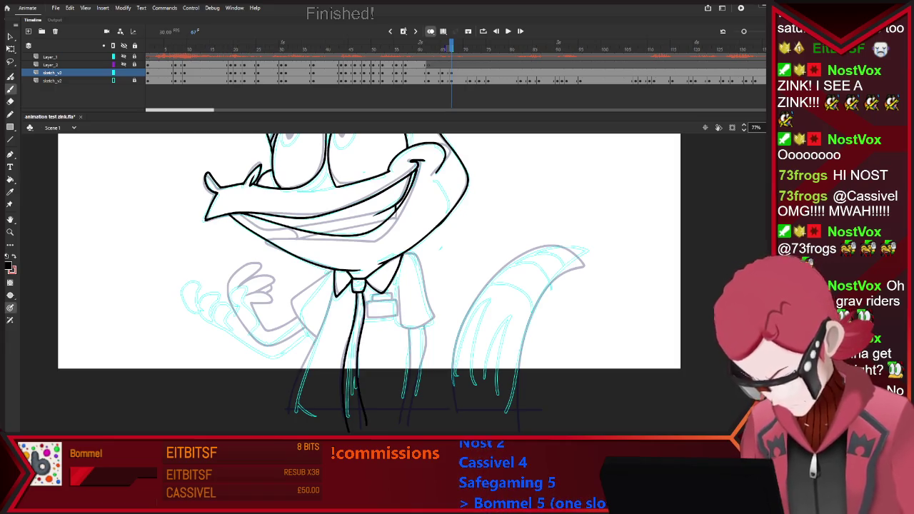
left_click_drag(334, 296, 322, 325)
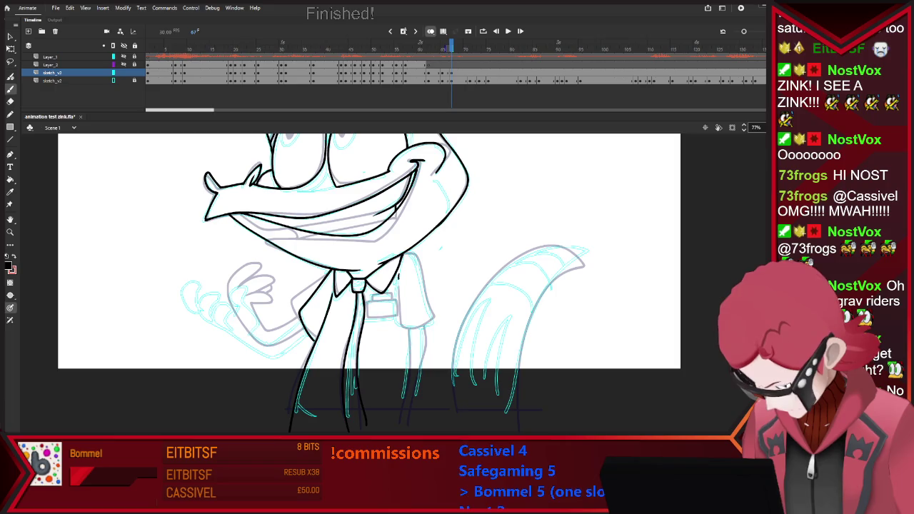
left_click_drag(395, 319, 432, 314)
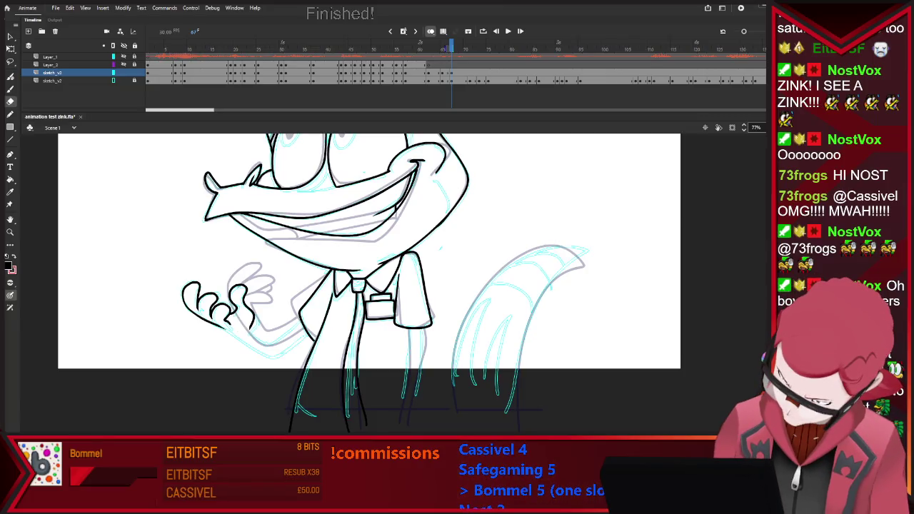
Ink a leg line and the tail's left edge, redoing one bad stroke, plus a ground line
key("b")
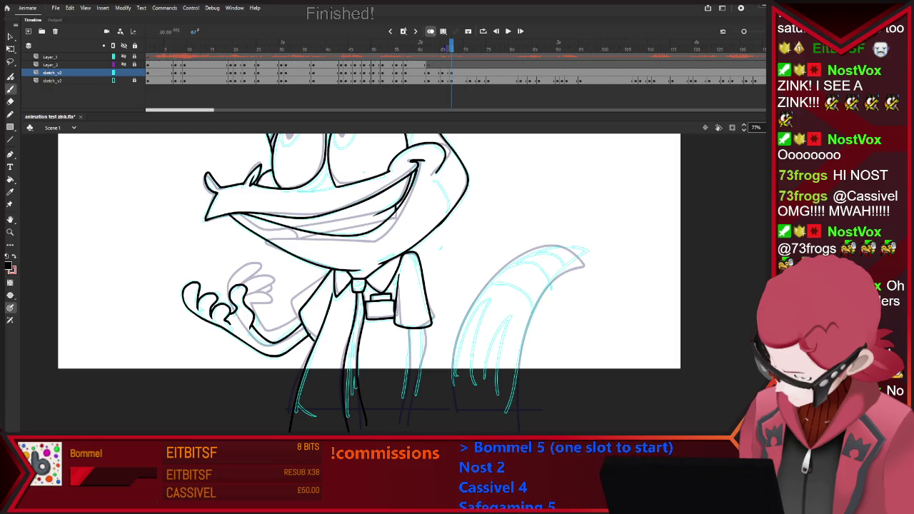
key("e")
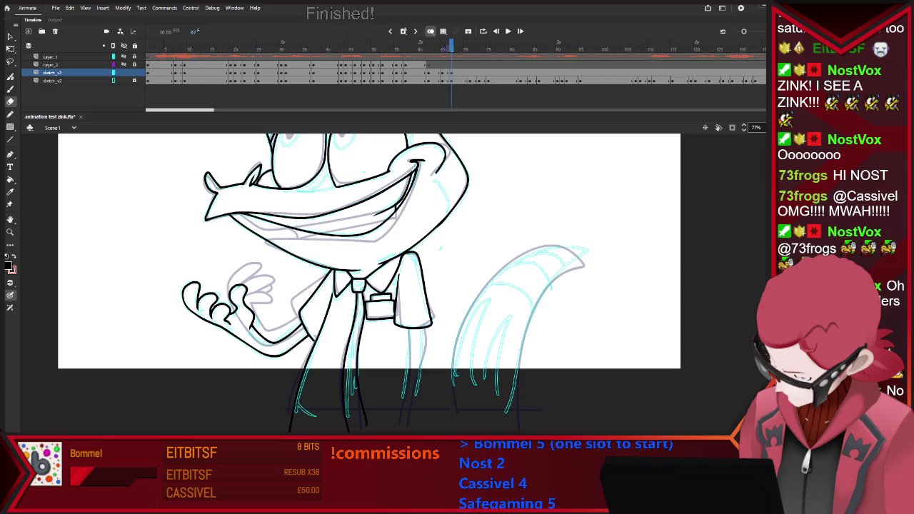
key("b")
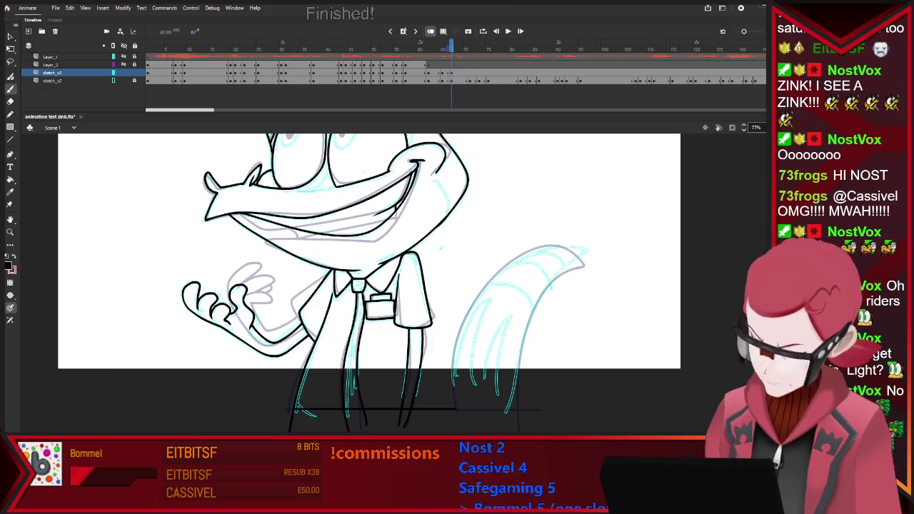
left_click_drag(455, 343, 453, 376)
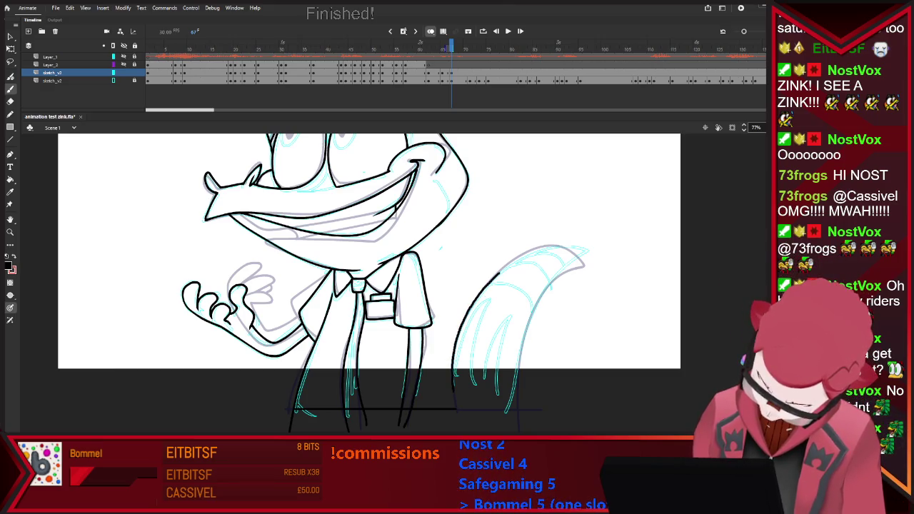
left_click_drag(497, 274, 583, 249)
key("ctrl+z")
mouse_move(453, 378)
left_mouse_down()
mouse_move(543, 250)
mouse_move(584, 257)
left_mouse_up()
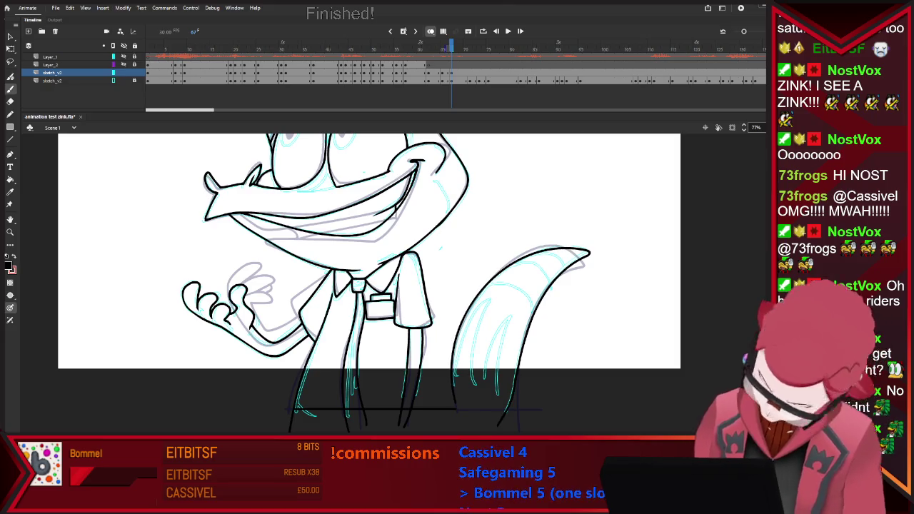
left_click_drag(443, 400, 553, 399)
scroll(402, 297, "down", 3)
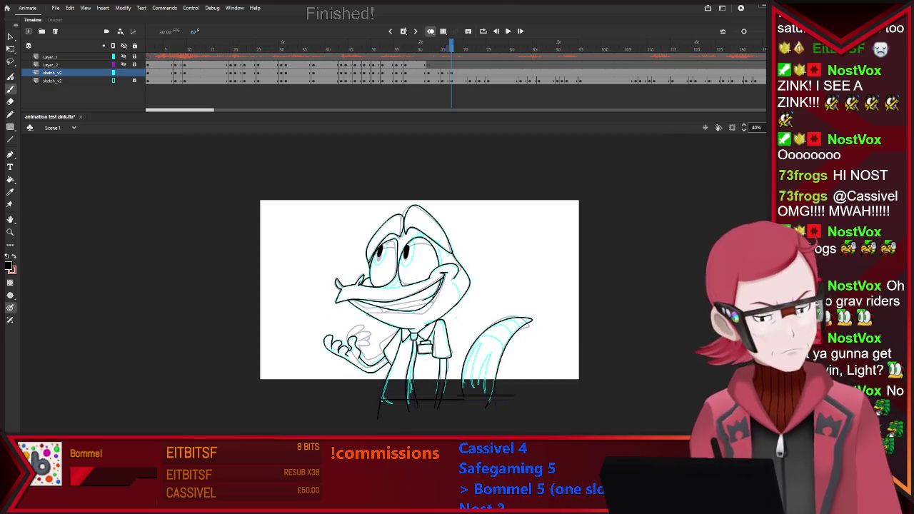
Move to the next frame and insert a blank keyframe with F7
scroll(402, 297, "up", 1)
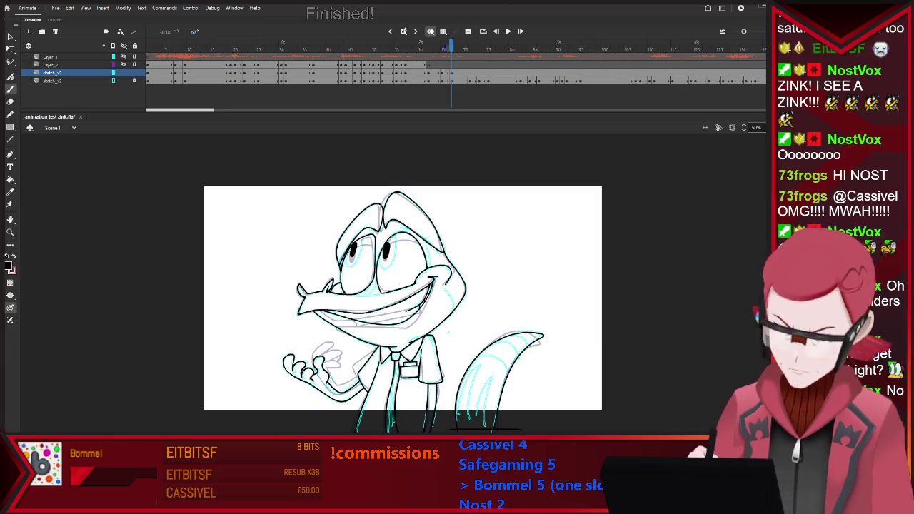
key("period")
key("period")
key("period")
key("F7")
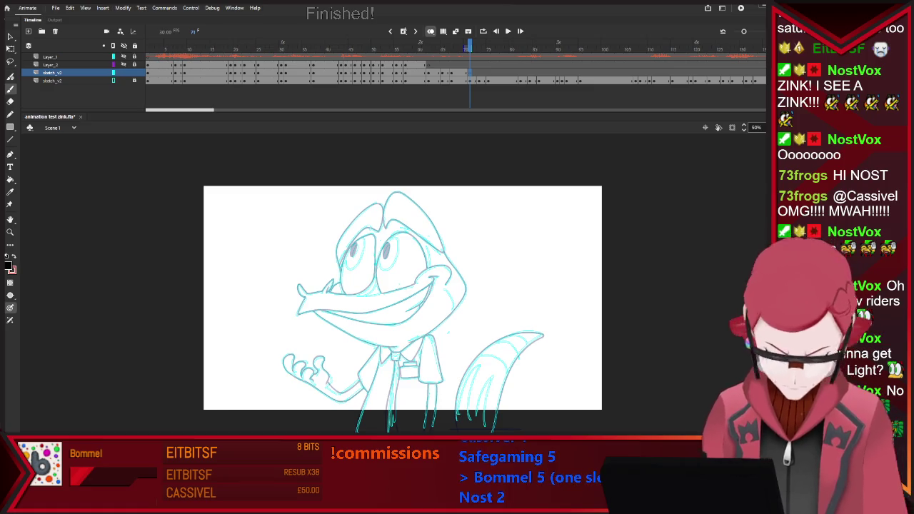
Flip between the previous drawing and blank frame 71 to compare poses, ending on 71
key("comma")
key("period")
key("comma")
key("period")
key("comma")
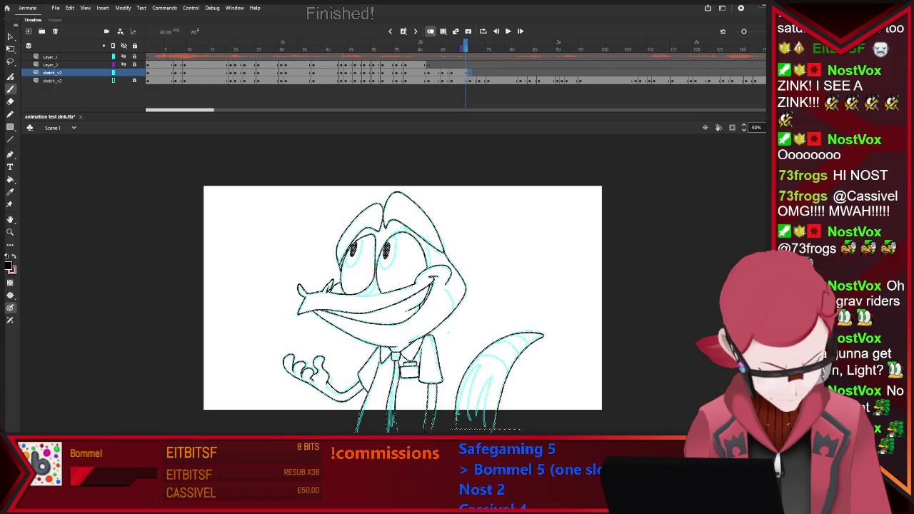
key("period")
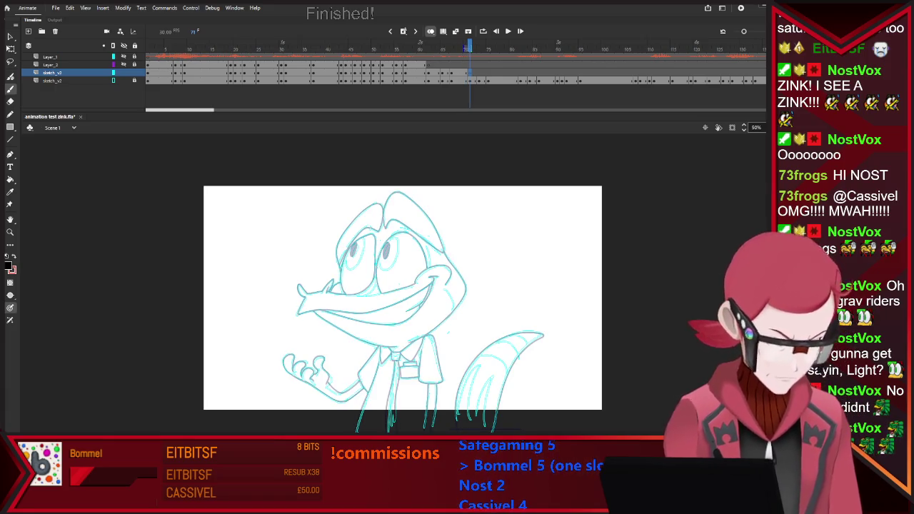
scroll(401, 246, "up", 3)
Ink the right eye, cheek curve, head outline and right brow, checking against the previous frame
mouse_move(358, 331)
left_mouse_down()
mouse_move(349, 294)
mouse_move(362, 235)
mouse_move(404, 216)
mouse_move(449, 289)
left_mouse_up()
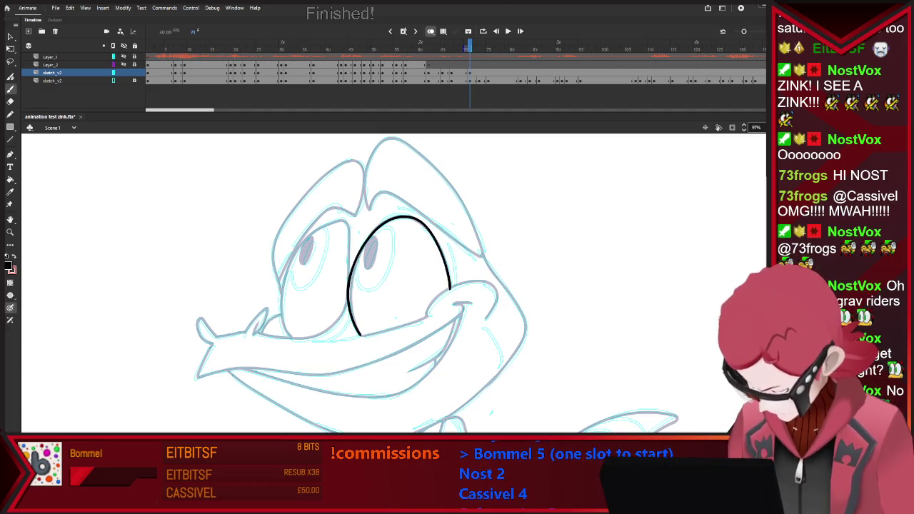
mouse_move(427, 314)
left_mouse_down()
mouse_move(474, 282)
mouse_move(497, 306)
mouse_move(493, 318)
mouse_move(453, 320)
mouse_move(311, 373)
mouse_move(198, 375)
mouse_move(203, 363)
left_mouse_up()
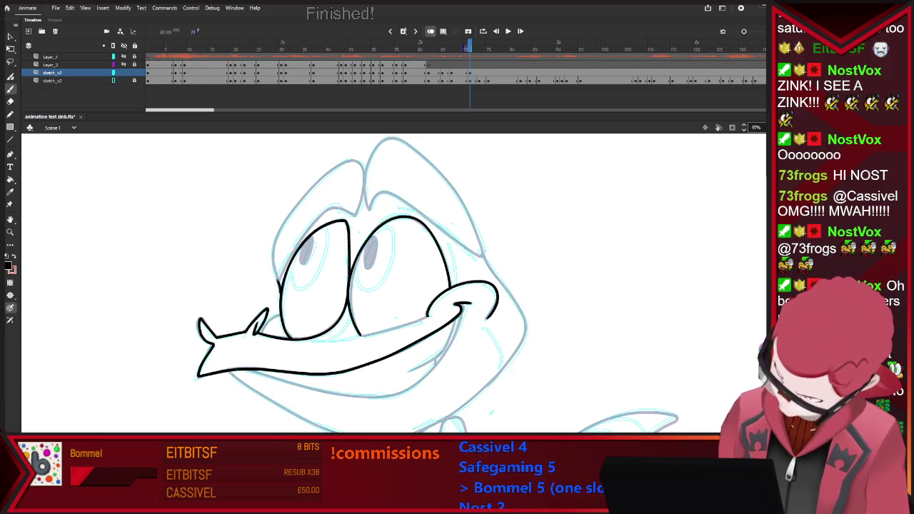
mouse_move(274, 279)
left_mouse_down()
mouse_move(279, 229)
mouse_move(351, 162)
mouse_move(368, 210)
left_mouse_up()
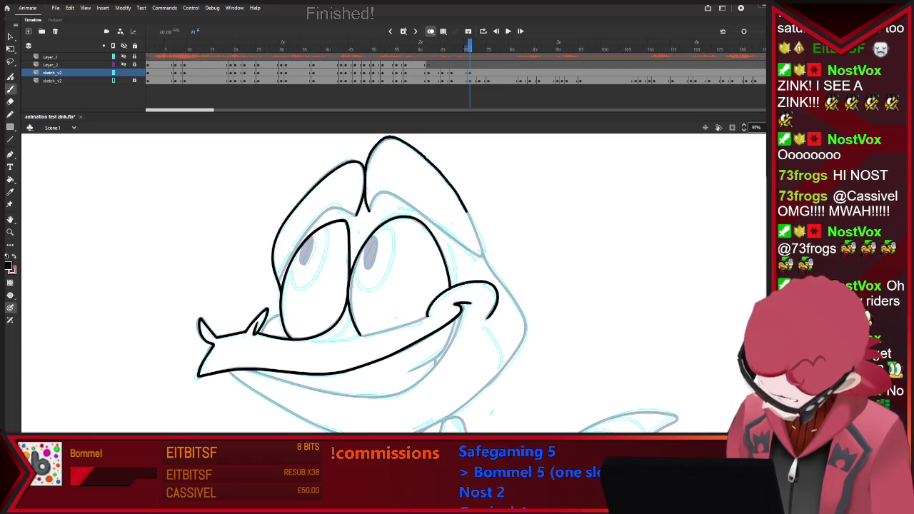
left_click_drag(451, 185, 484, 256)
left_click_drag(369, 207, 439, 227)
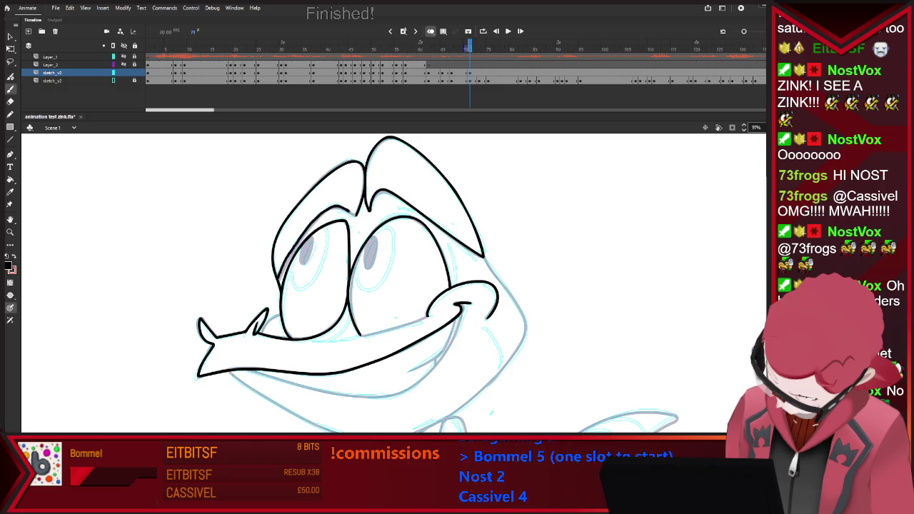
key("comma")
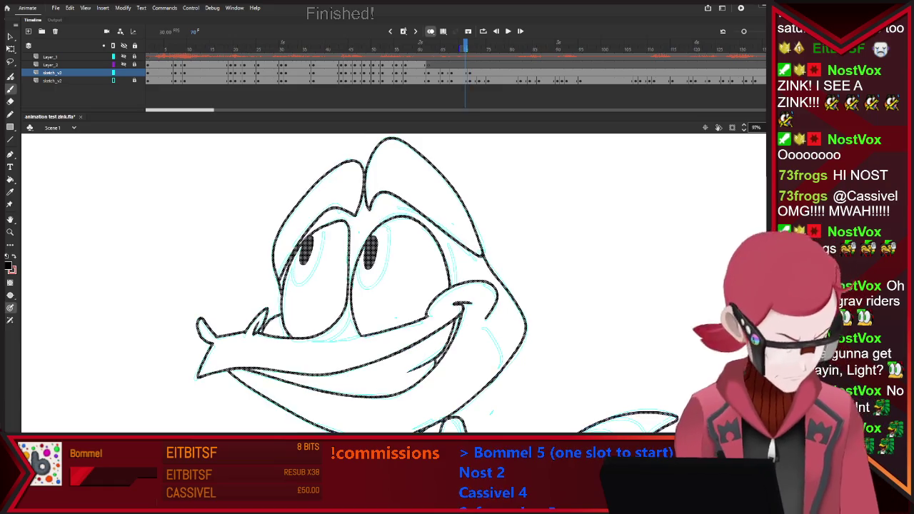
key("period")
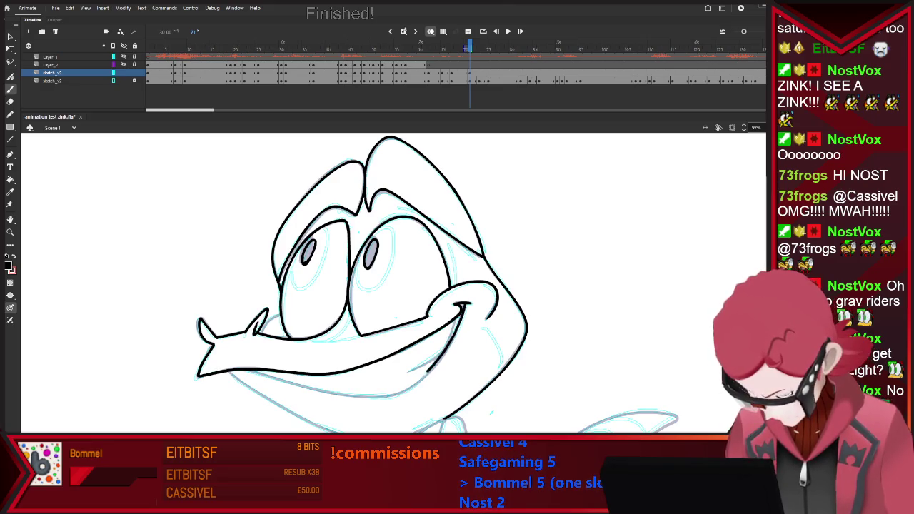
Ink the chin, lower jaw under the snout, left collar line and tie knot
left_click_drag(442, 355, 394, 394)
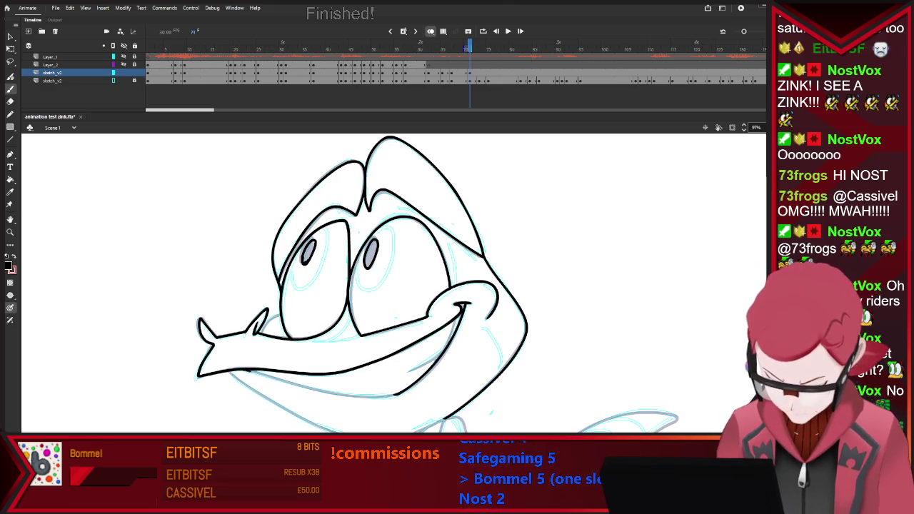
left_click_drag(257, 373, 315, 389)
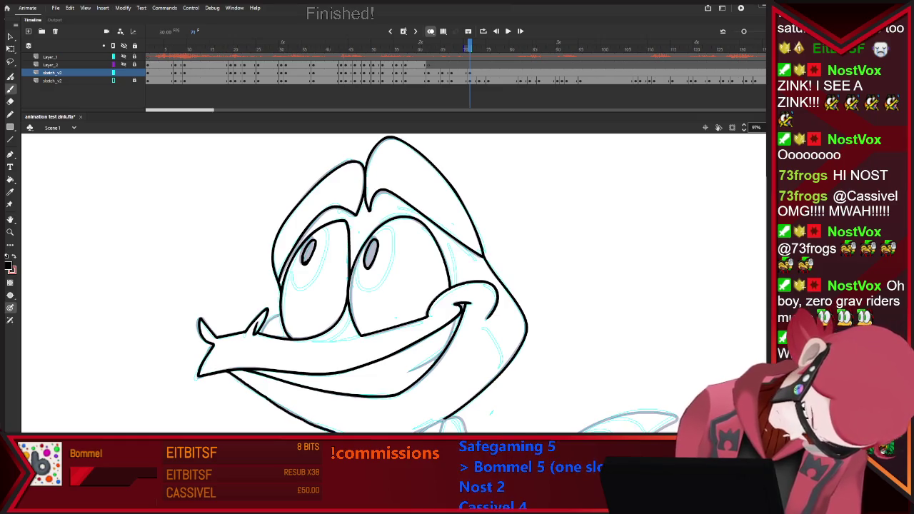
scroll(392, 282, "down", 2)
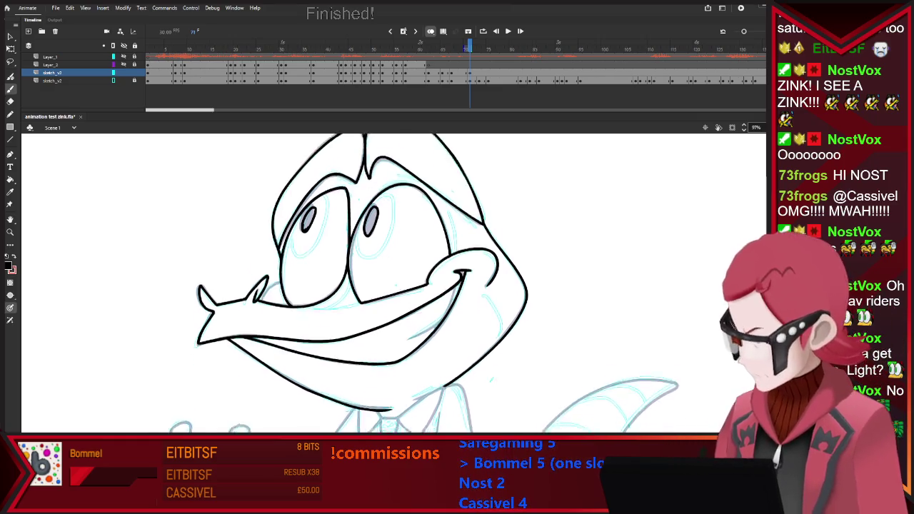
scroll(393, 281, "down", 5)
left_click_drag(247, 292, 308, 329)
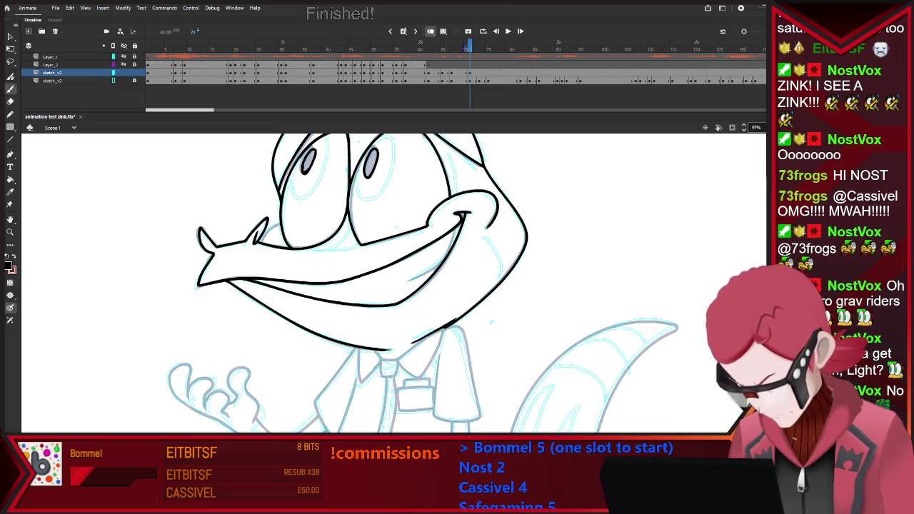
mouse_move(413, 341)
left_mouse_down()
mouse_move(434, 331)
mouse_move(419, 374)
mouse_move(424, 340)
left_mouse_up()
left_click_drag(358, 351, 363, 381)
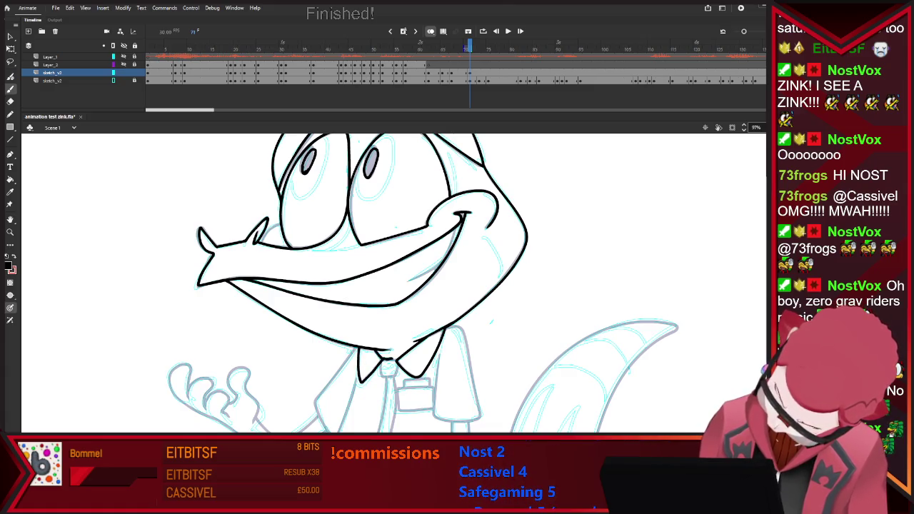
left_click_drag(382, 362, 396, 361)
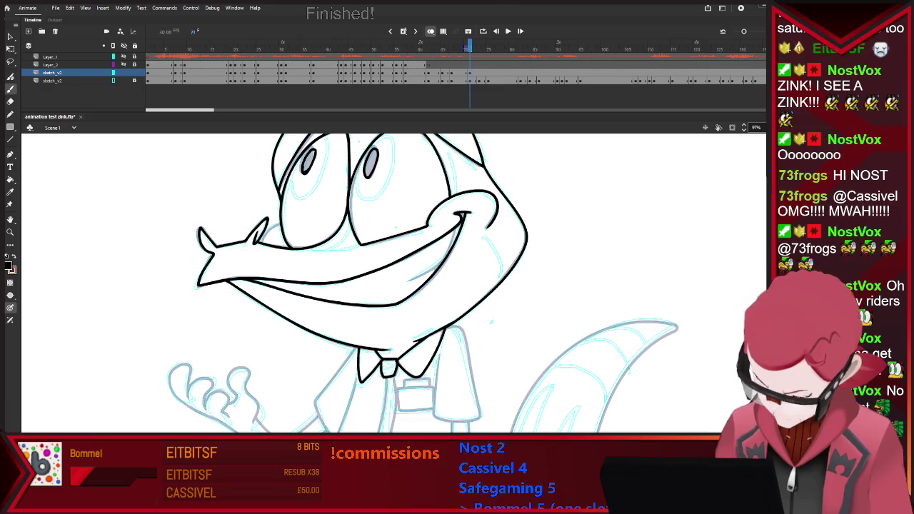
Ink the raised arm, the right leg below the tie and the ground line under the legs
scroll(392, 286, "down", 3)
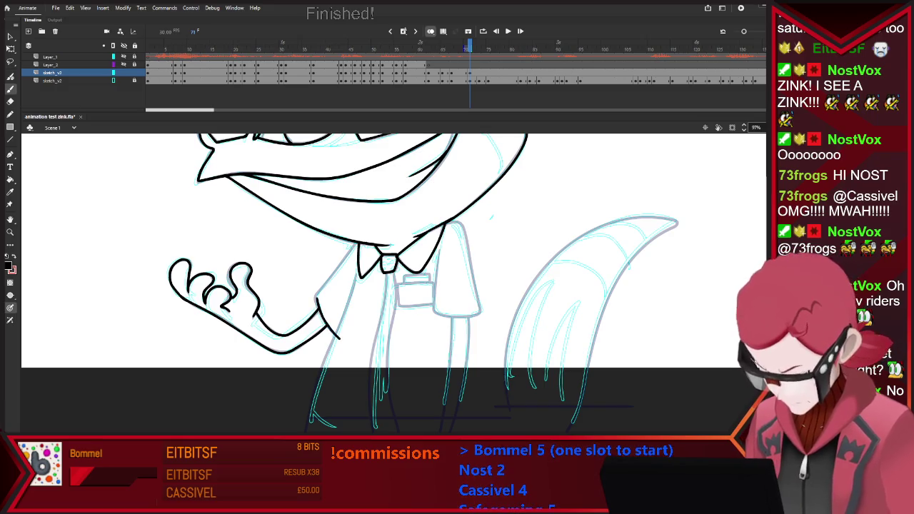
left_click_drag(317, 292, 340, 339)
left_click_drag(355, 244, 317, 294)
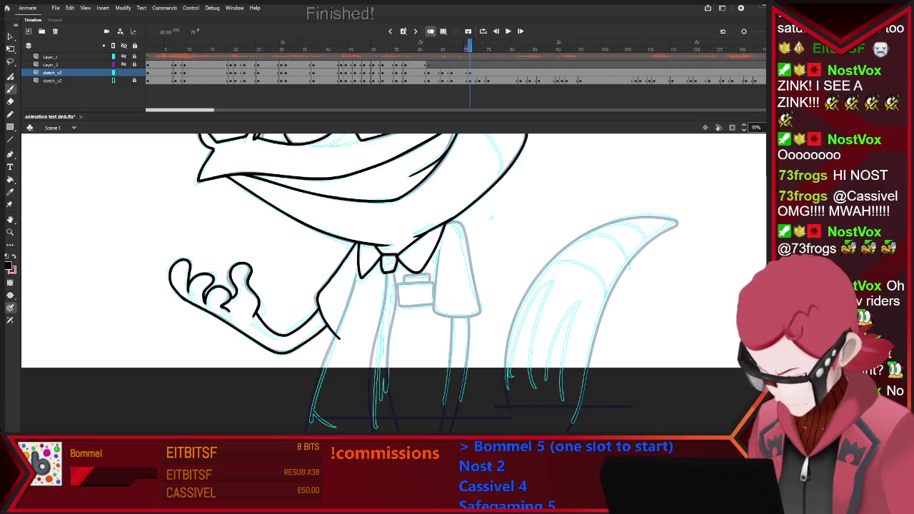
key("e")
key("b")
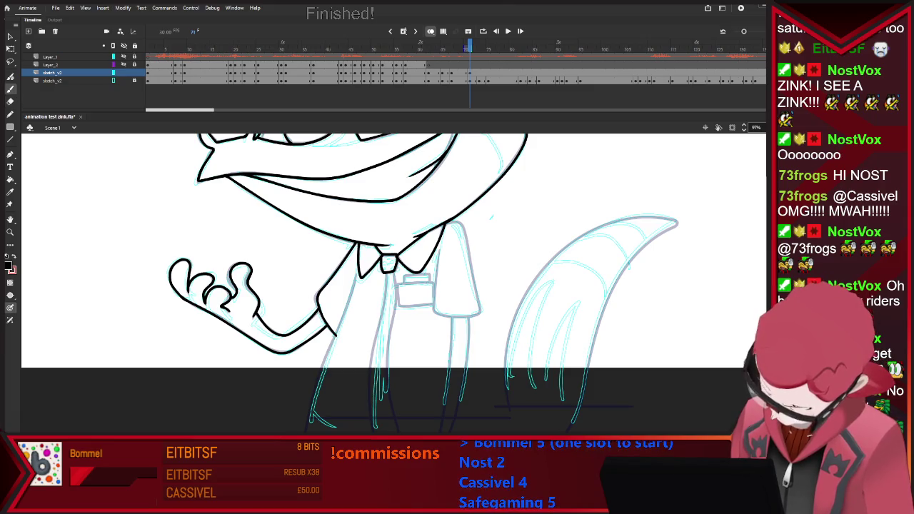
mouse_move(355, 287)
left_mouse_down()
mouse_move(344, 318)
mouse_move(375, 428)
left_mouse_up()
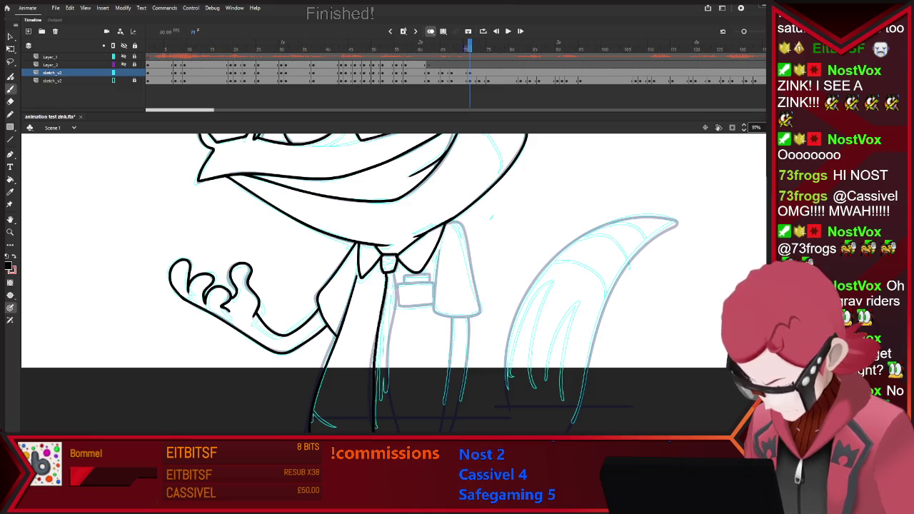
left_click_drag(391, 314, 396, 427)
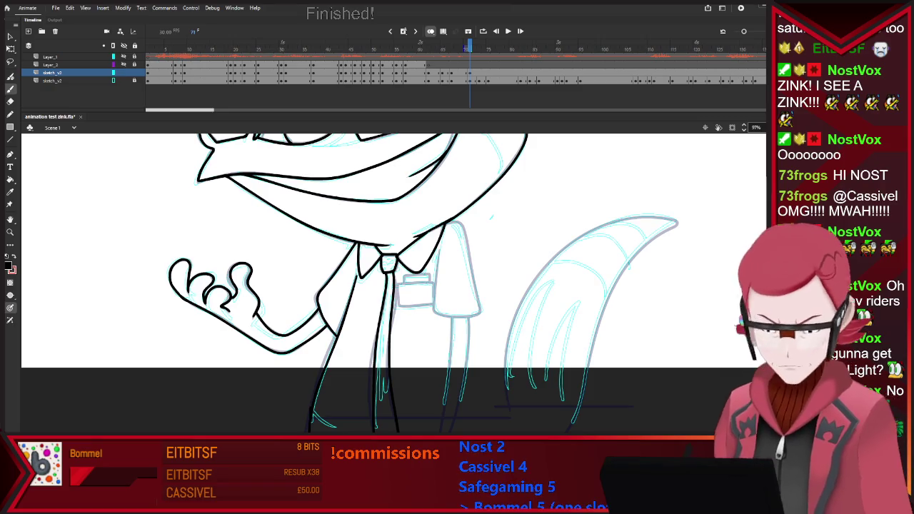
left_click_drag(312, 420, 514, 419)
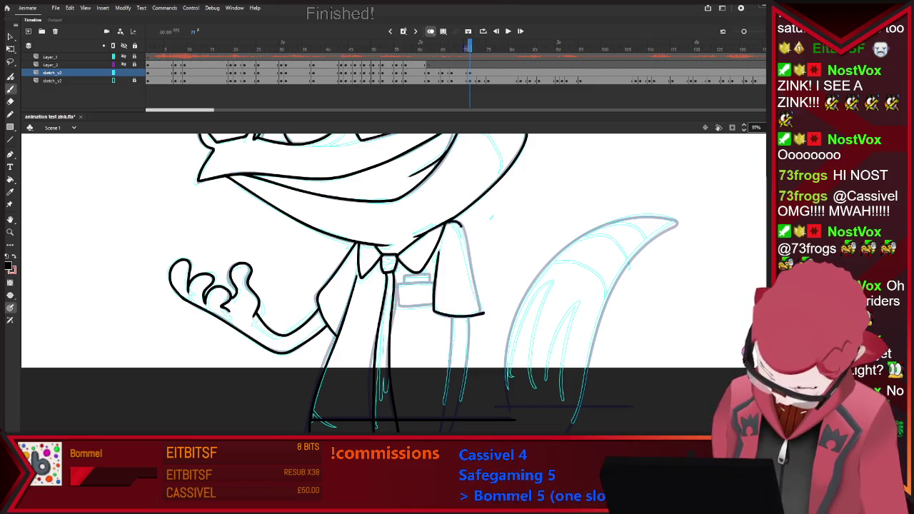
Undo the last sleeve stroke and reframe the view on the body
key("ctrl+z")
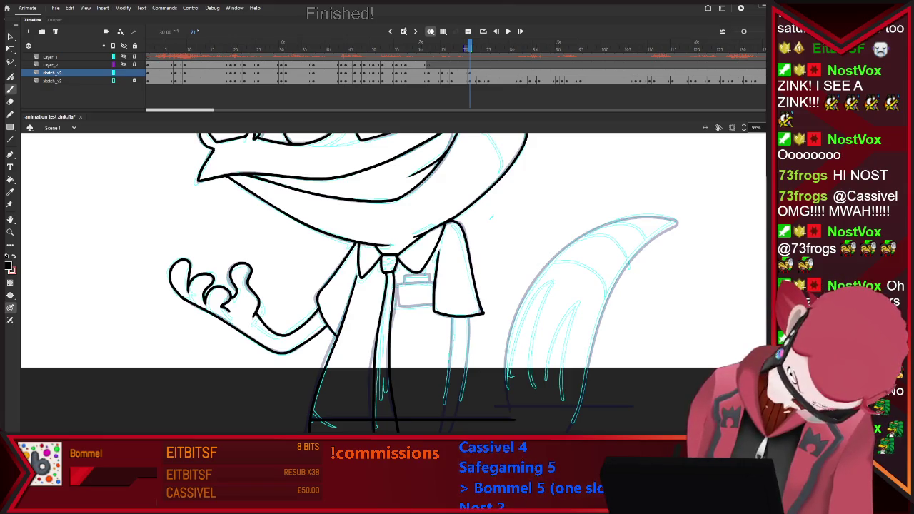
key("e")
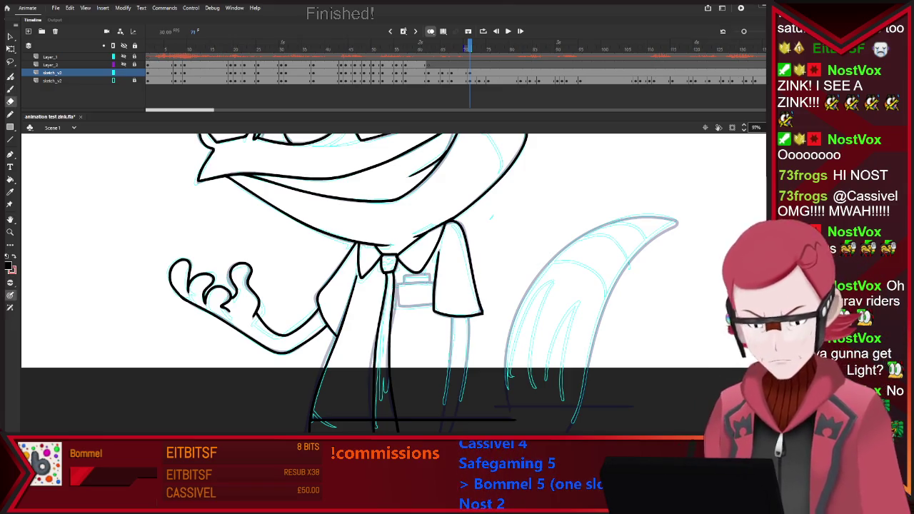
key("b")
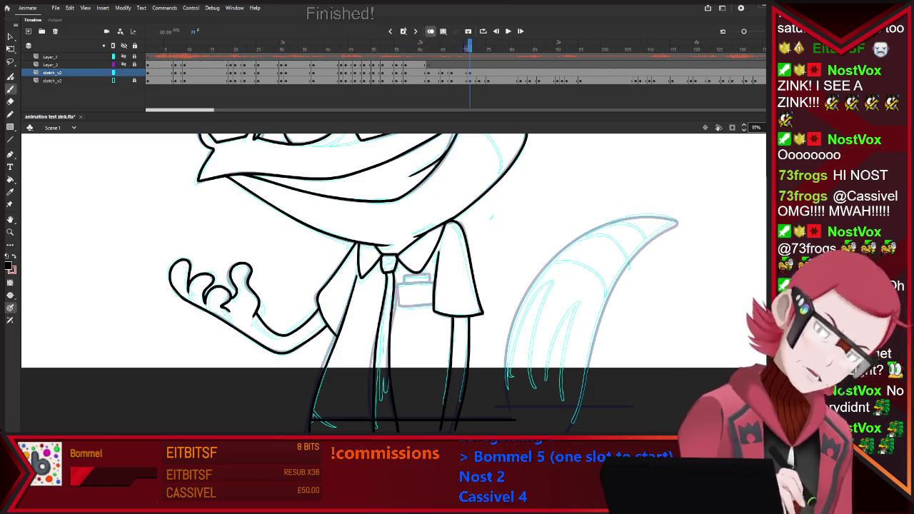
key("e")
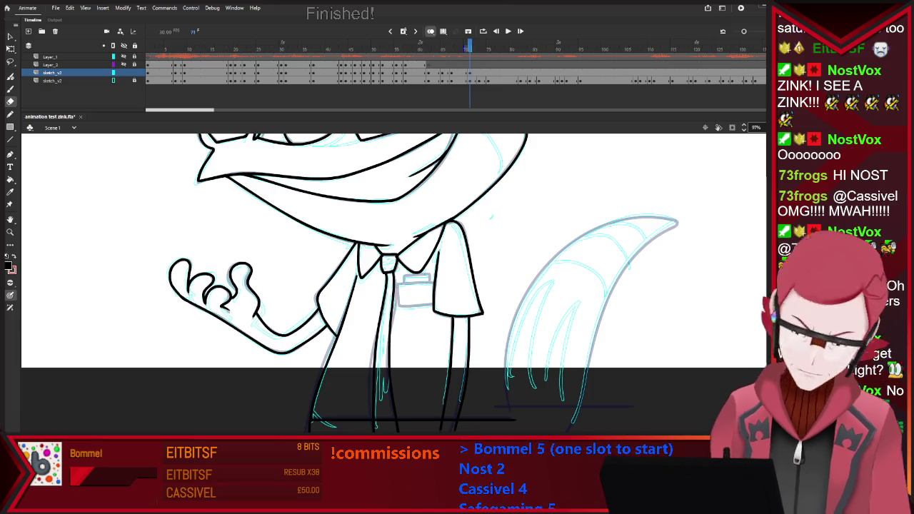
key("b")
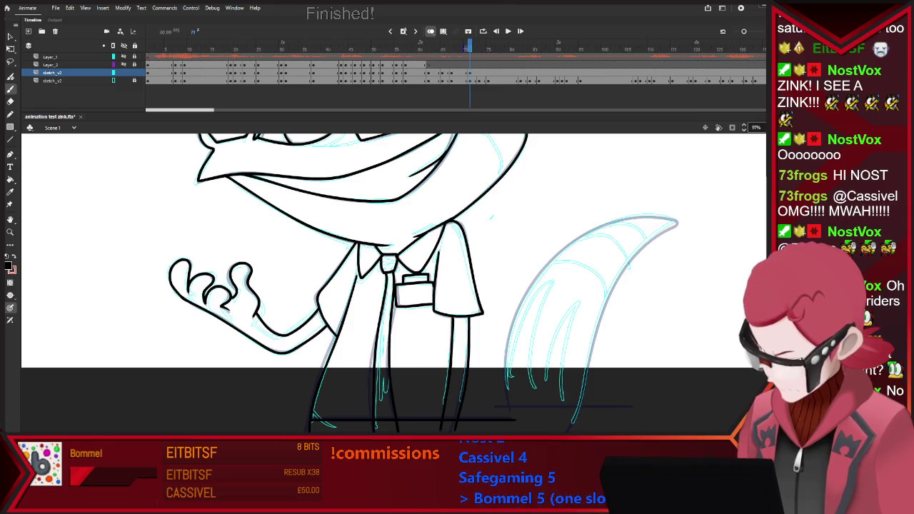
key("ctrl+2")
key("ctrl+equal")
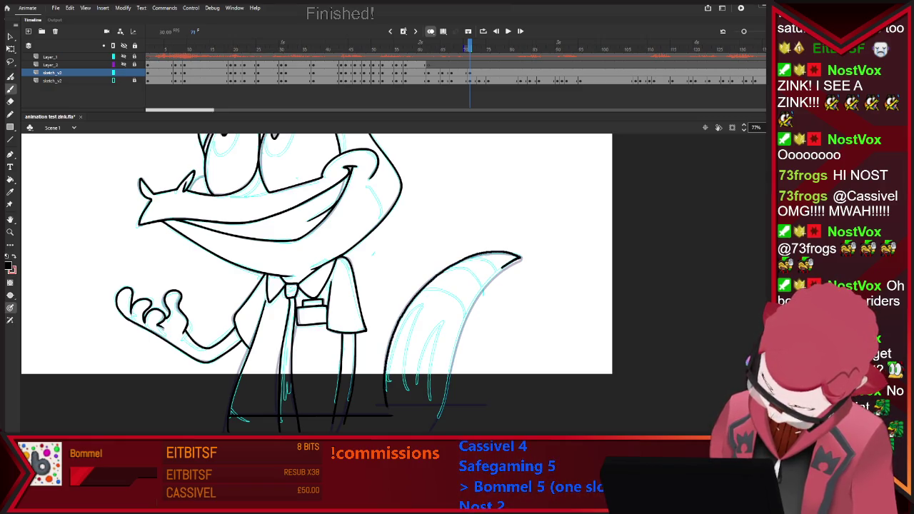
Ink the tail's outer edge and zoom out to review the whole character
left_click_drag(455, 355, 439, 412)
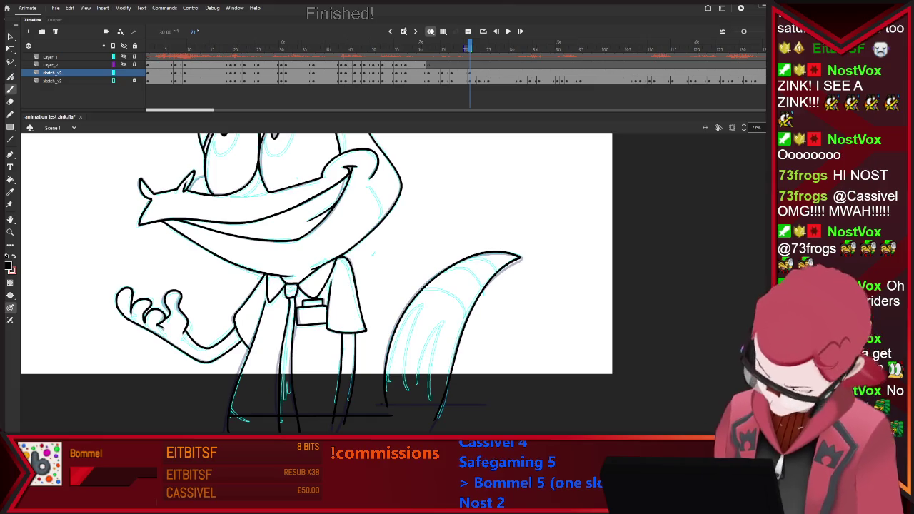
key("ctrl+minus")
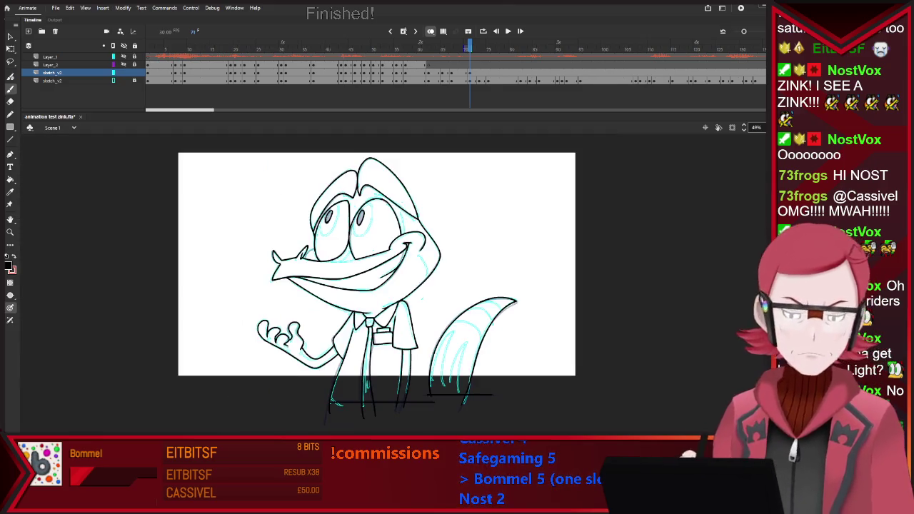
key("ctrl+equal")
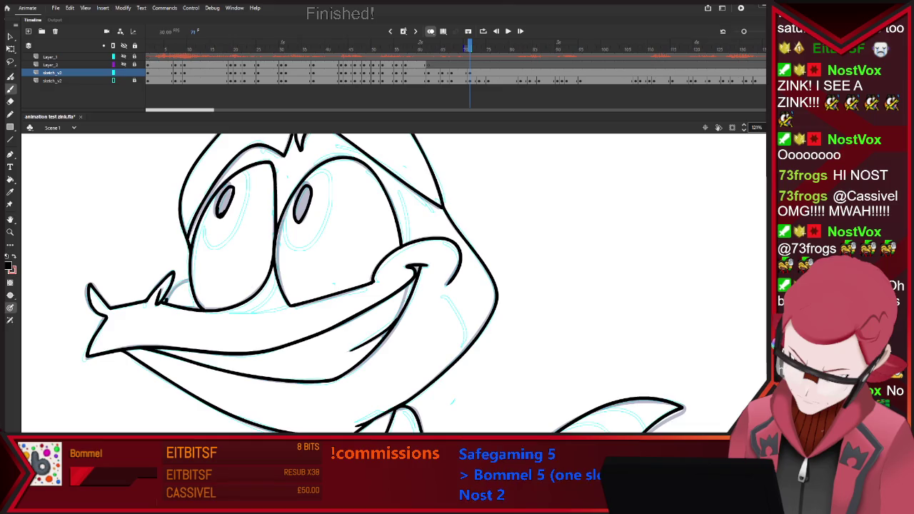
key("ctrl+minus")
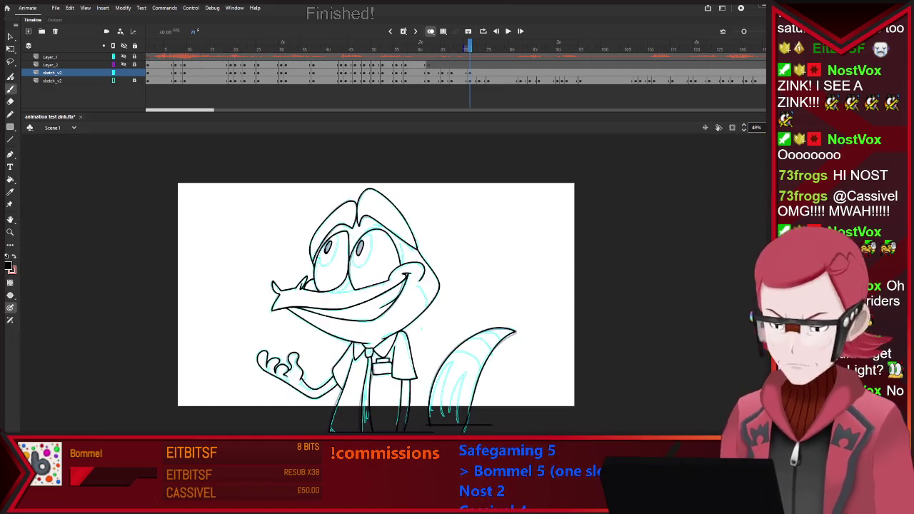
key("ctrl+equal")
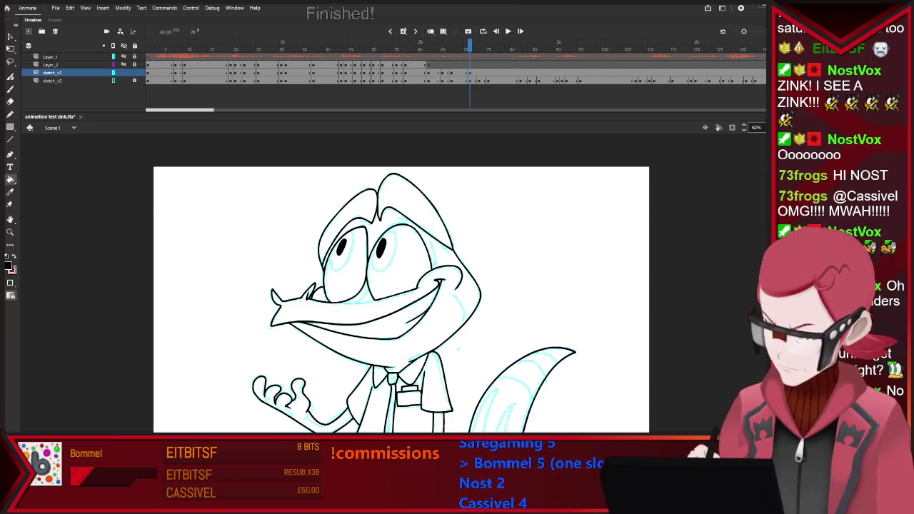
Fit the coloured Zink frame to the stage, play its loop, then stop playback
key("Return")
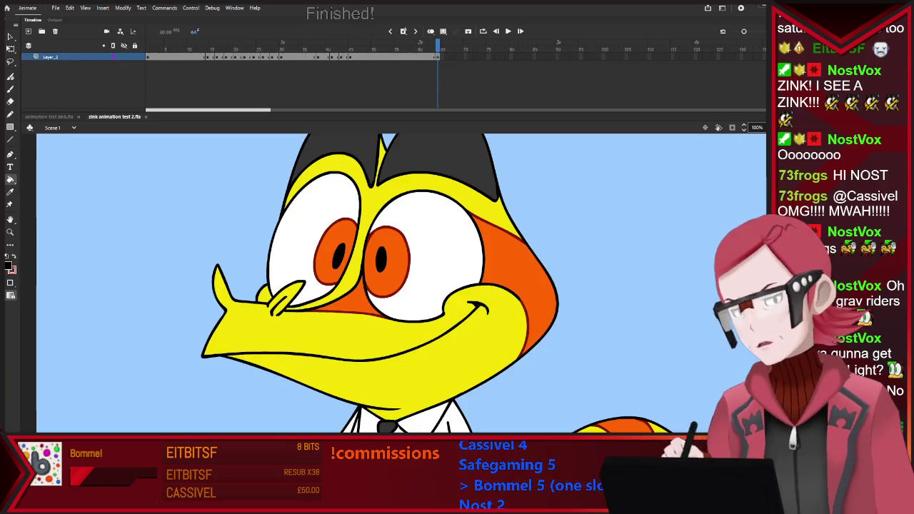
key("ctrl+2")
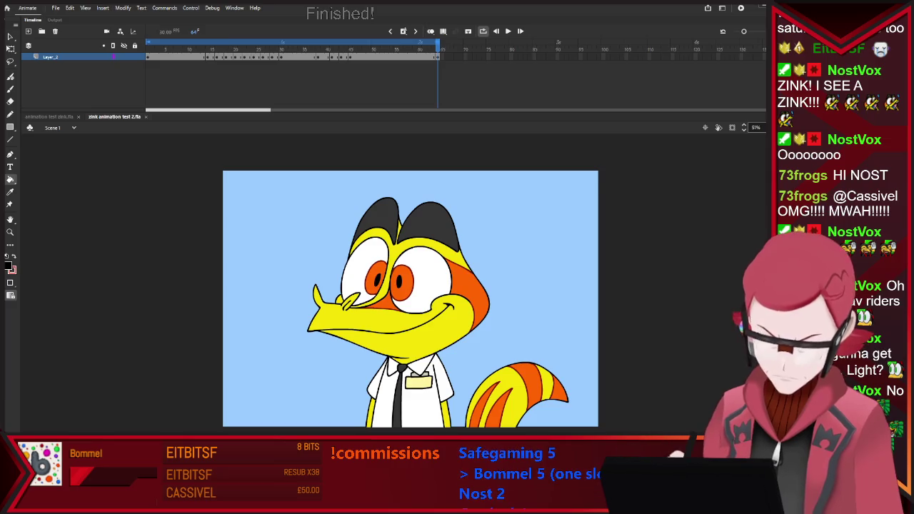
key("Return")
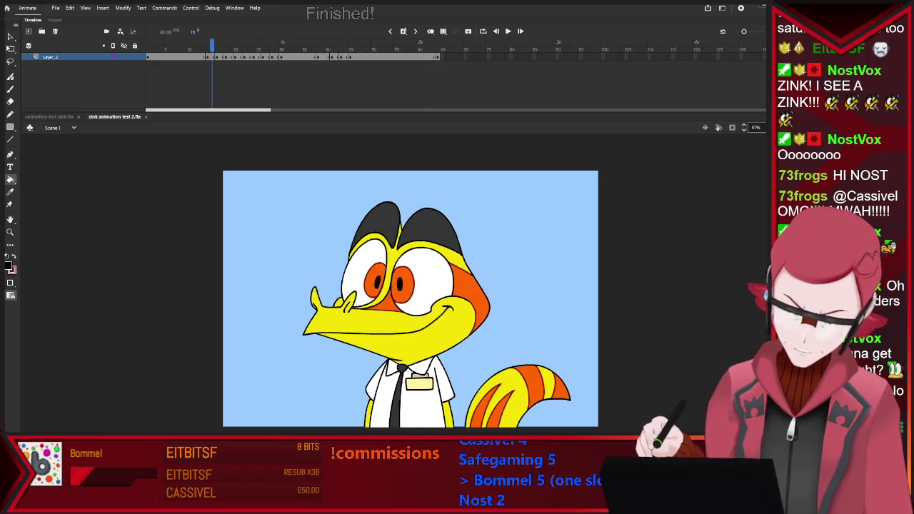
key("Return")
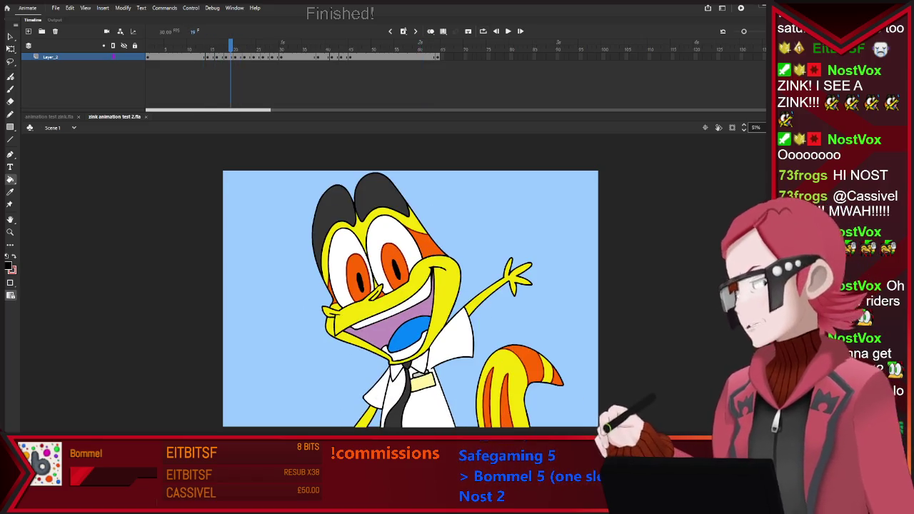
Flip between neighbouring poses and play from the neutral smile through the wave
key("comma")
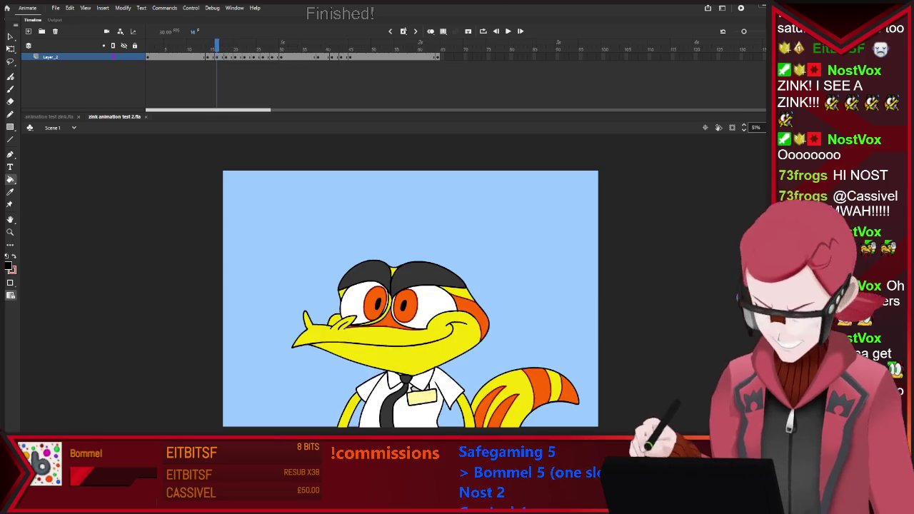
key("comma")
key("comma")
key("period")
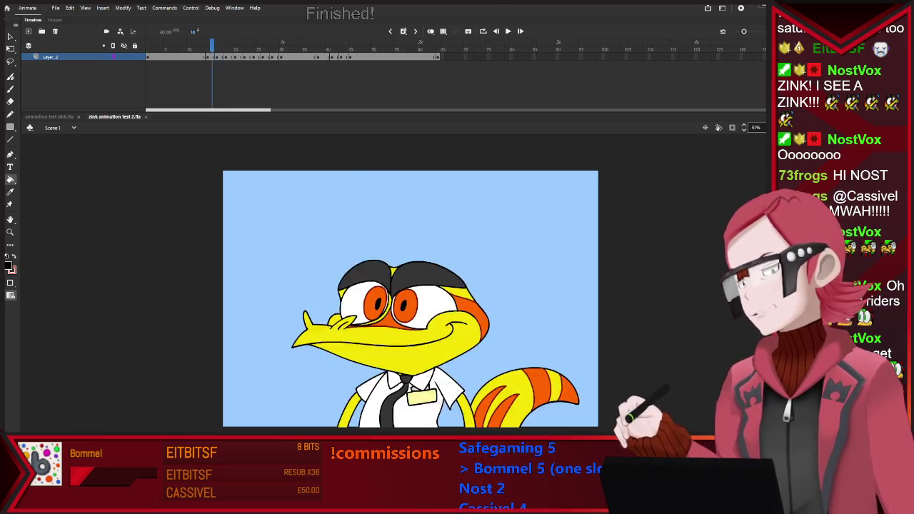
key("period")
key("period")
key("comma")
key("comma")
key("comma")
key("comma")
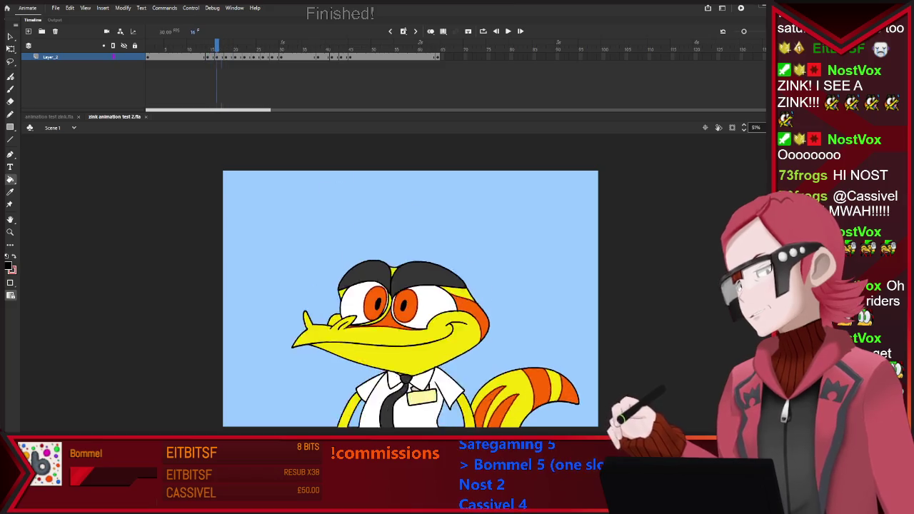
key("comma")
key("comma")
key("comma")
key("comma")
key("Return")
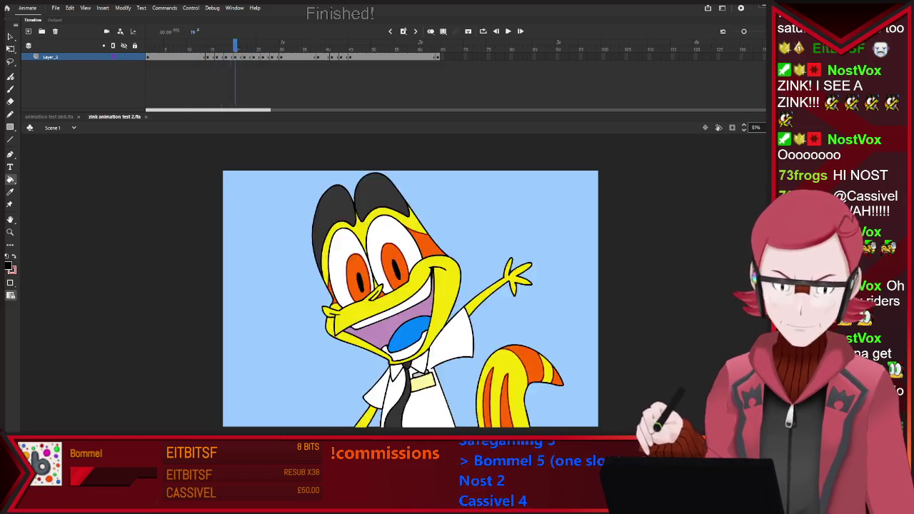
key("Return")
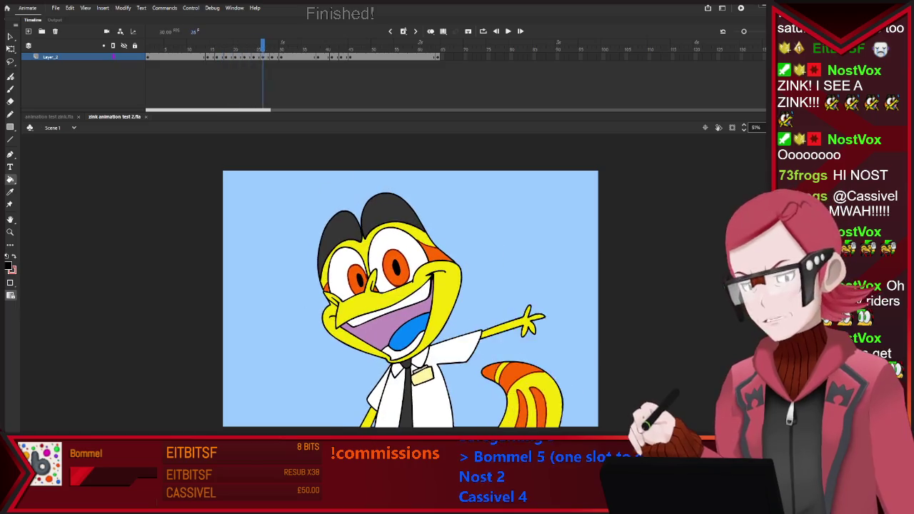
key("Return")
key("Return")
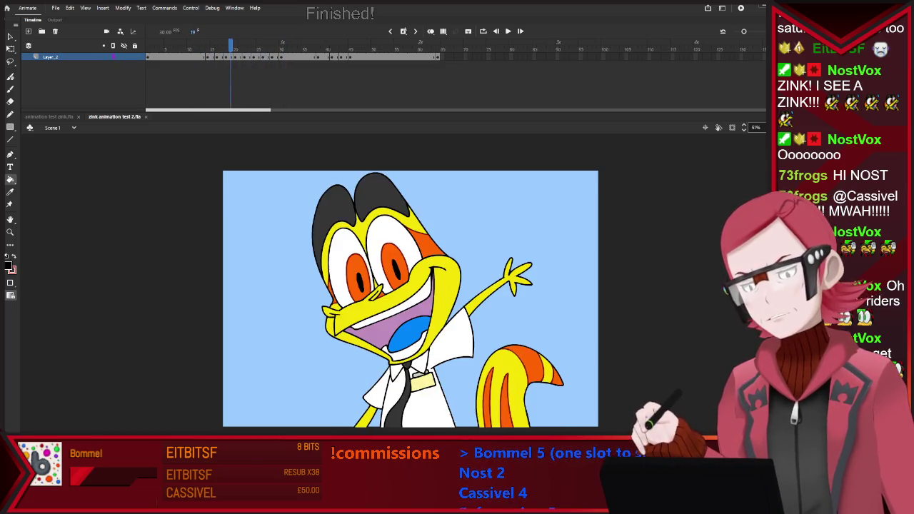
key("Return")
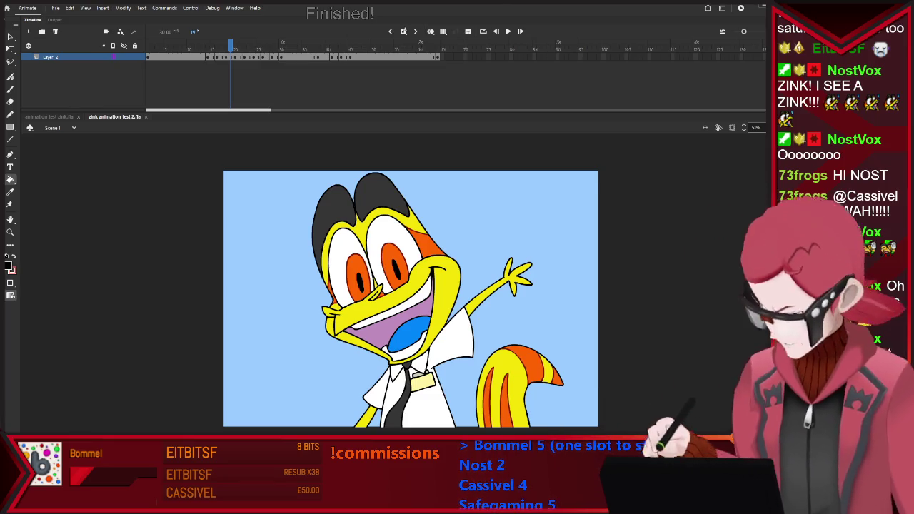
Step through frames 16 to 14 comparing poses, replay, then switch to animation test zink.fla
key("period")
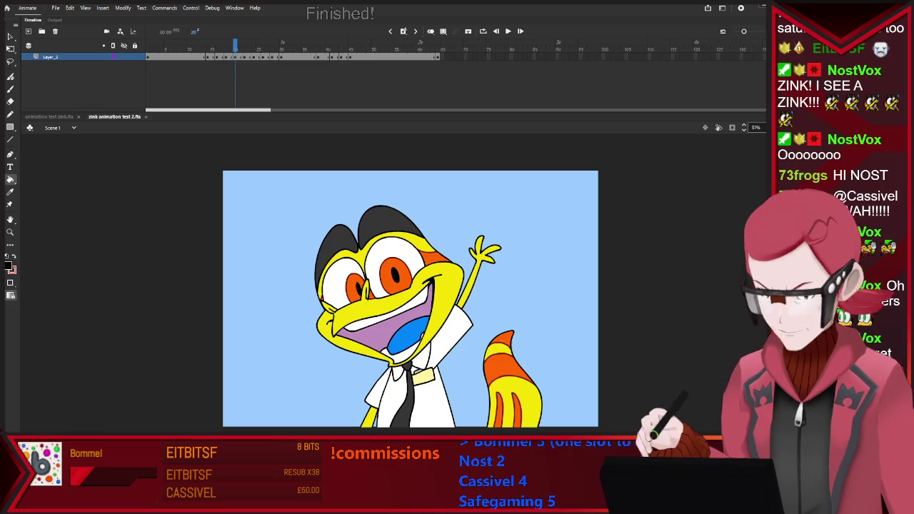
key("comma")
key("comma")
key("comma")
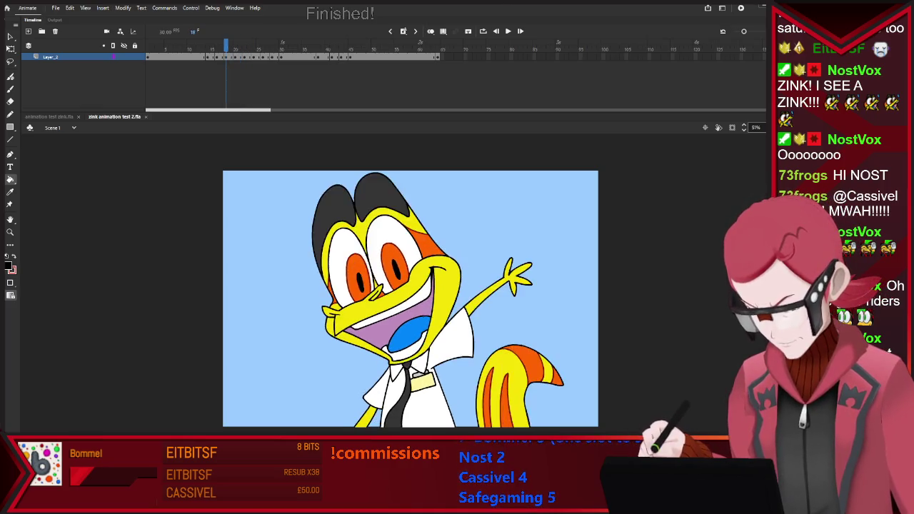
key("comma")
key("comma")
key("comma")
key("period")
key("period")
key("period")
key("period")
key("period")
key("period")
key("comma")
key("comma")
key("comma")
key("period")
key("period")
key("period")
key("comma")
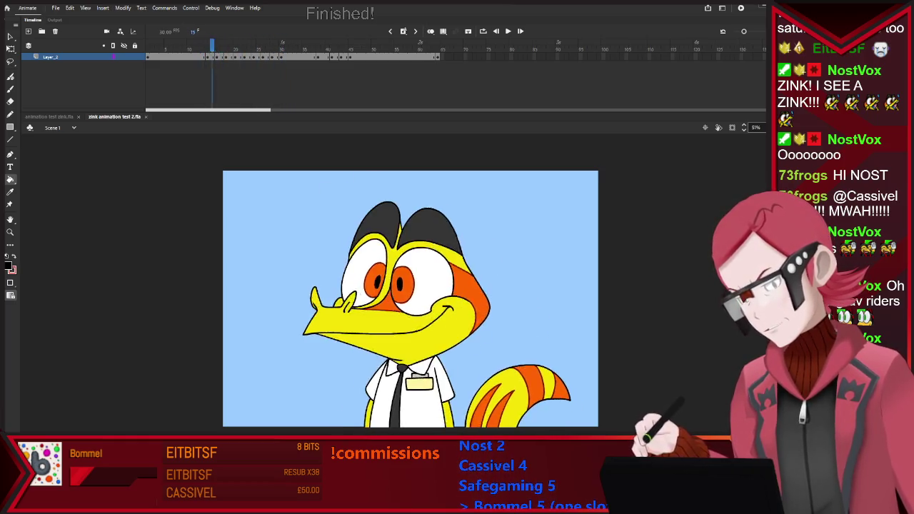
key("period")
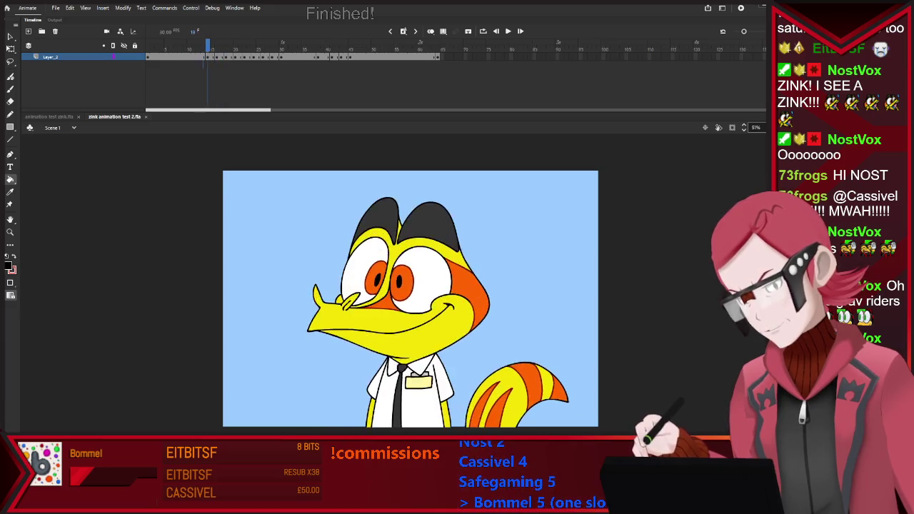
key("comma")
key("comma")
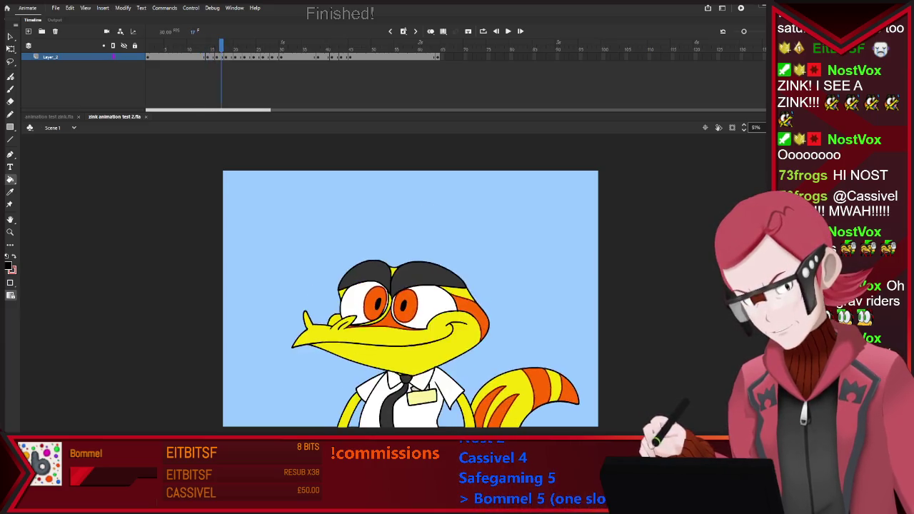
key("comma")
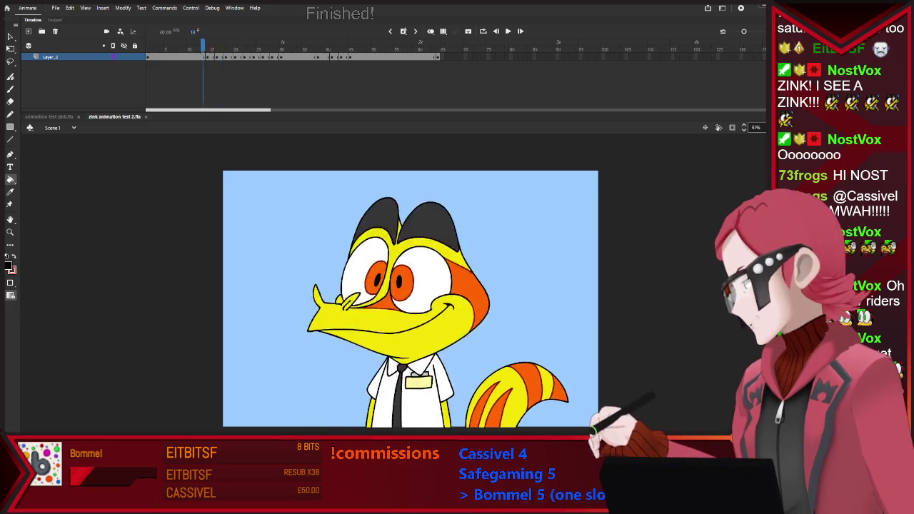
key("period")
key("comma")
key("comma")
key("comma")
key("comma")
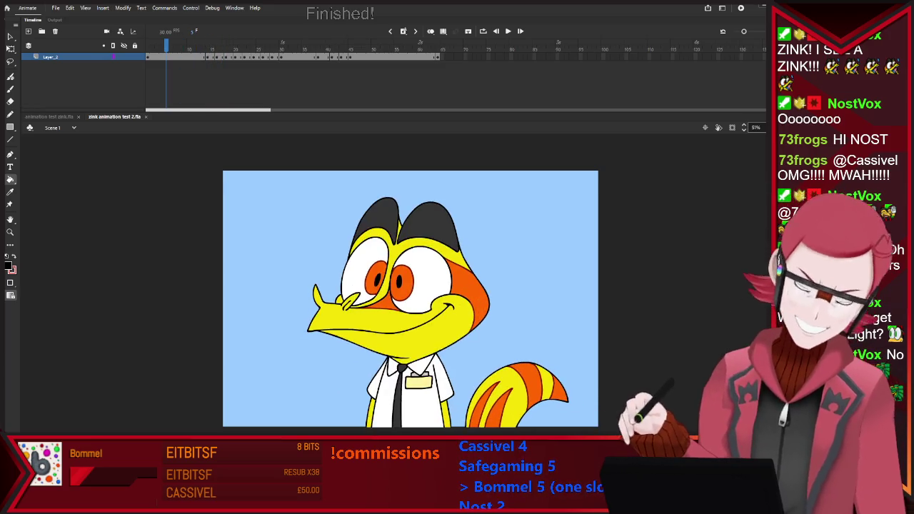
key("Return")
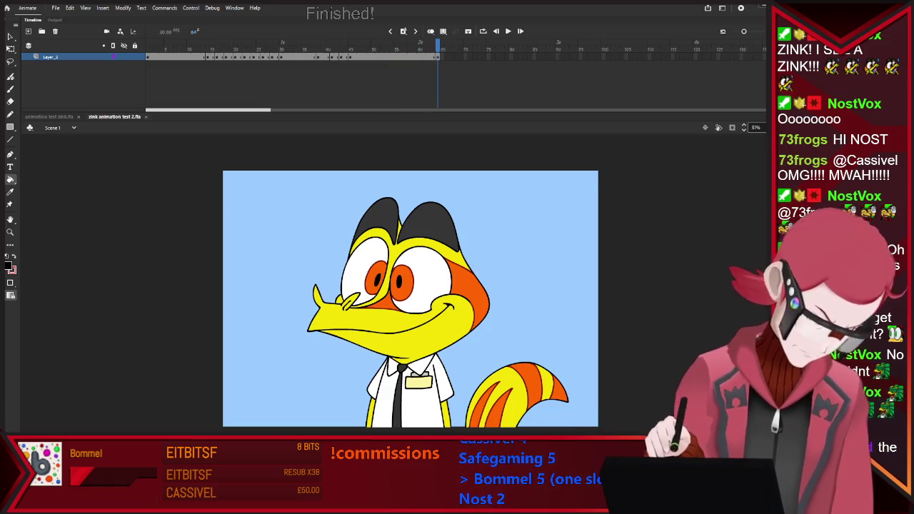
key("ctrl+Tab")
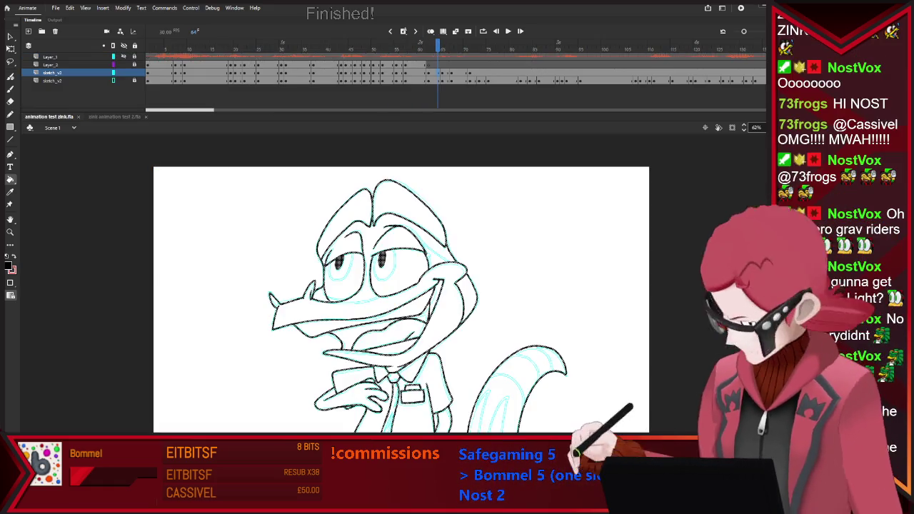
Turn off onion skinning and step through the drawings from frame 62 onward
key("v")
key("alt+shift+o")
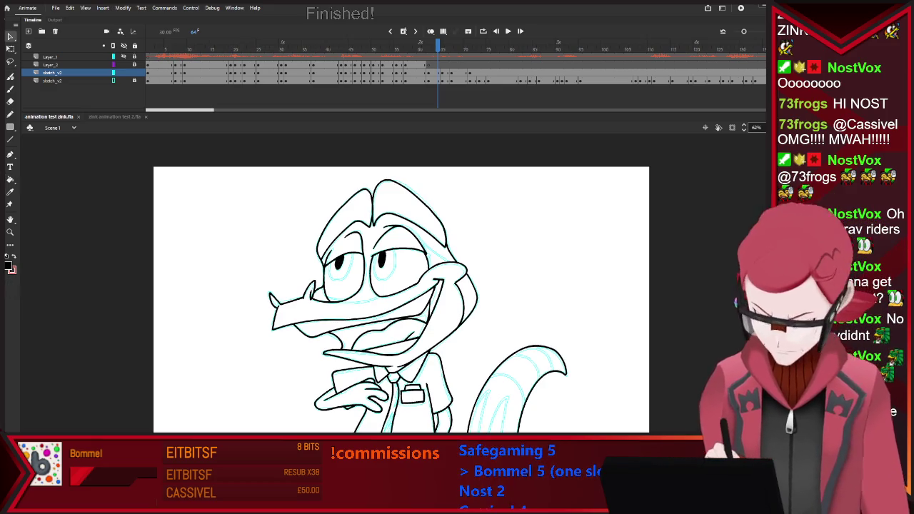
scroll(447, 273, "down", 2)
scroll(493, 330, "up", 2)
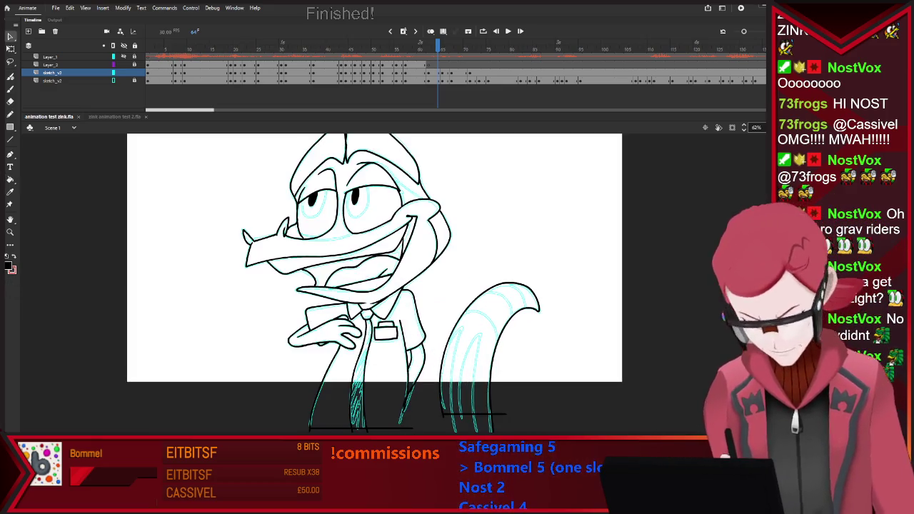
scroll(494, 382, "up", 1)
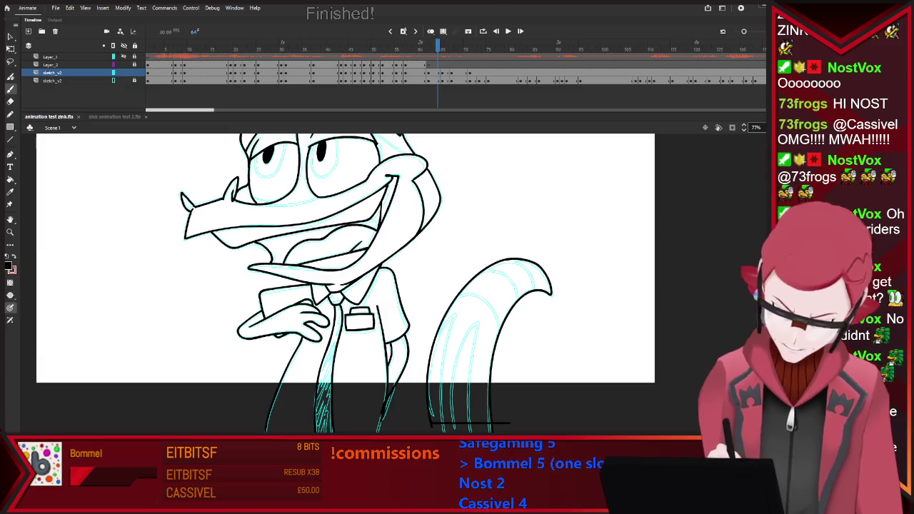
key("comma")
key("comma")
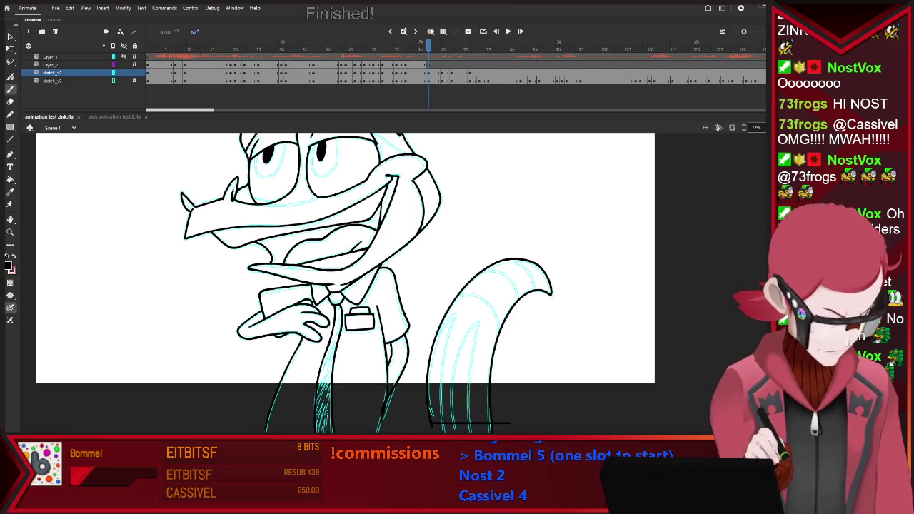
scroll(346, 285, "up", 1)
scroll(345, 285, "up", 2)
scroll(345, 286, "up", 2)
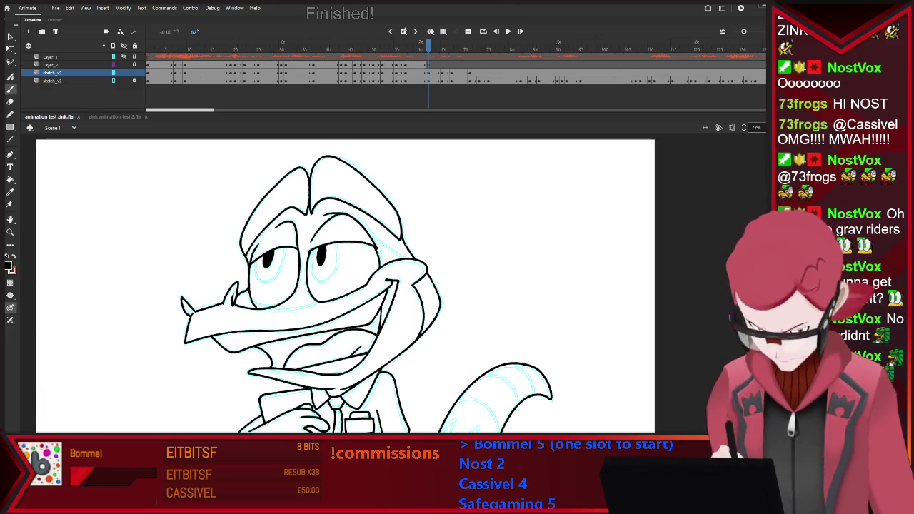
key("Return")
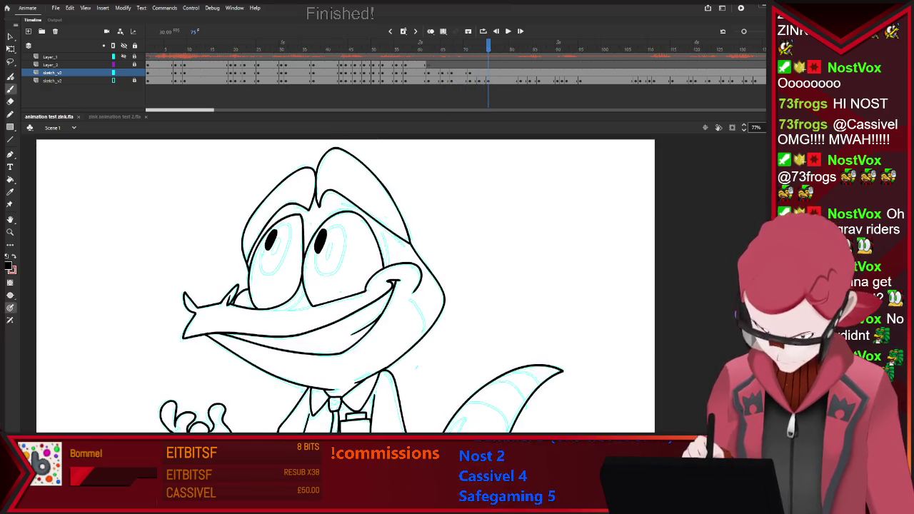
Compare frames 73, 75 and 78 to check the eyes and linework
key("comma")
key("comma")
key("period")
key("period")
key("comma")
key("comma")
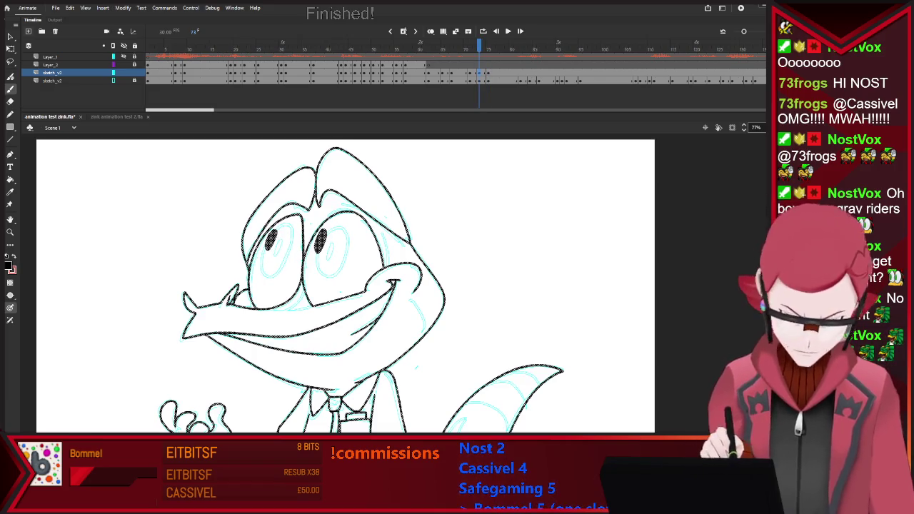
key("v")
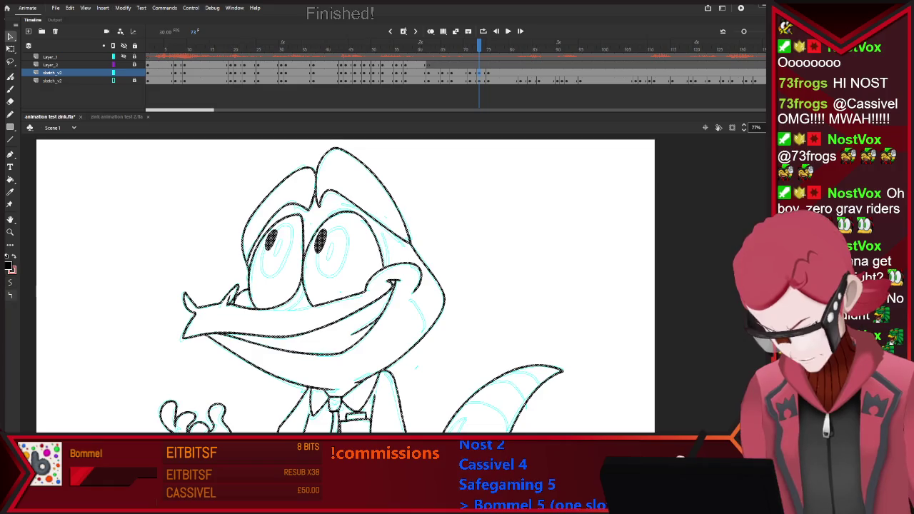
key("period")
key("period")
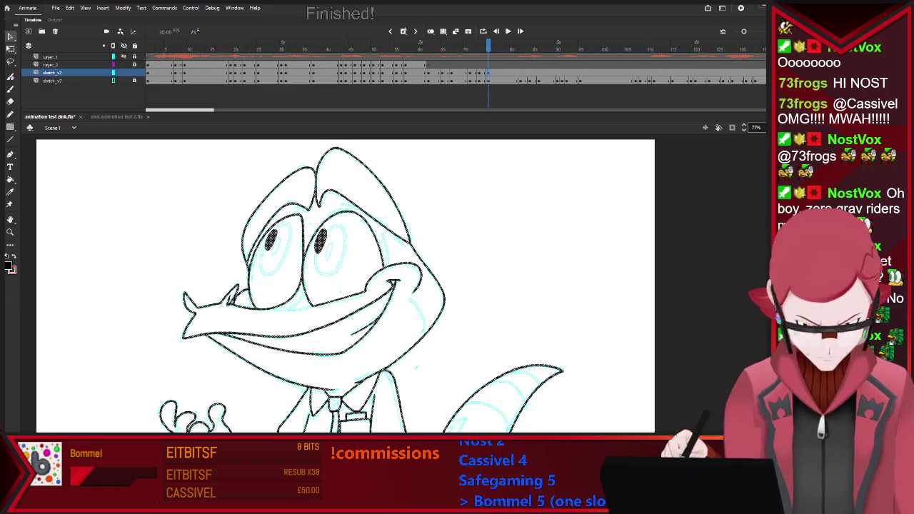
key("period")
key("period")
key("period")
key("comma")
key("comma")
key("comma")
key("comma")
key("comma")
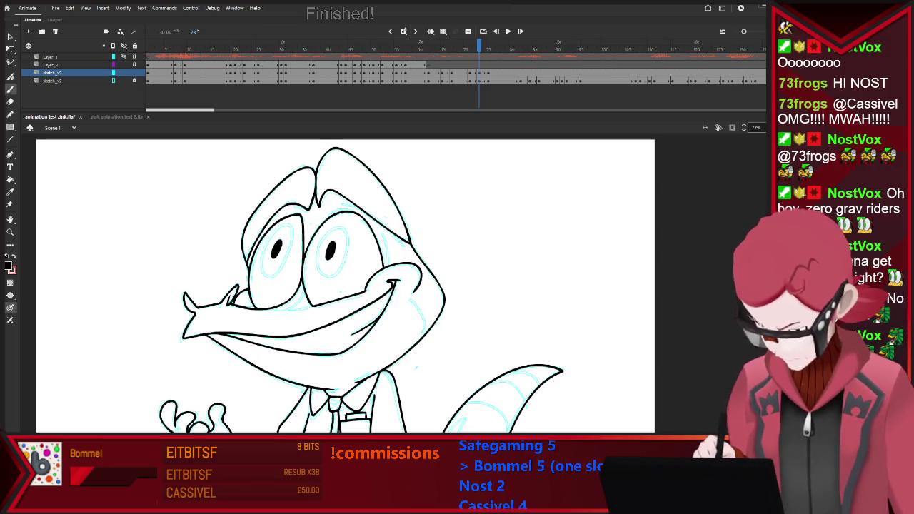
Redraw the right-eye pupil on frame 75, then add a blank keyframe at frame 82
key("period")
key("period")
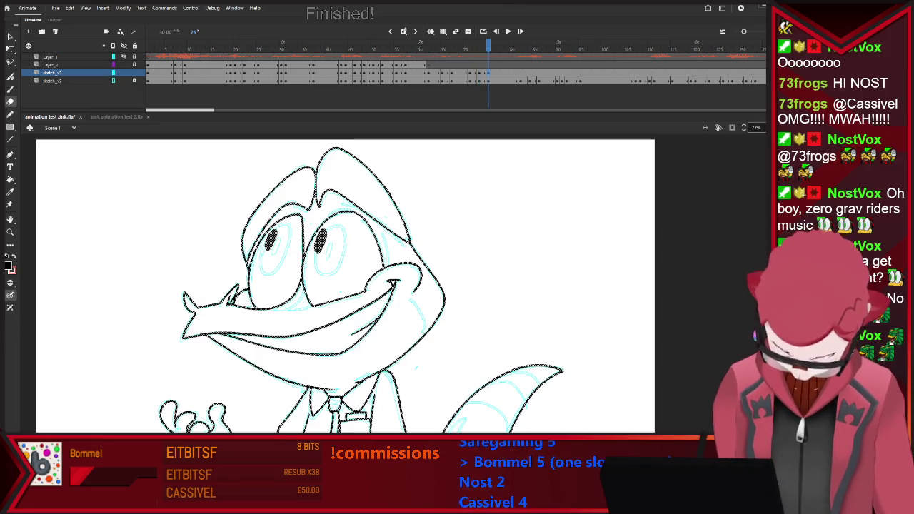
key("alt+shift+o")
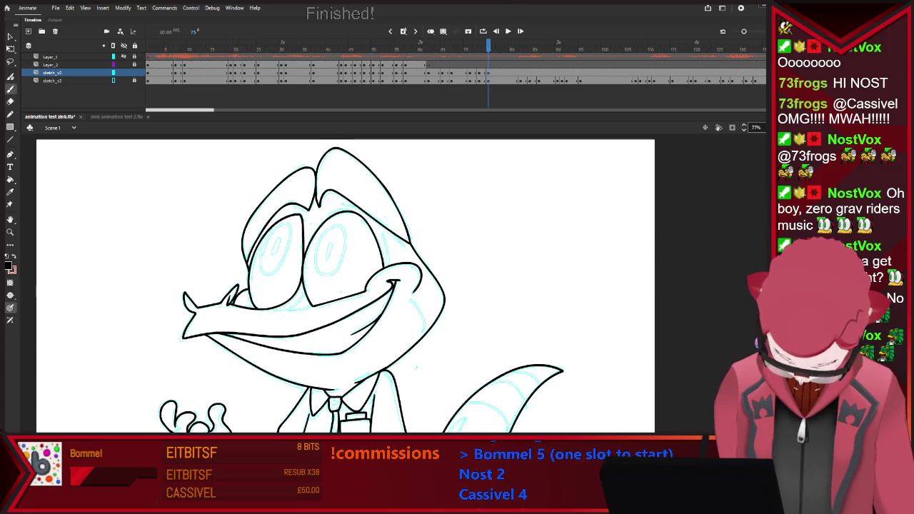
left_click_drag(330, 245, 329, 254)
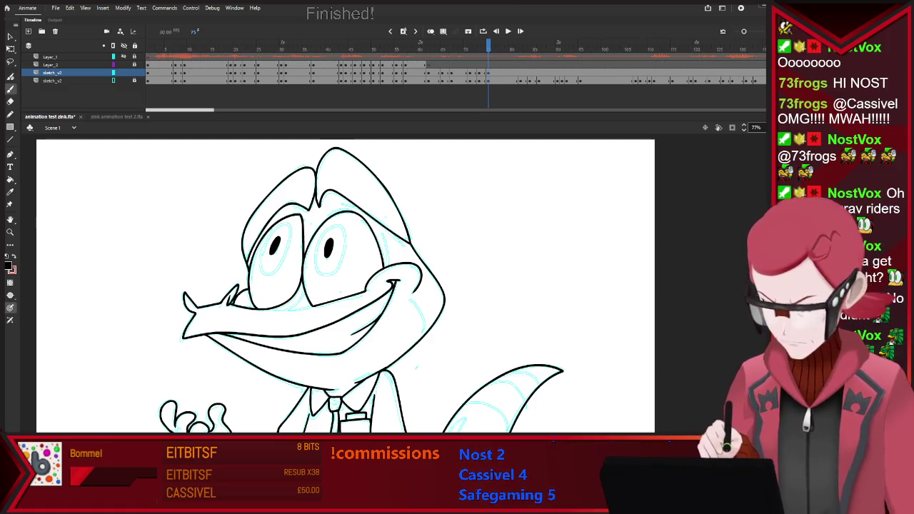
key("shift+period")
key("F7")
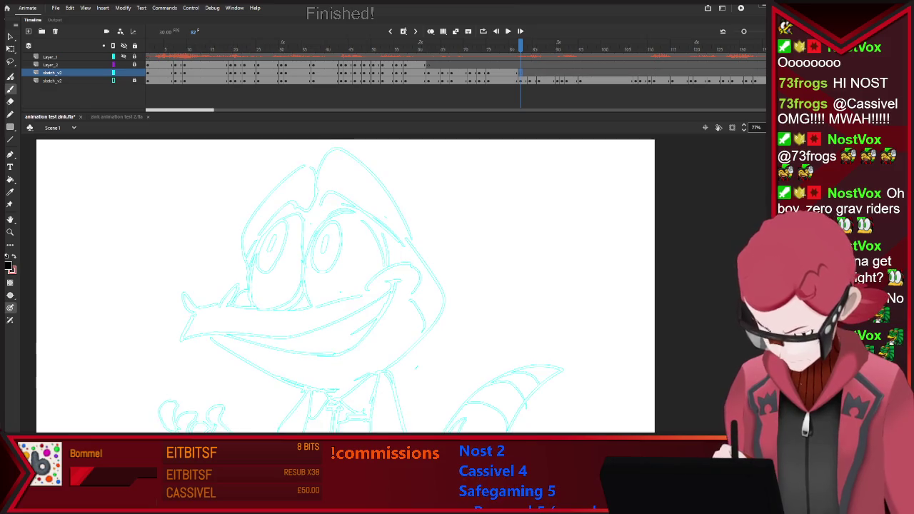
Flip between inked frame 72 and un-inked frame 82 to compare the drawings
key("comma")
key("period")
key("period")
key("comma")
key("comma")
key("period")
key("comma")
key("comma")
key("comma")
key("comma")
key("comma")
key("comma")
key("comma")
key("comma")
key("comma")
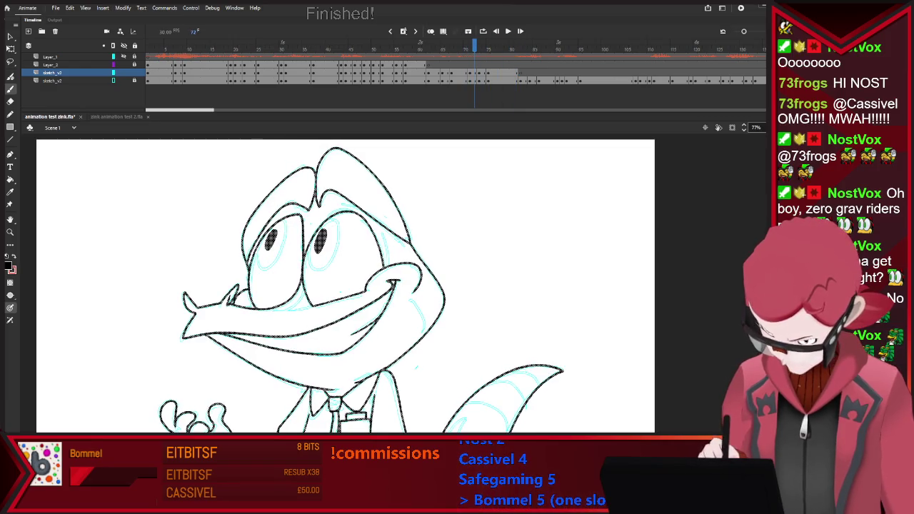
key("period")
key("period")
key("period")
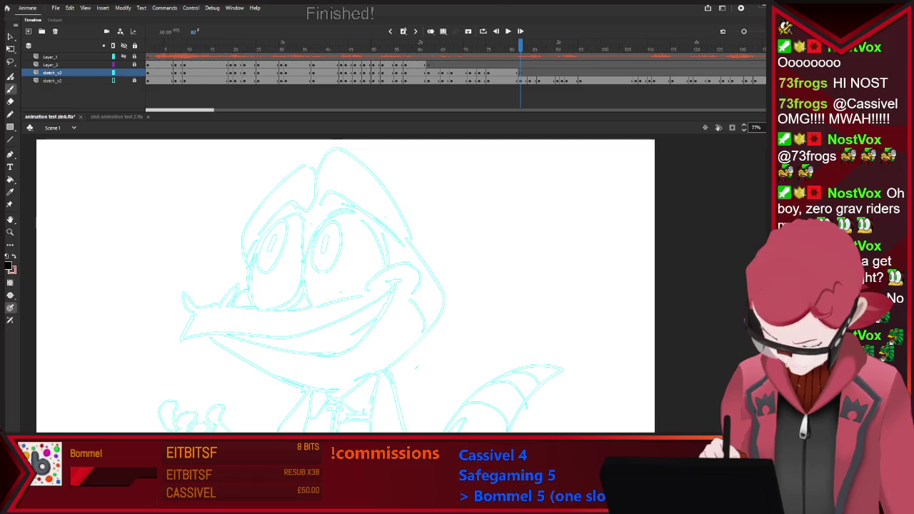
Review the coloured frames around 58 and 32, then return to frame 62 with the Brush
key("comma")
key("comma")
key("comma")
key("comma")
key("comma")
key("comma")
key("comma")
key("comma")
key("comma")
key("comma")
key("comma")
key("comma")
key("period")
key("period")
key("period")
key("period")
key("period")
key("period")
key("comma")
key("comma")
key("comma")
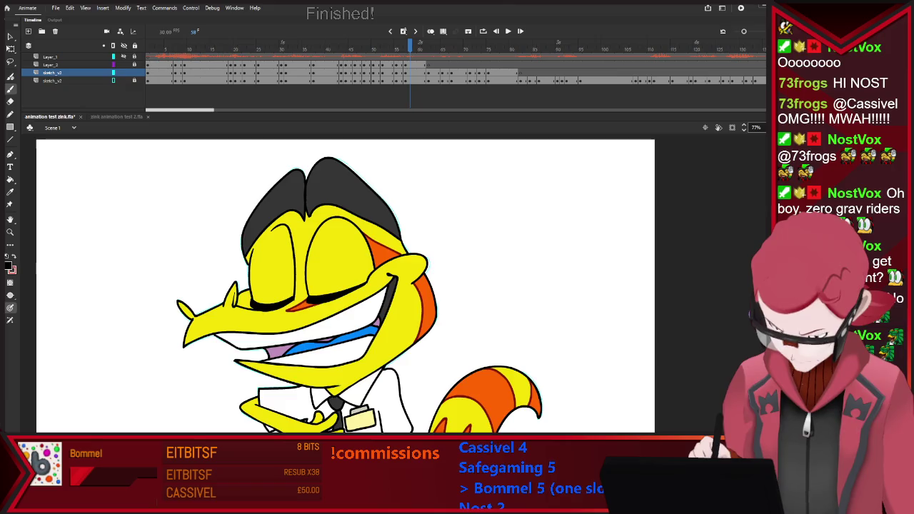
key("period")
key("period")
key("comma")
key("comma")
key("comma")
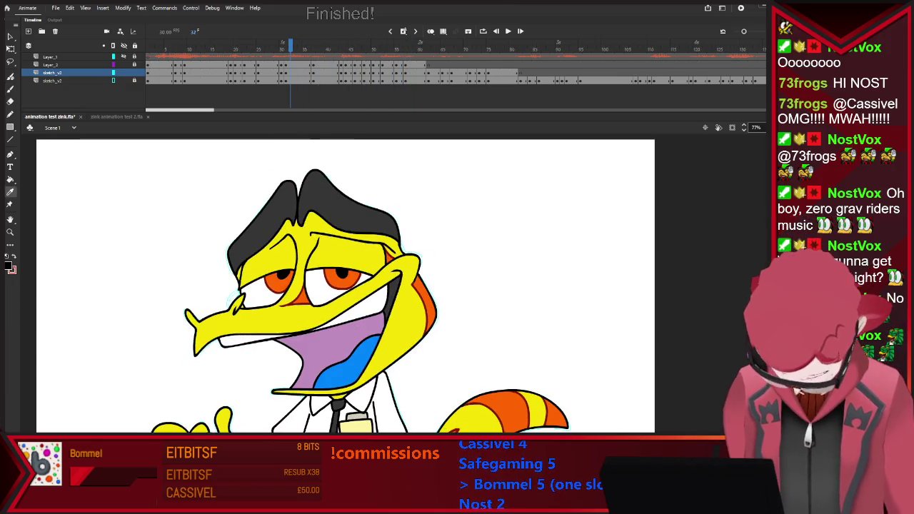
key("k")
key("b")
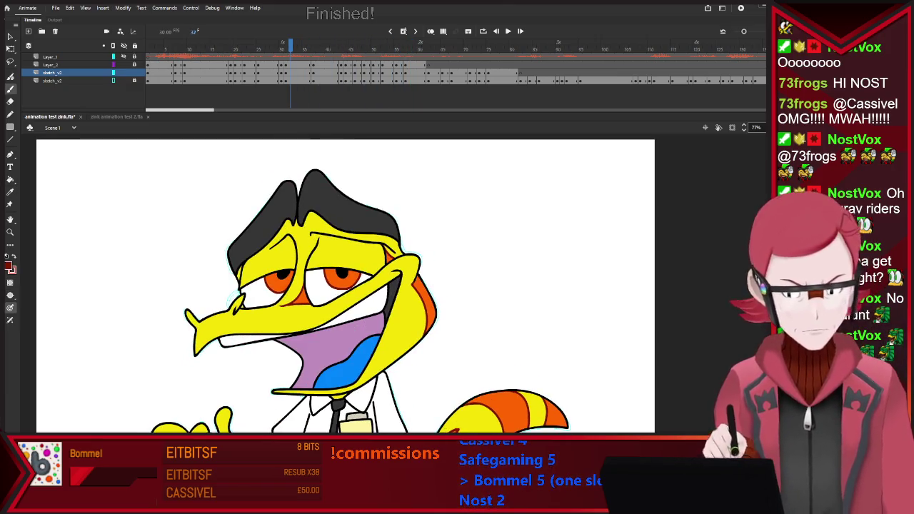
left_click(429, 42)
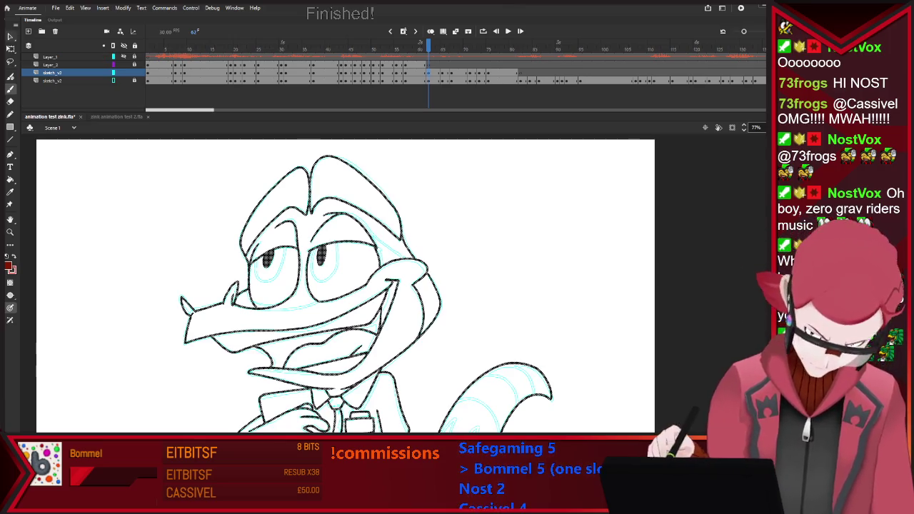
Turn onion skinning back on with the Brush and undo the stray red stroke near the eye
key("v")
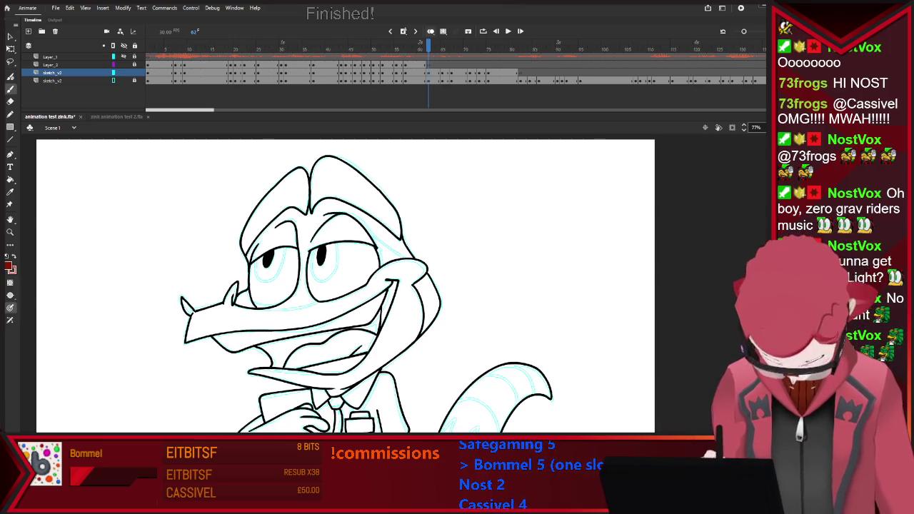
key("b")
key("alt+shift+o")
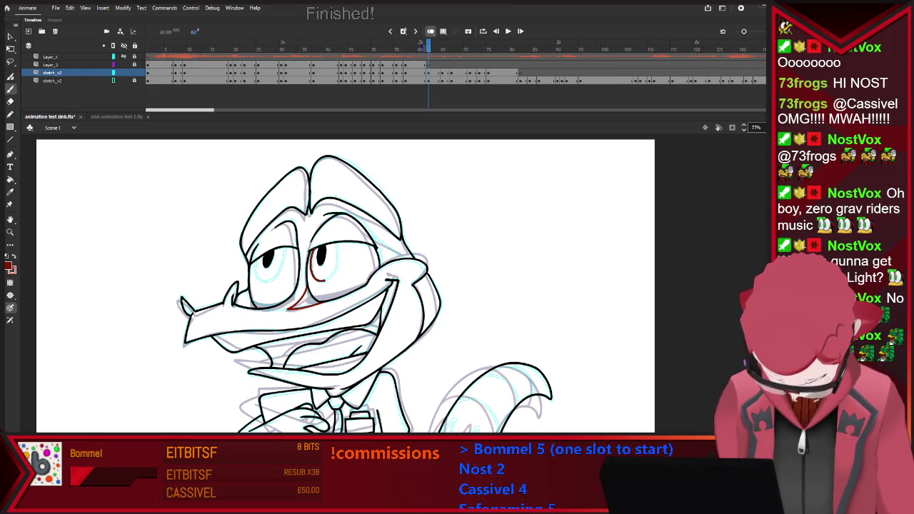
key("ctrl+z")
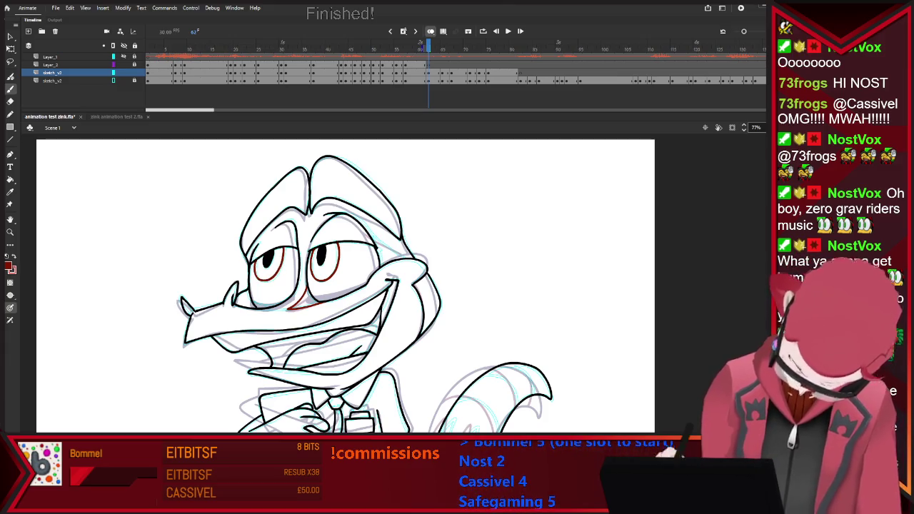
Brush a red guide stroke beside the head and remove the thick cheek shading stroke
key("v")
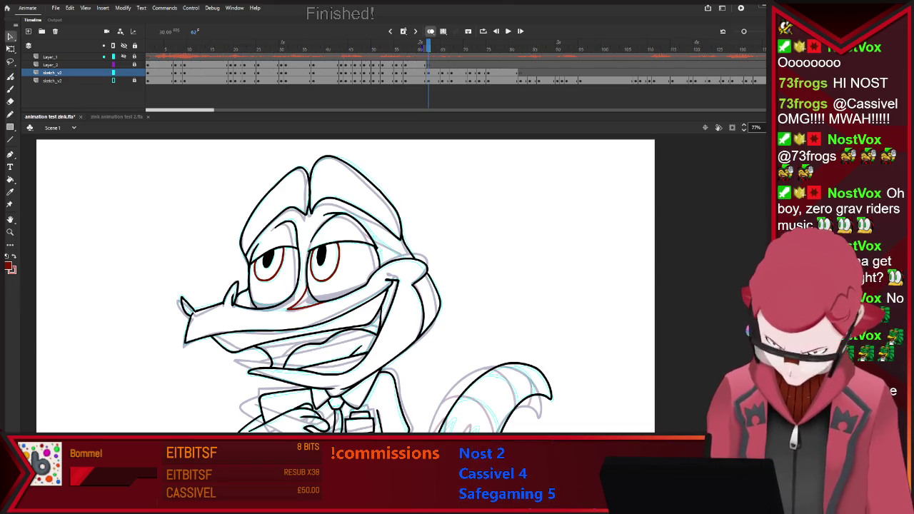
key("b")
left_click_drag(360, 224, 400, 255)
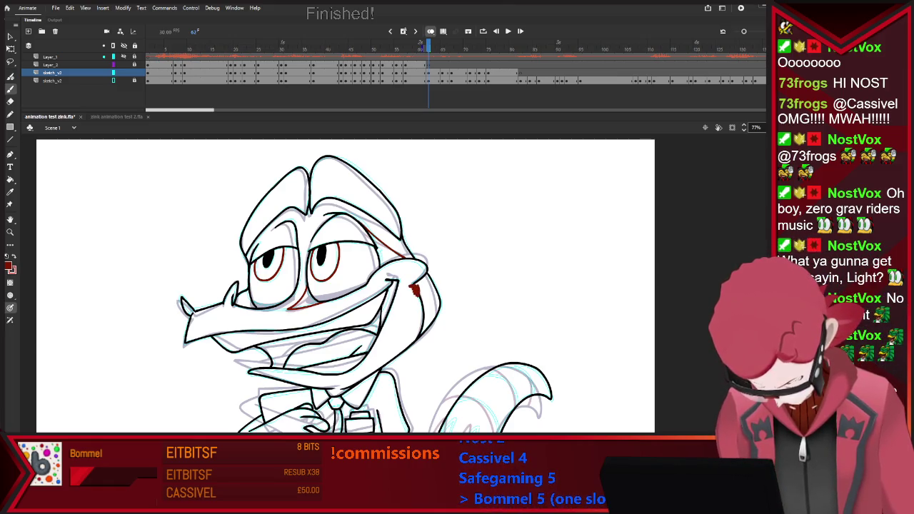
left_click_drag(420, 305, 422, 327)
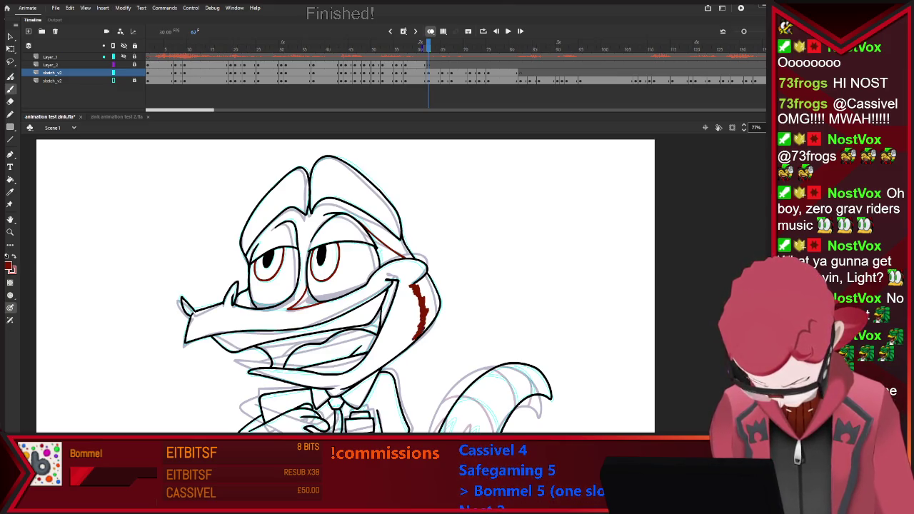
key("ctrl+z")
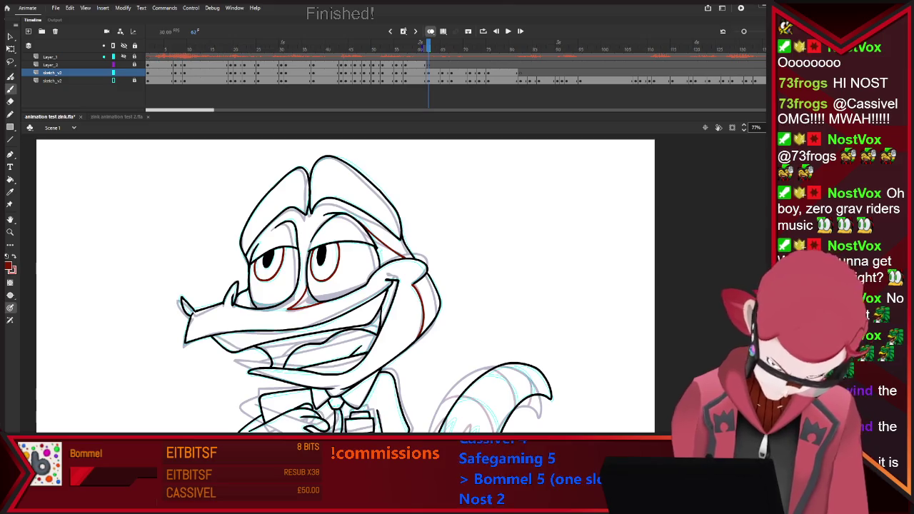
scroll(344, 285, "down", 2)
scroll(345, 286, "down", 1)
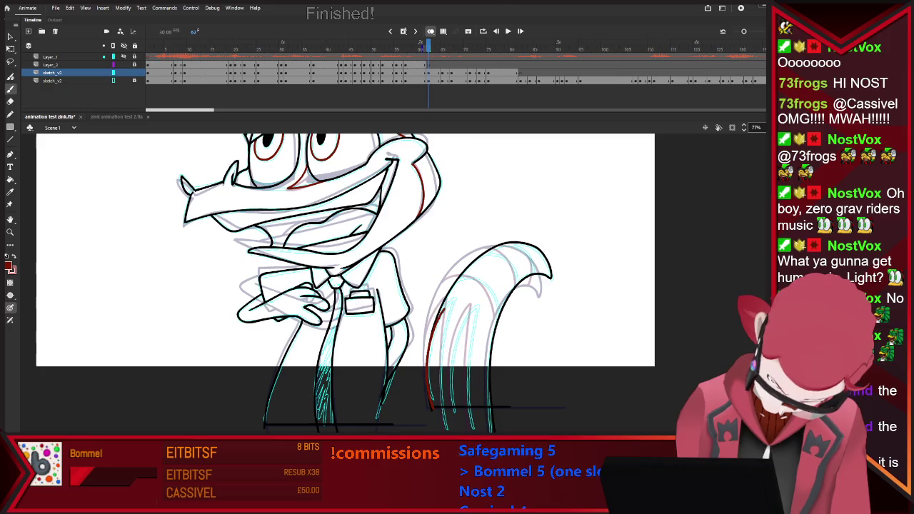
Trace red guides down the tail's left side on this frame and the next, plus a red curve inside the right eye
left_click_drag(454, 303, 444, 426)
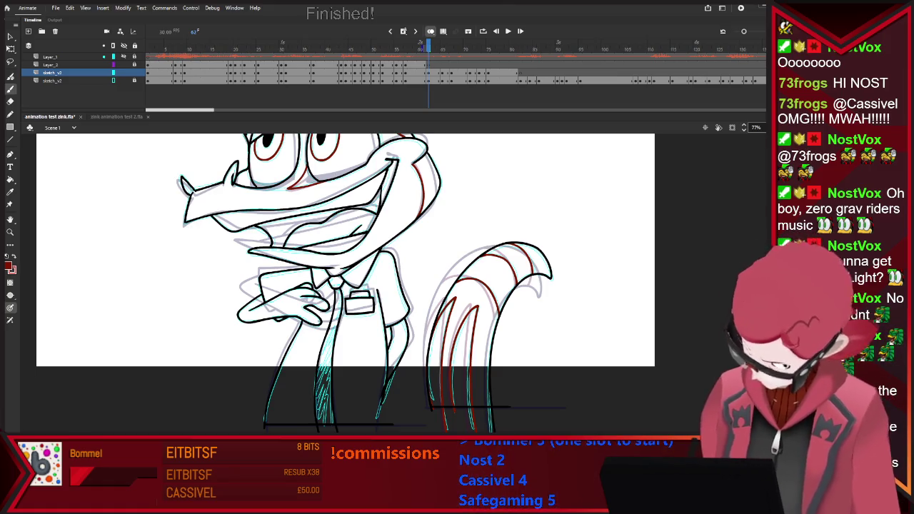
key("period")
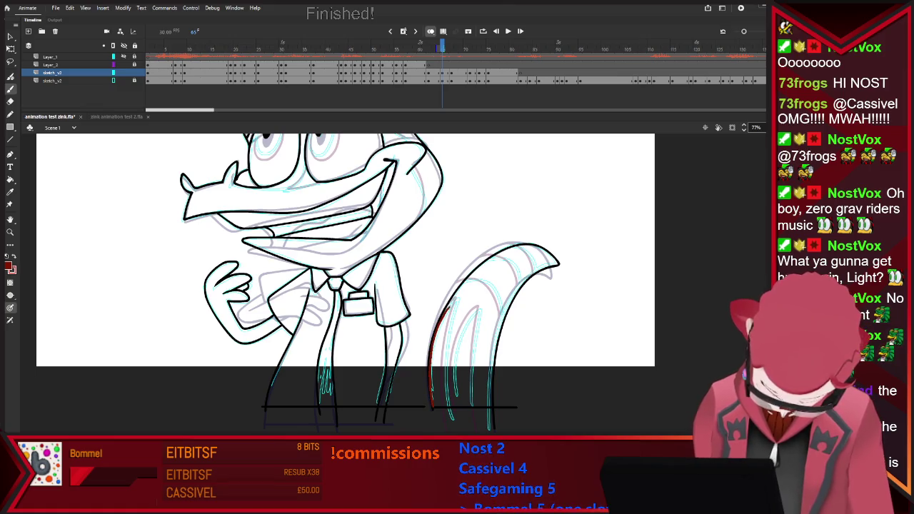
left_click_drag(456, 303, 450, 420)
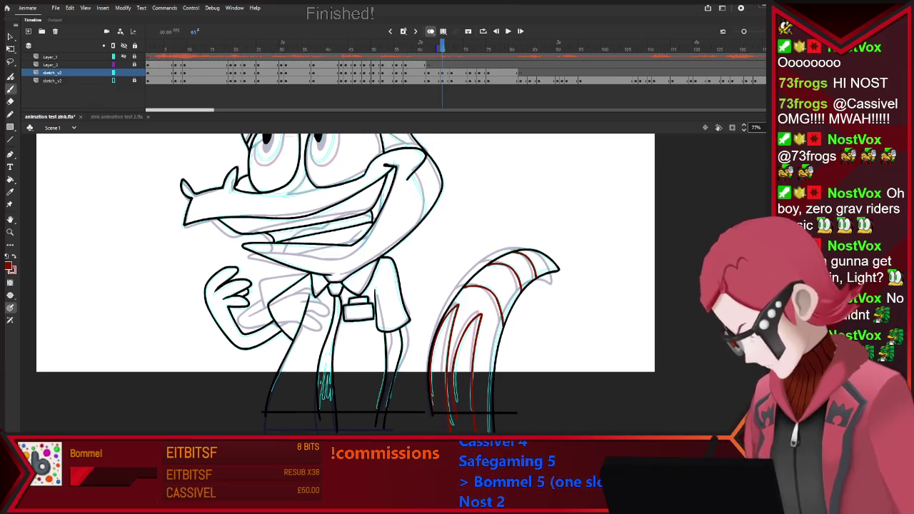
scroll(345, 284, "up", 3)
left_click_drag(311, 259, 320, 284)
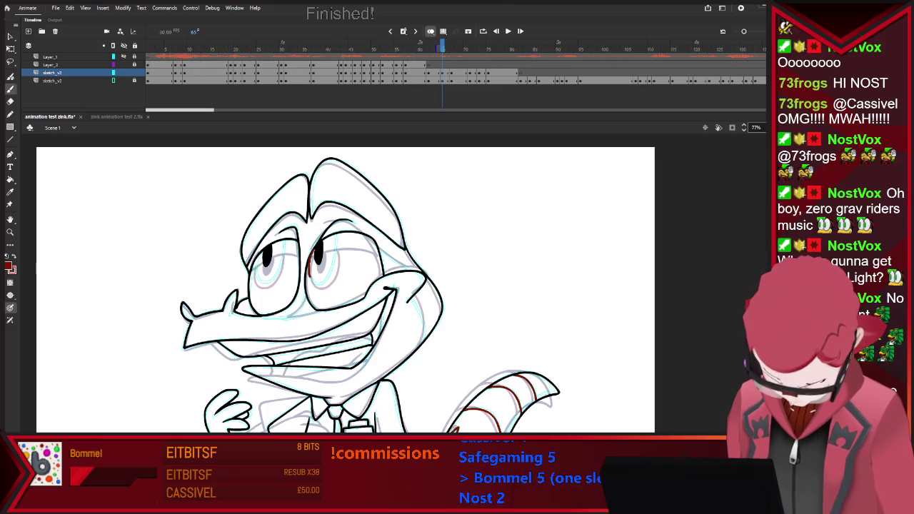
Redo the red guide curve inside the right eye until it sits right
key("ctrl+z")
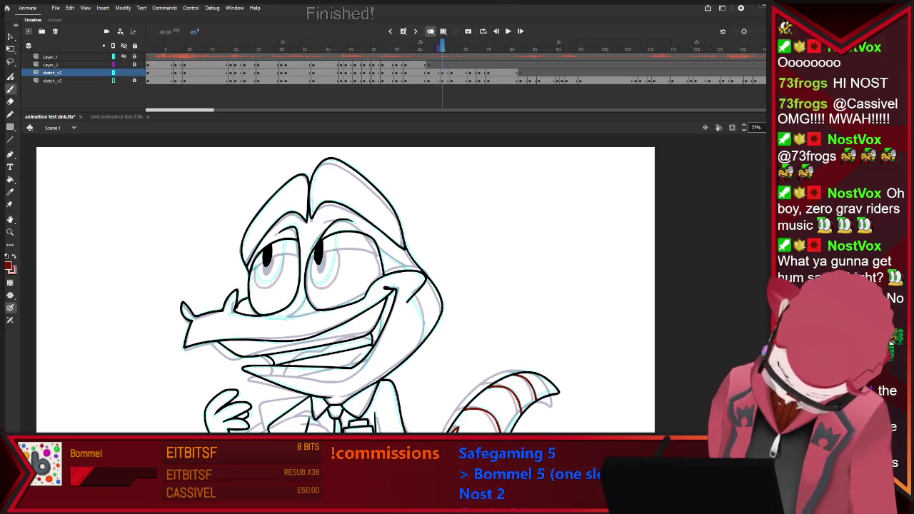
left_click_drag(320, 283, 332, 236)
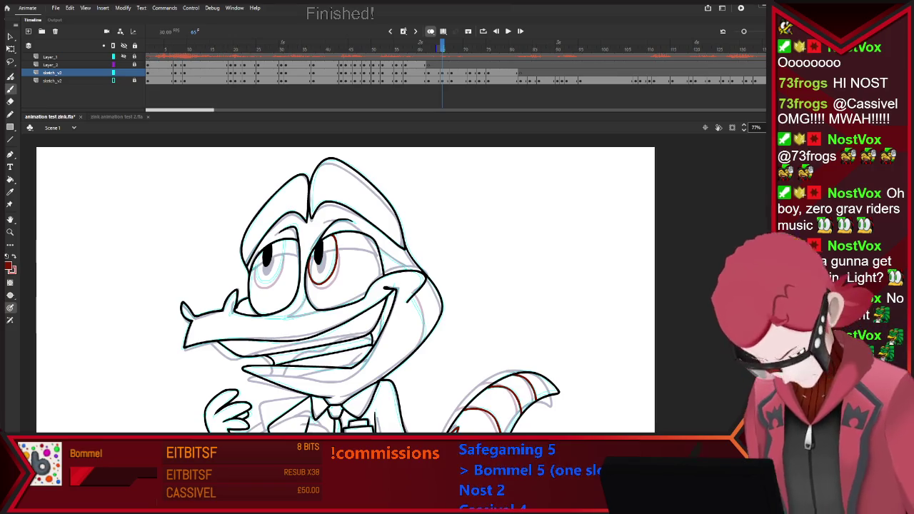
key("ctrl+z")
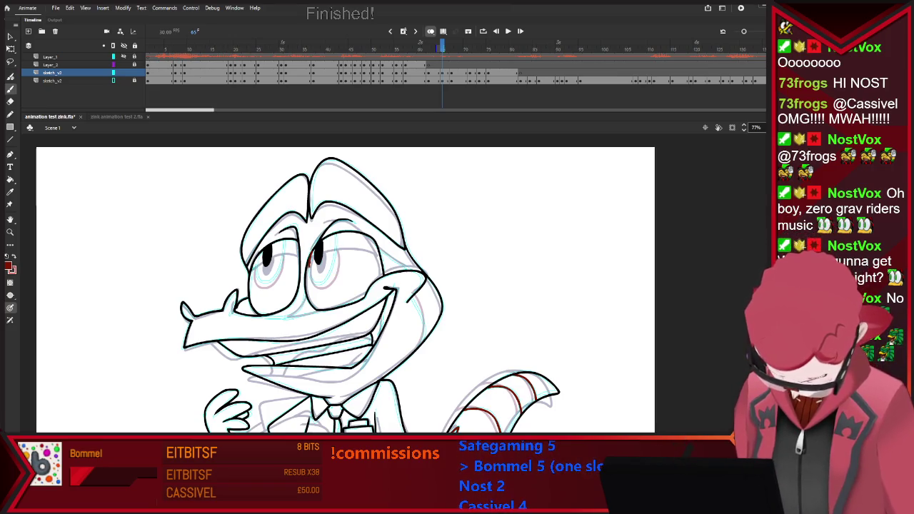
left_click_drag(312, 282, 334, 241)
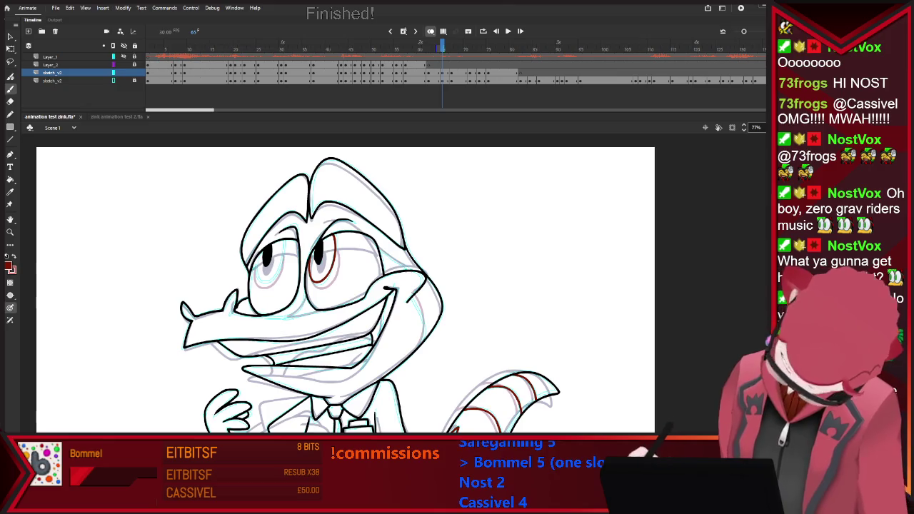
Add a red curve around the left eye and a short stroke below it, then move to frame 67
left_click_drag(257, 266, 282, 242)
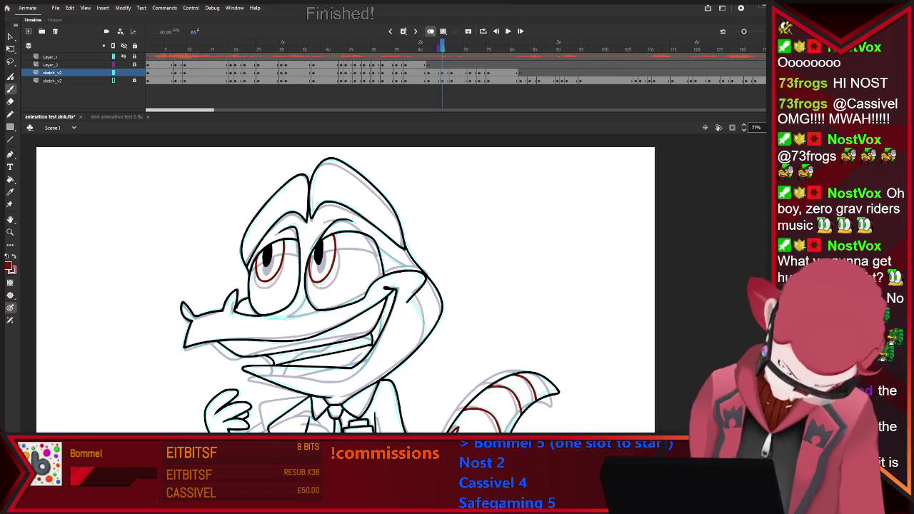
left_click_drag(305, 292, 303, 302)
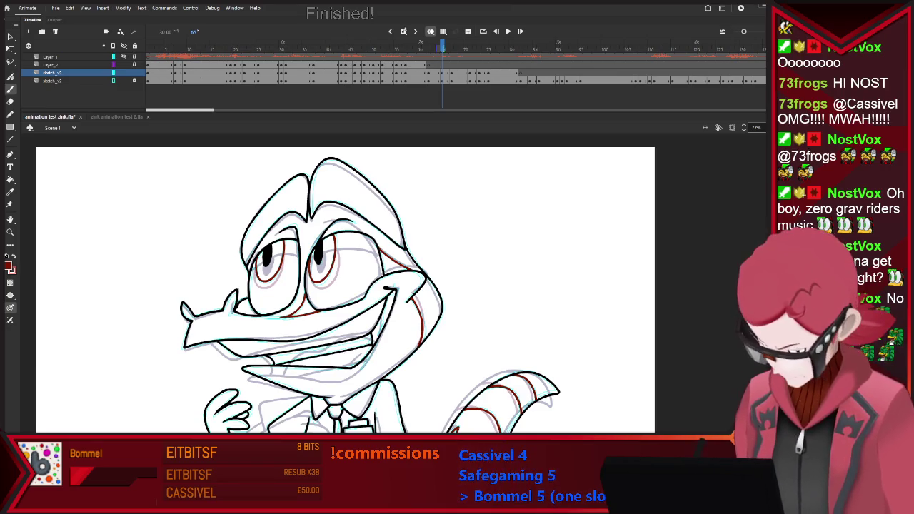
key("v")
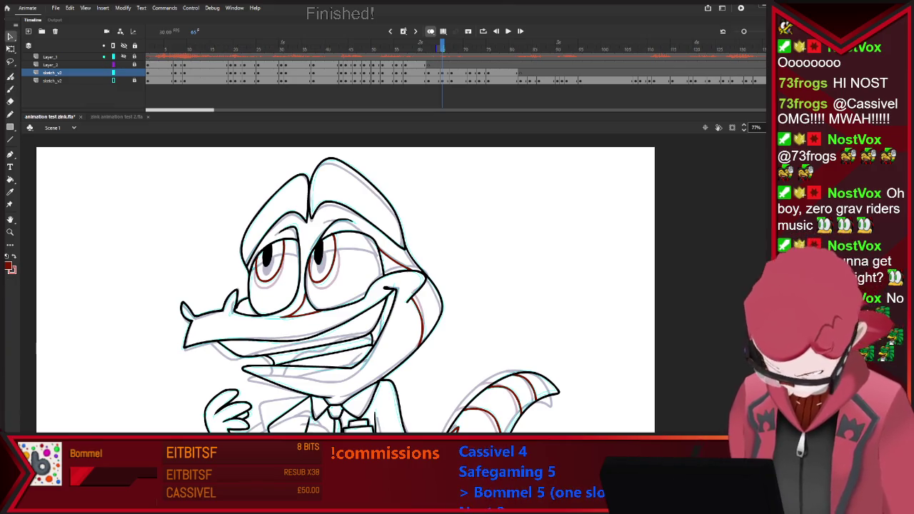
key("b")
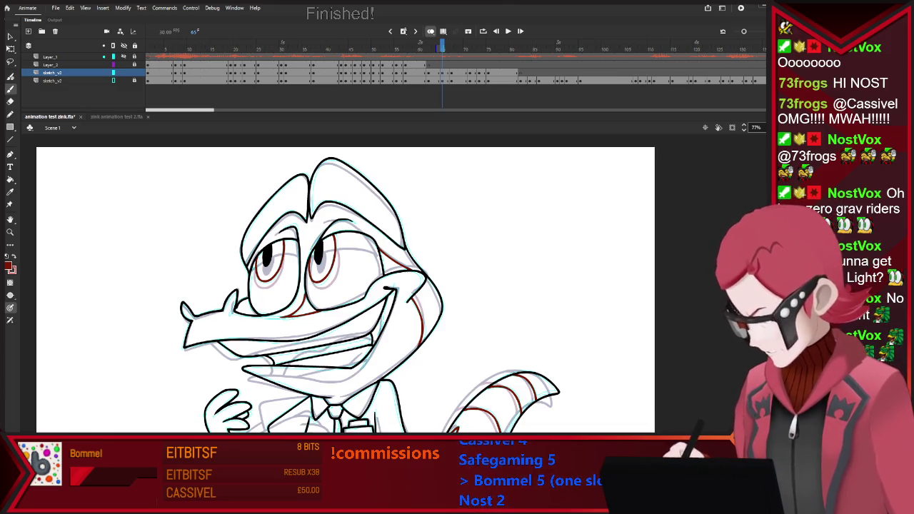
key("period")
key("period")
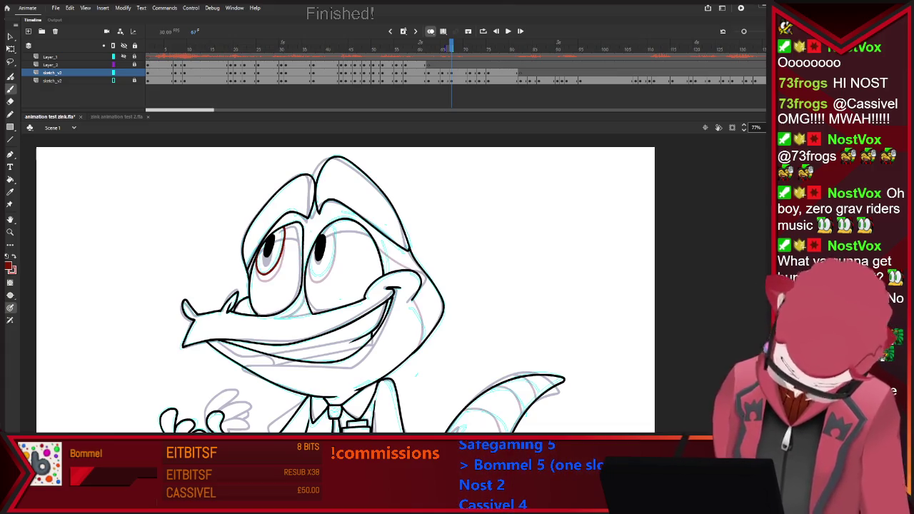
Outline the right eye in red and sketch two red stripe guides across the tail
left_click_drag(322, 227, 330, 274)
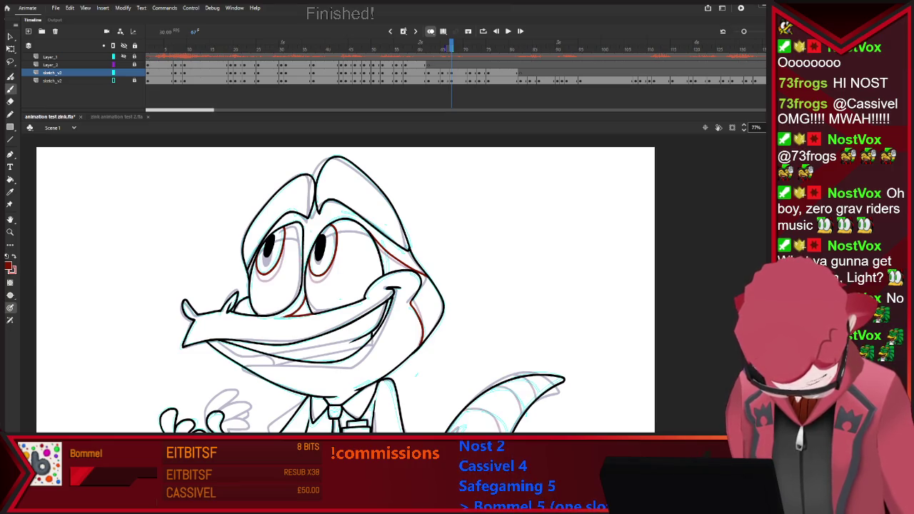
scroll(345, 283, "down", 3)
scroll(345, 283, "down", 1)
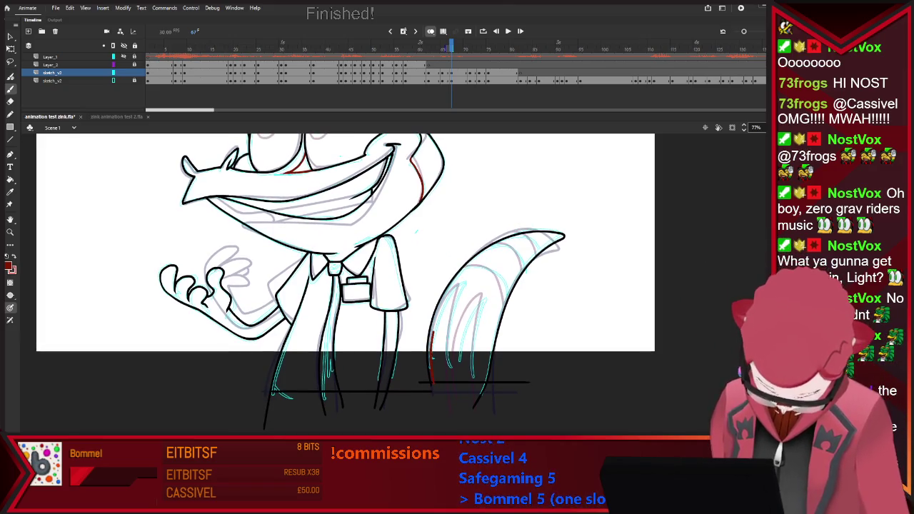
left_click_drag(460, 288, 450, 384)
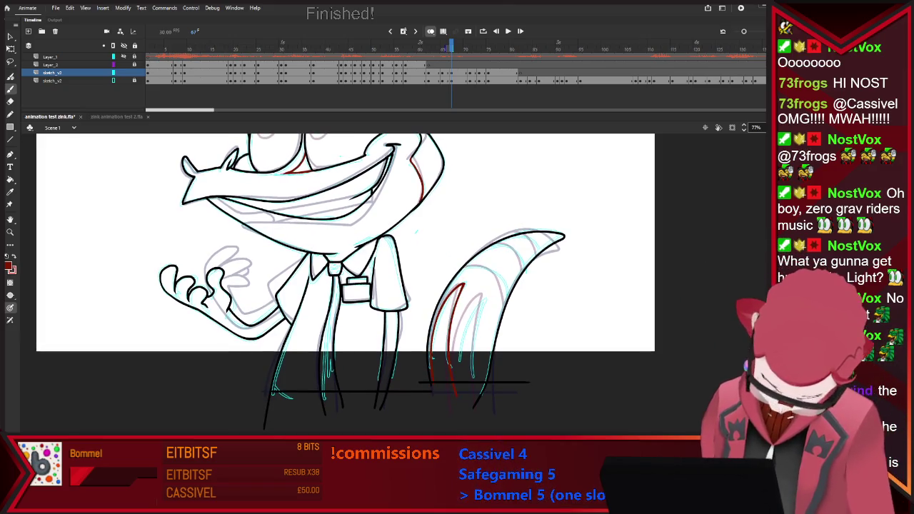
left_click_drag(455, 349, 484, 300)
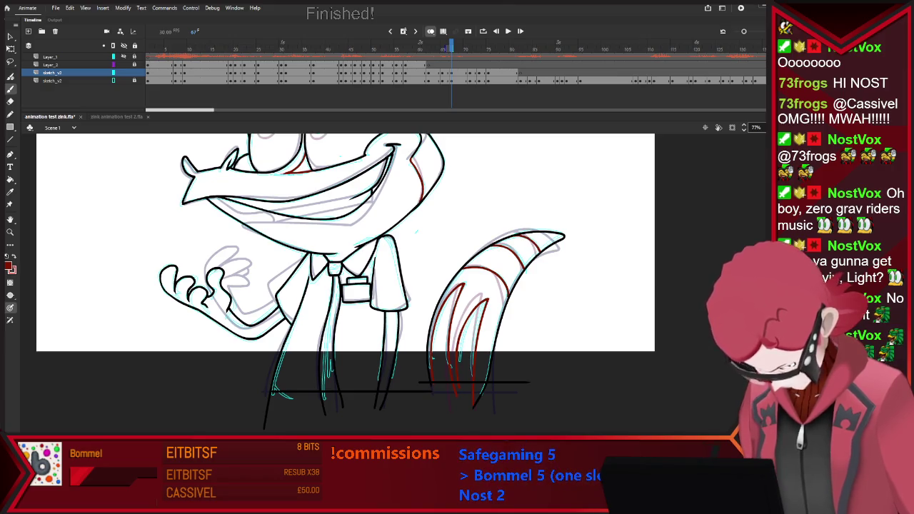
scroll(345, 283, "up", 2)
scroll(345, 282, "up", 3)
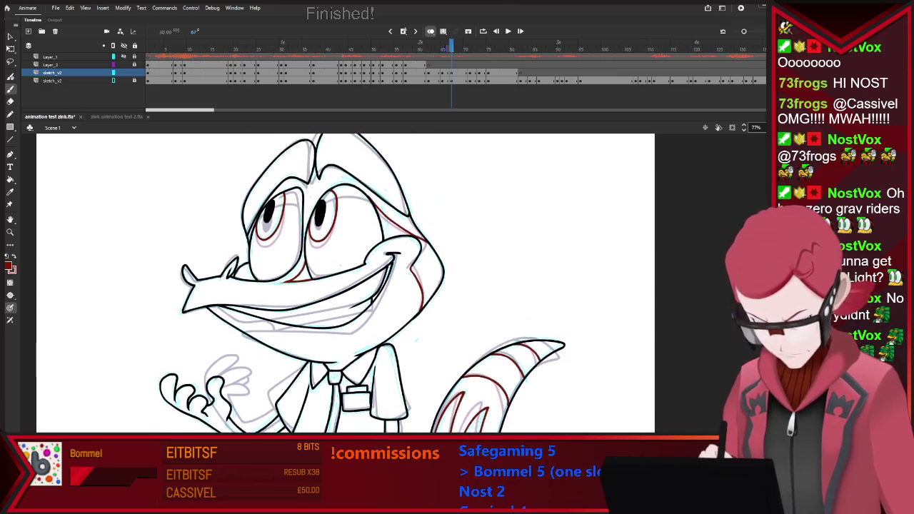
Step between neighbouring frames toward frame 71 and deselect all strokes
key("period")
key("period")
key("period")
key("period")
key("comma")
key("period")
key("comma")
key("period")
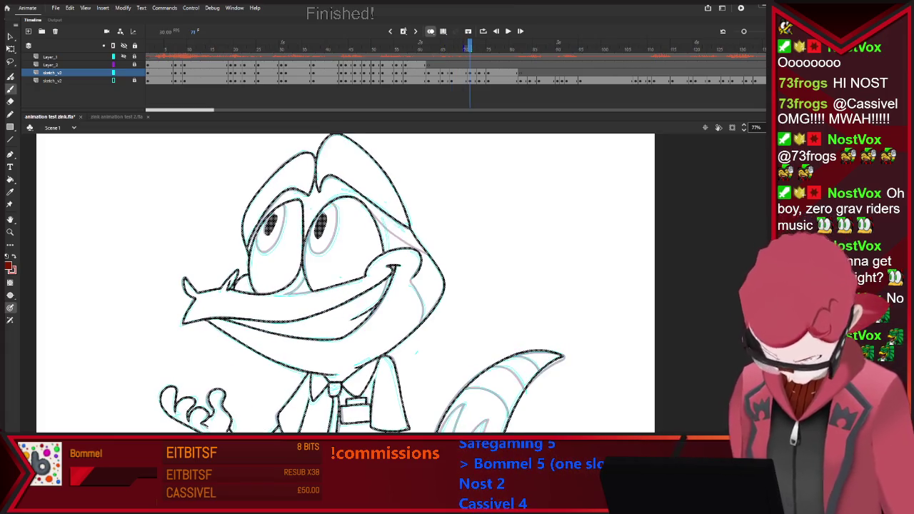
key("comma")
key("period")
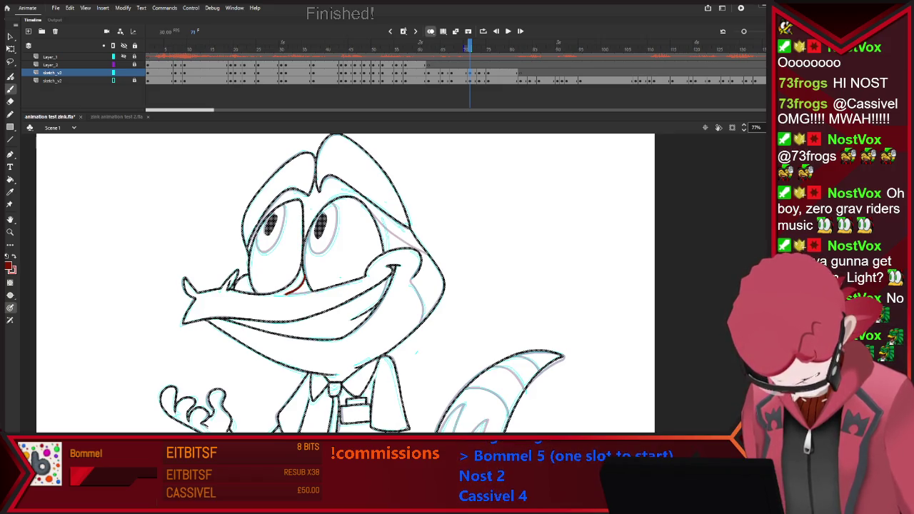
key("Escape")
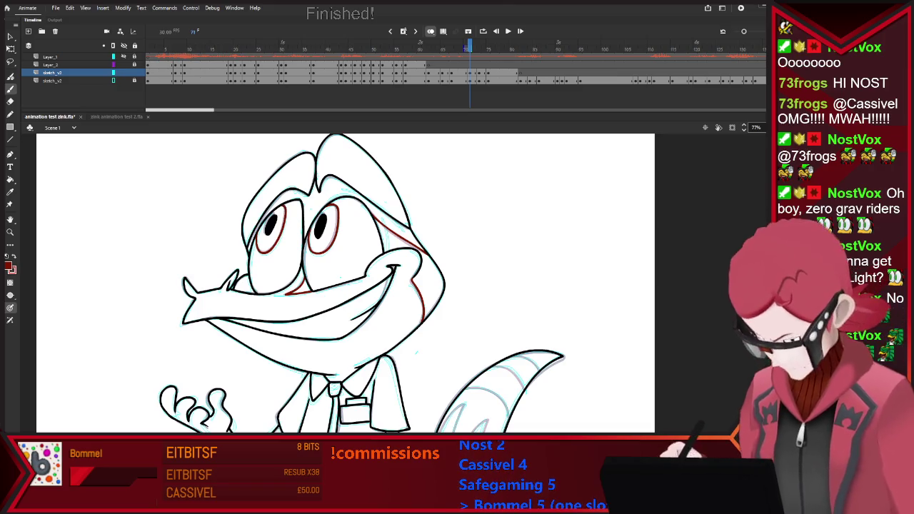
Flip between neighbouring frames to compare the eyes, ending on frame 73
key("period")
key("comma")
key("period")
key("comma")
key("period")
key("comma")
key("period")
key("period")
key("period")
key("comma")
key("period")
key("comma")
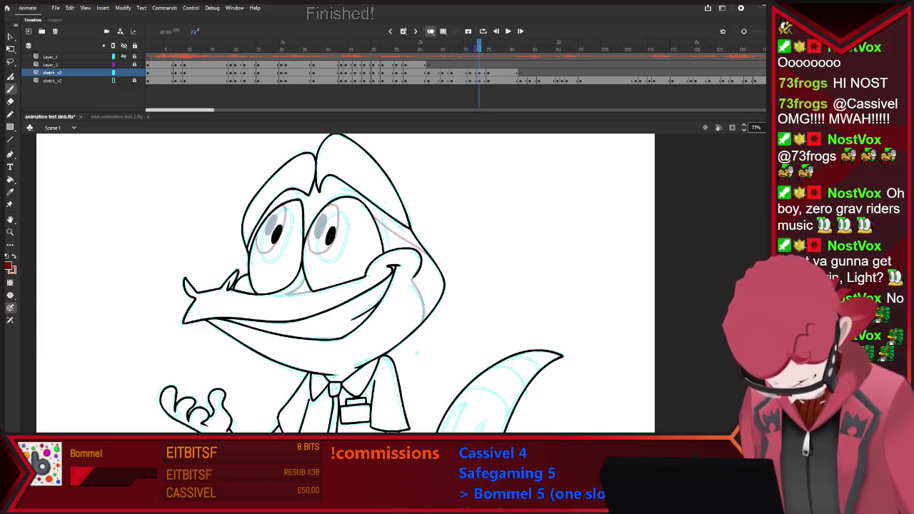
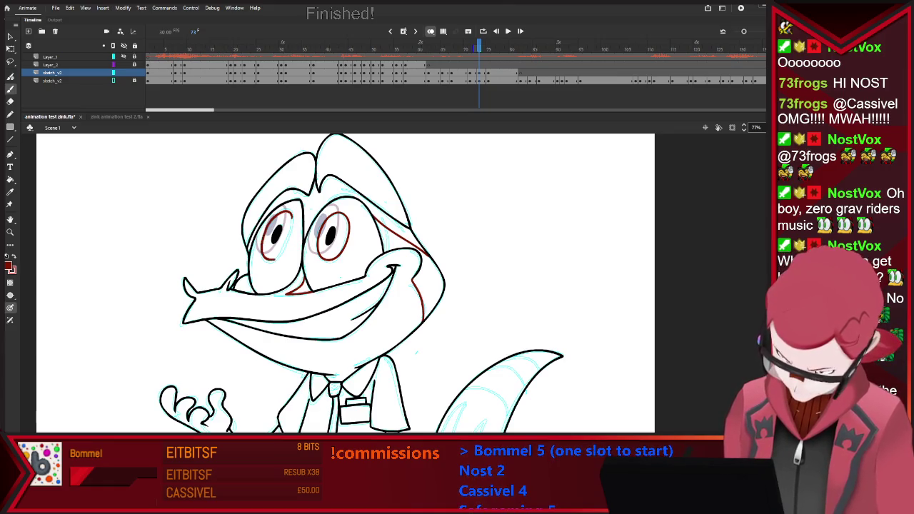
Zoom into the eyes and try a thicker red stroke on the left eye's top-right arc, then undo it
key("l")
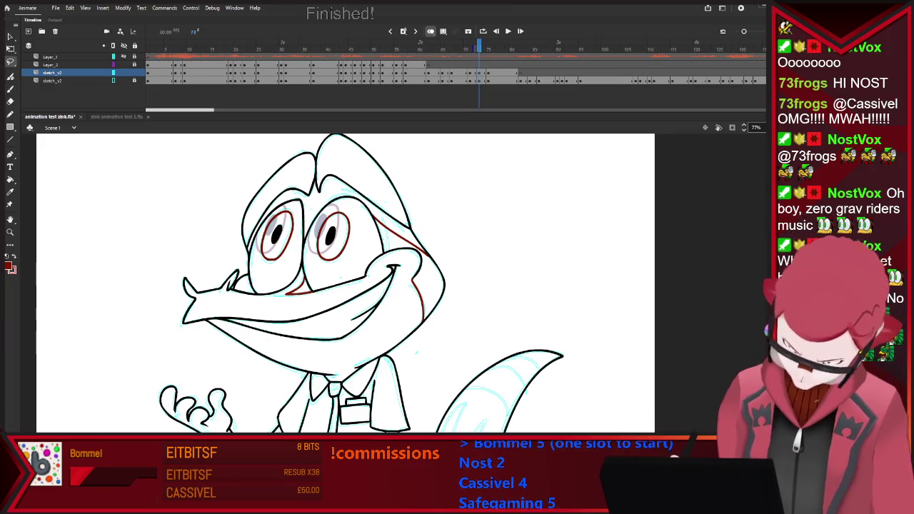
key("v")
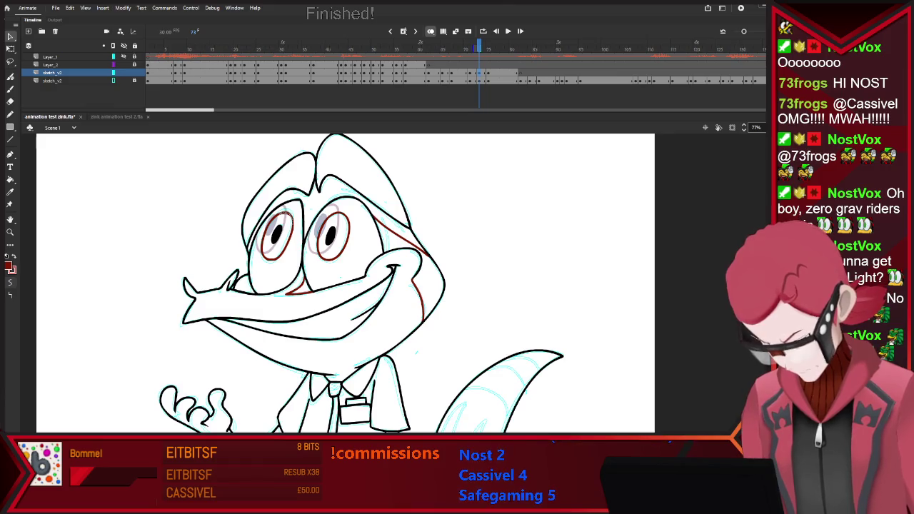
scroll(298, 220, "up", 2)
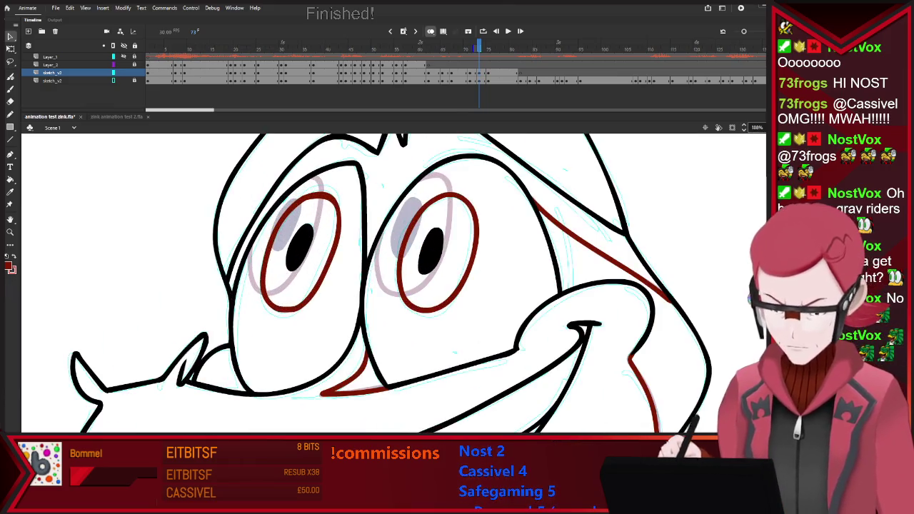
scroll(299, 220, "up", 2)
scroll(299, 220, "up", 2)
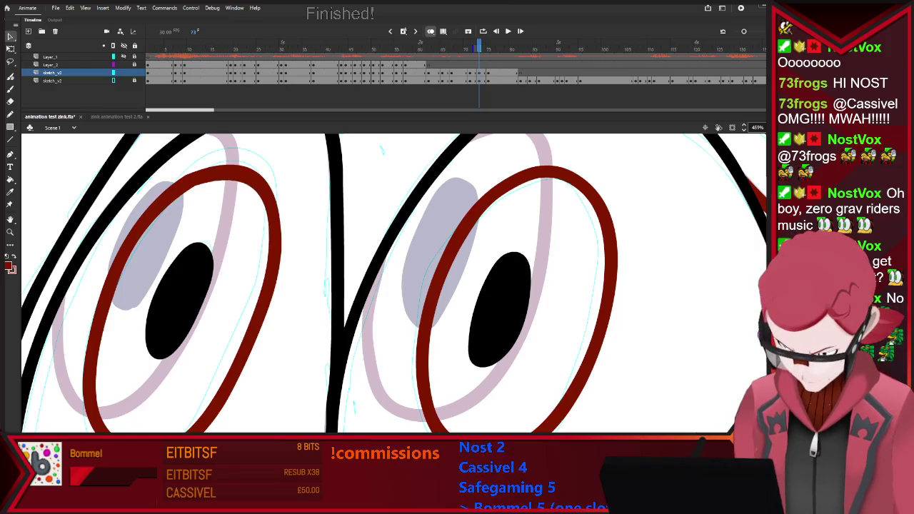
left_click_drag(192, 169, 278, 234)
key("ctrl+z")
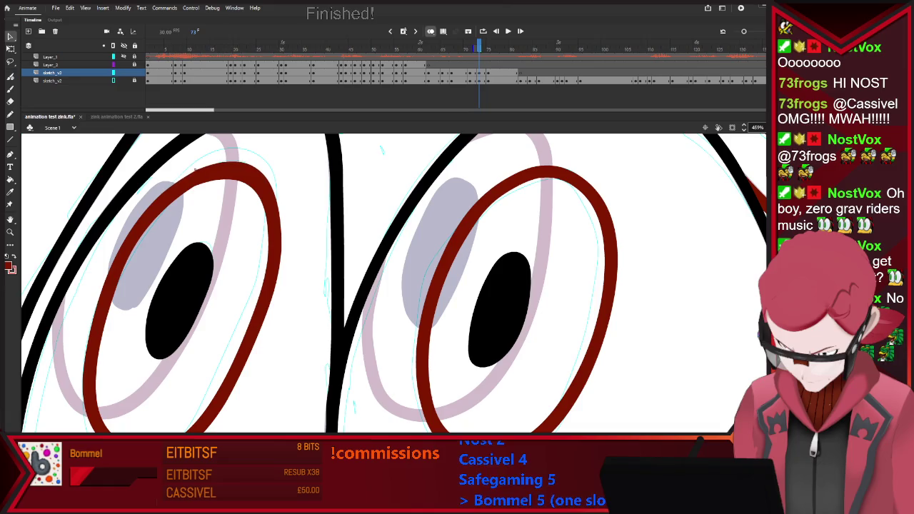
Repaint the left eye's right arc as a smoother, slightly thicker red curve
left_click_drag(203, 165, 279, 214)
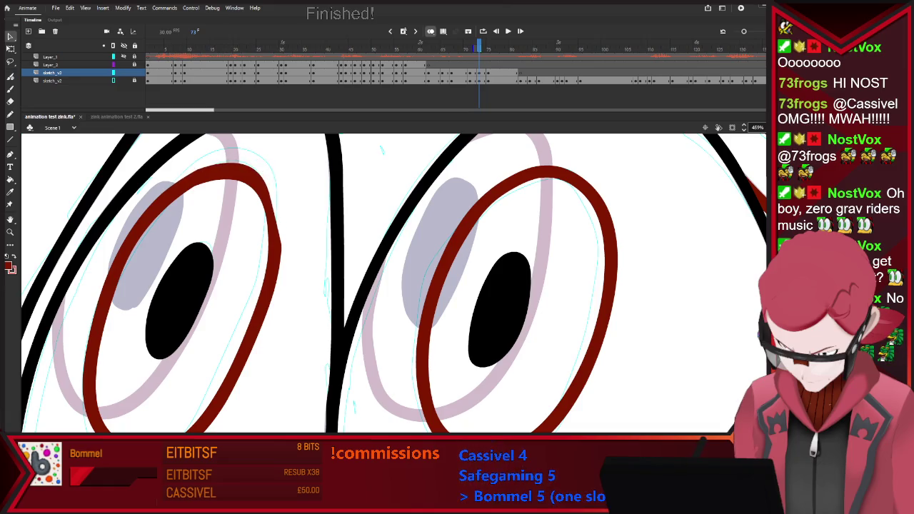
left_click_drag(214, 162, 253, 337)
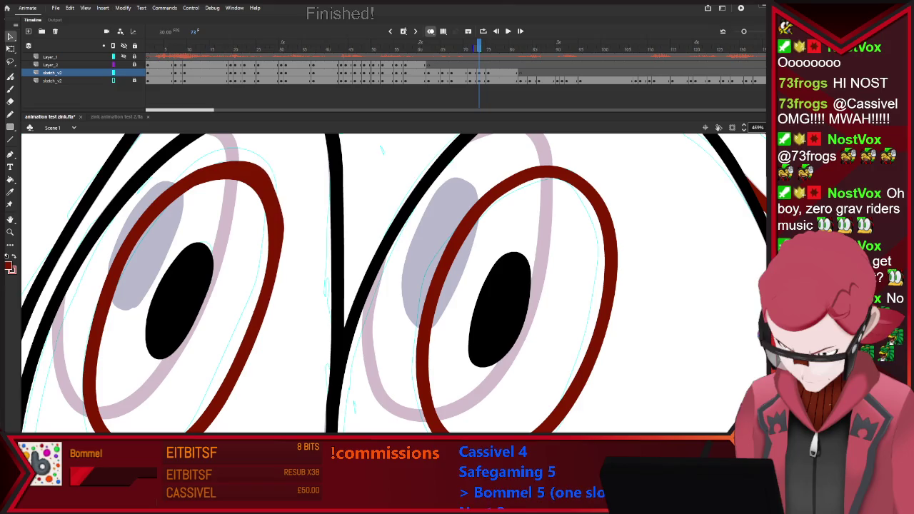
left_click_drag(203, 164, 282, 268)
key("ctrl+z")
left_click_drag(236, 169, 258, 336)
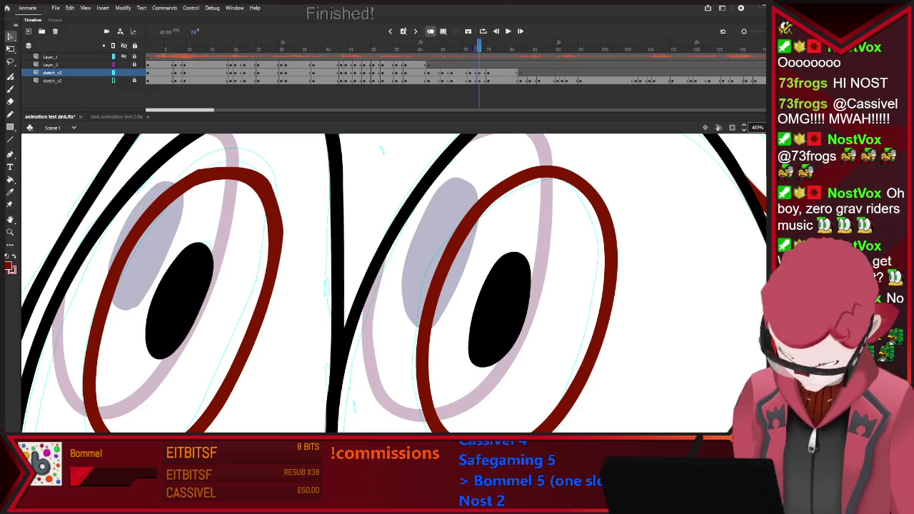
Reshape the top of the left eye outline, undo it, and zoom out to the whole frame
left_click_drag(218, 164, 234, 166)
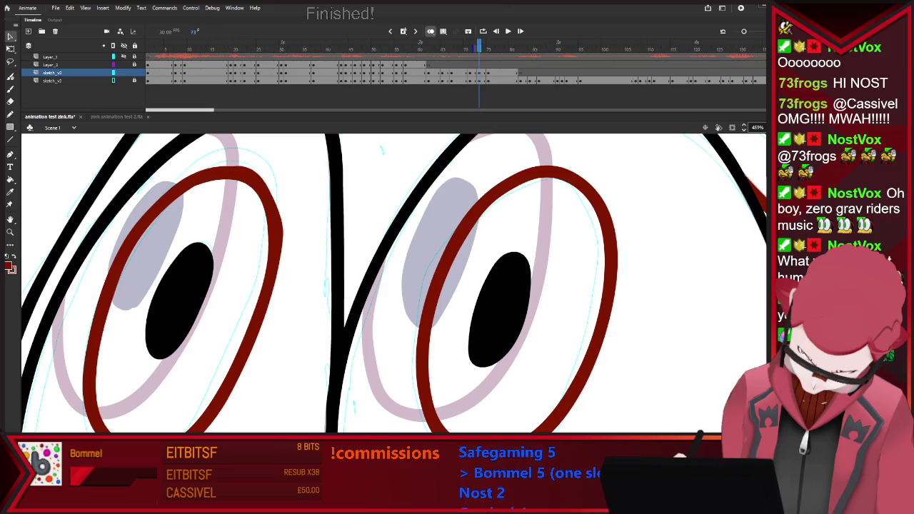
key("ctrl+z")
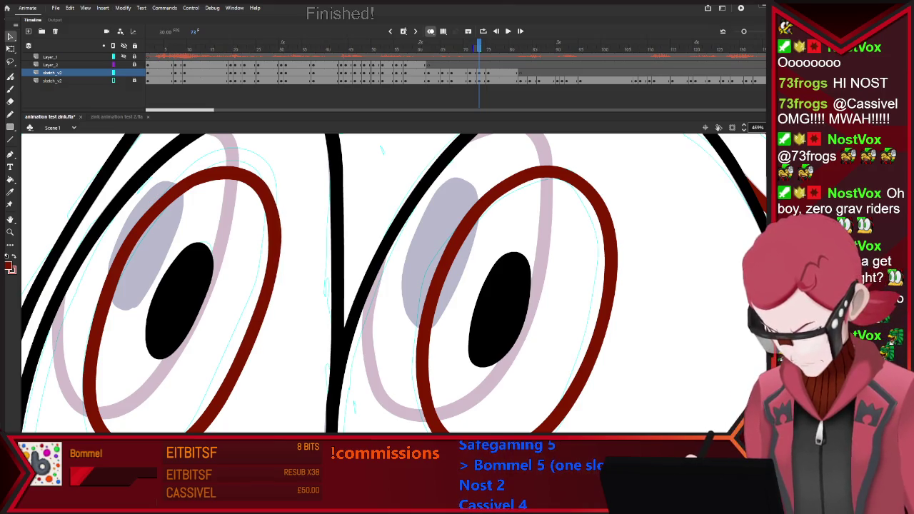
key("ctrl+2")
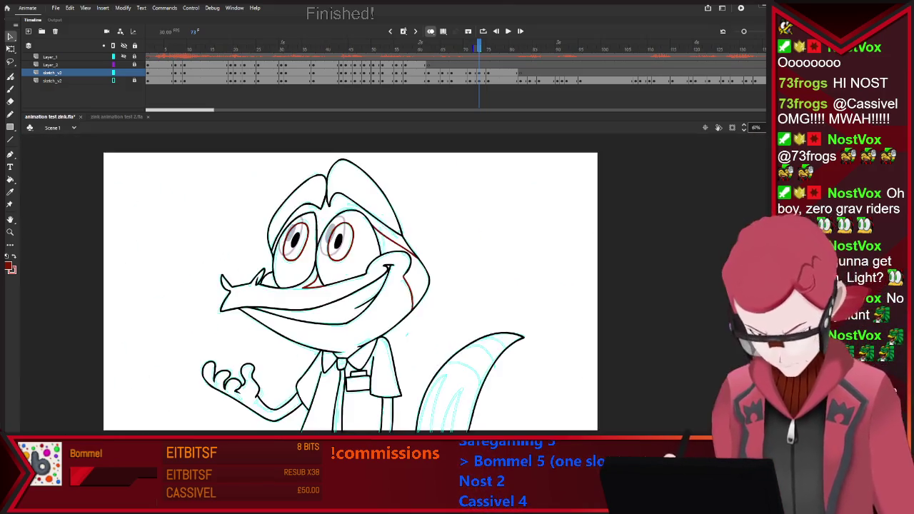
scroll(416, 375, "down", 2)
Add a short red stripe near the tail tip and extend the red tail line past the stage edge
scroll(416, 376, "up", 4)
scroll(518, 252, "up", 2)
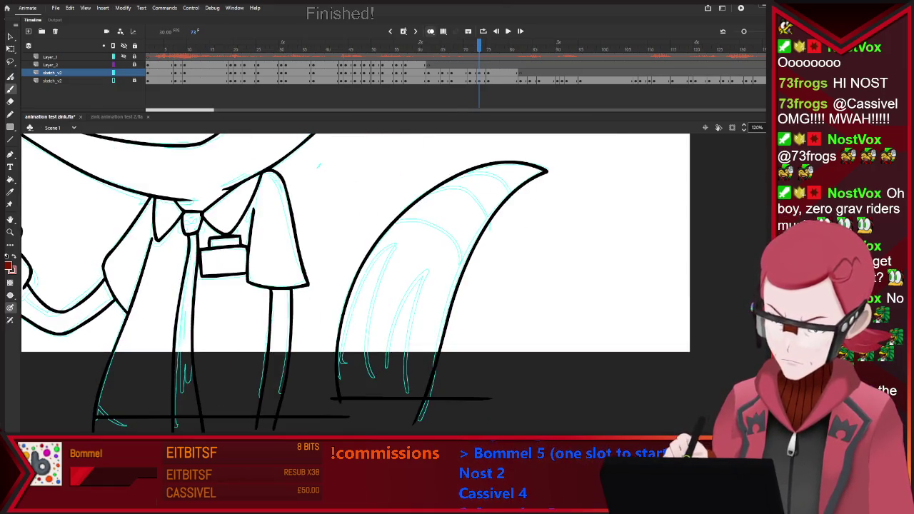
key("comma")
key("comma")
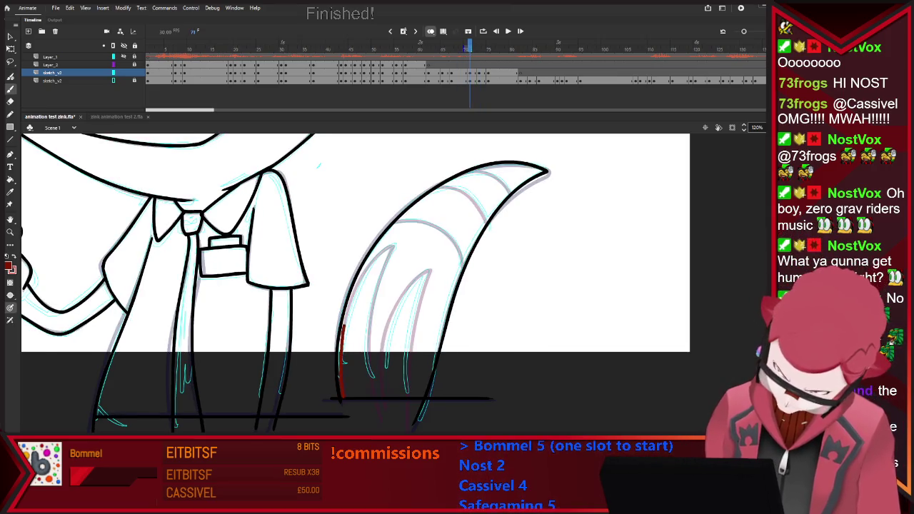
key("ctrl+z")
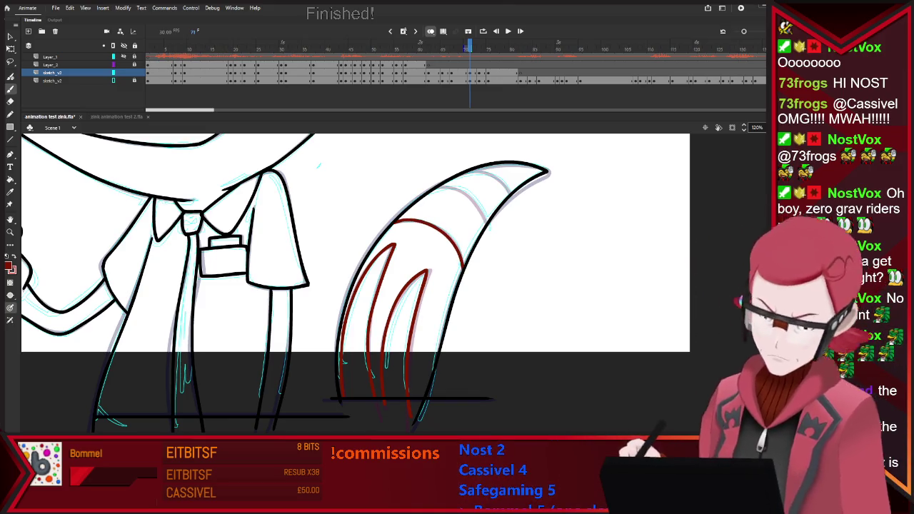
left_click_drag(427, 192, 447, 187)
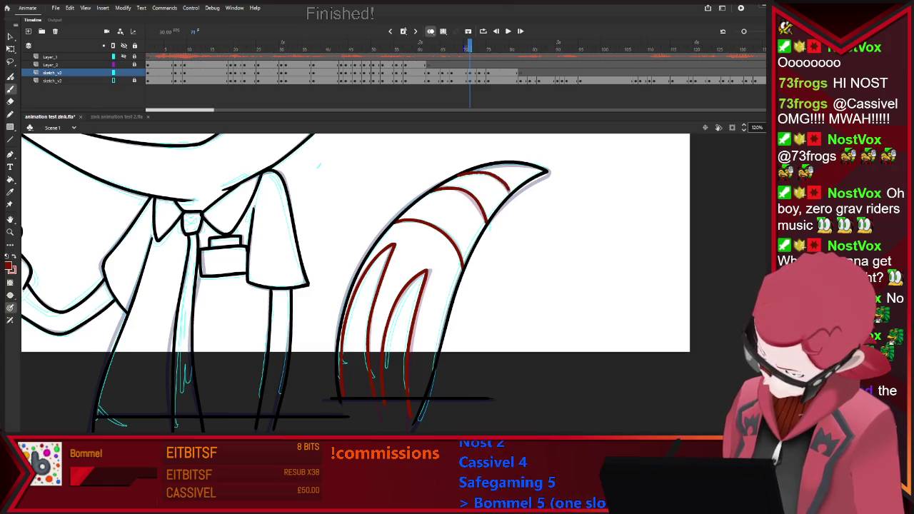
key("period")
key("period")
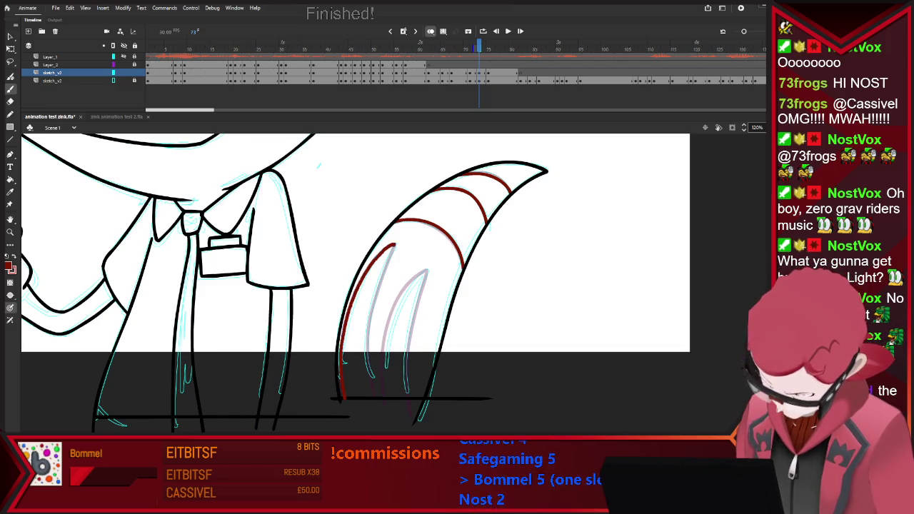
left_click_drag(370, 371, 372, 415)
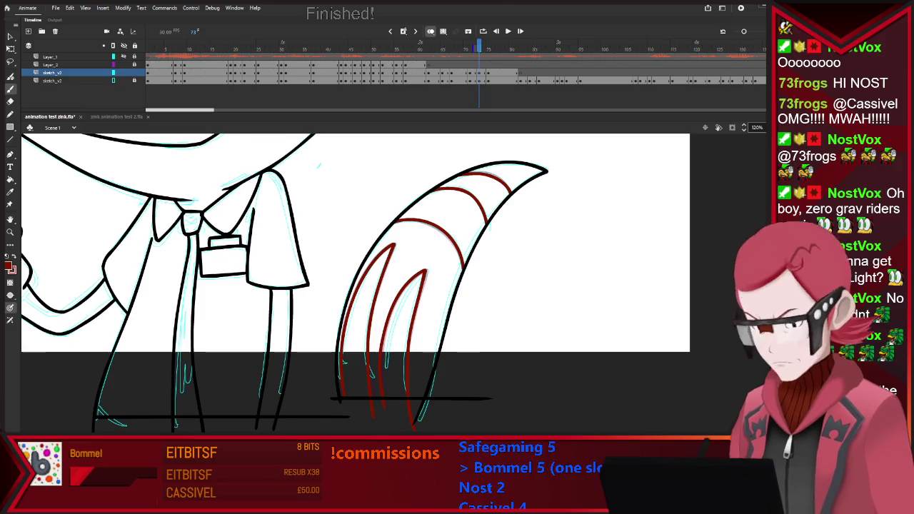
scroll(415, 223, "down", 5)
scroll(414, 222, "up", 3)
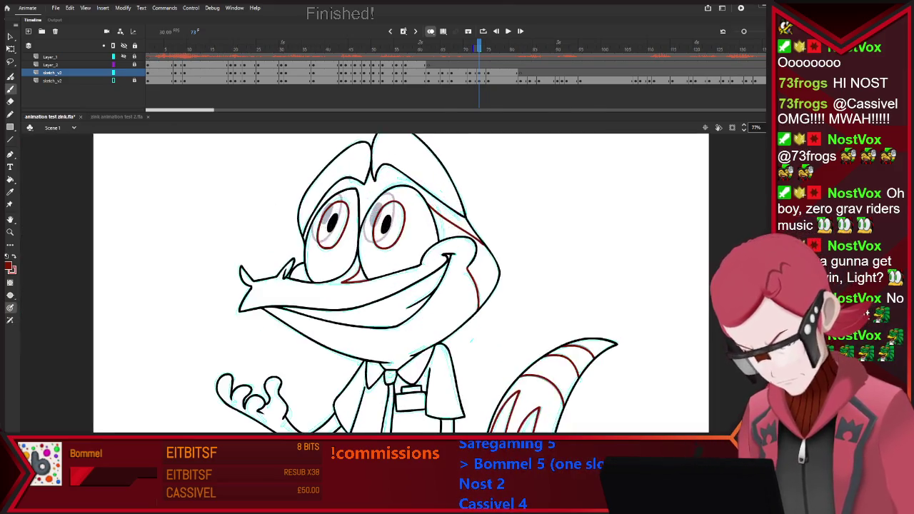
Scrub between frames 71 and 75 and revert the recent line changes on the face
scroll(415, 222, "down", 3)
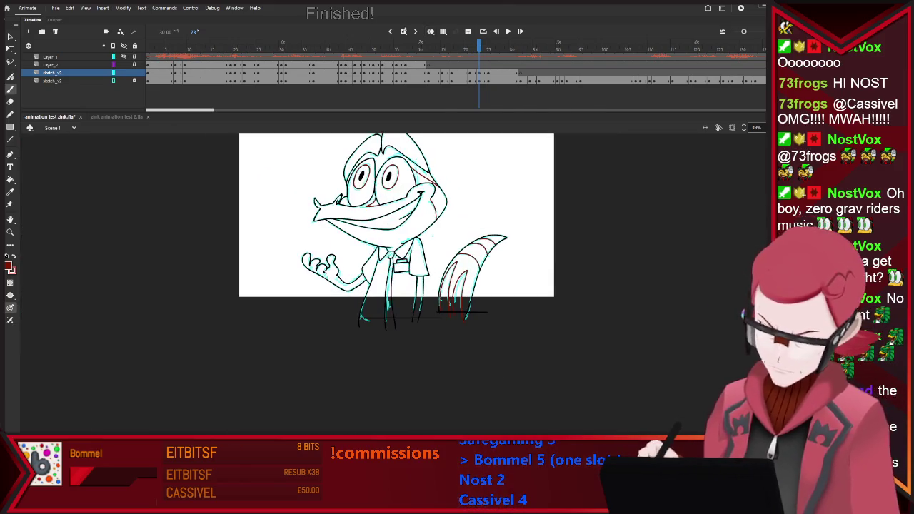
key("comma")
key("comma")
key("comma")
key("comma")
key("period")
key("period")
key("period")
key("period")
key("period")
key("comma")
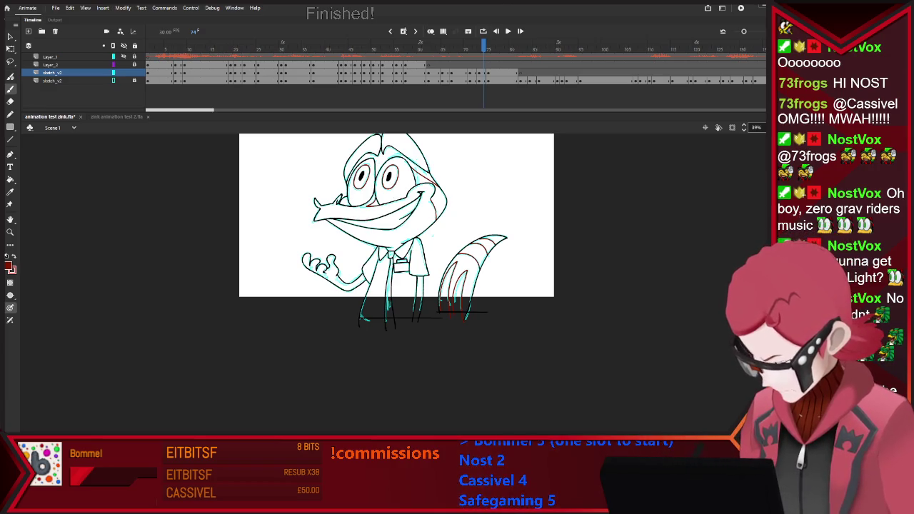
key("comma")
key("comma")
key("comma")
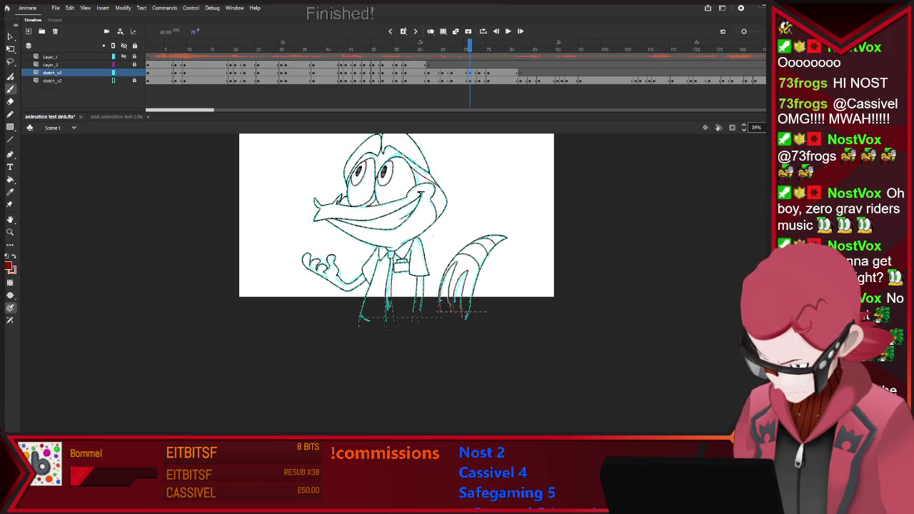
key("period")
key("period")
key("period")
key("comma")
key("comma")
key("comma")
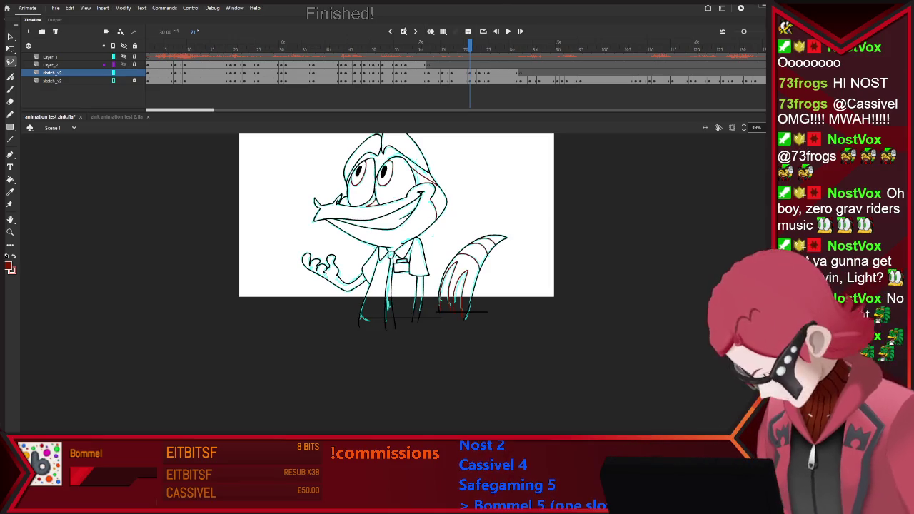
scroll(396, 239, "up", 2)
key("ctrl+z")
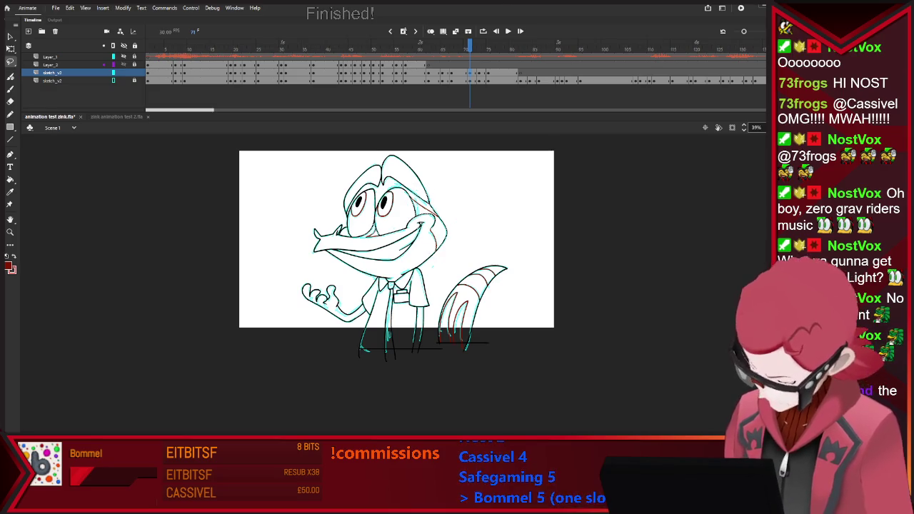
Lasso-select the tail strokes and step through neighbouring frames toward frame 75
left_click_drag(442, 272, 435, 346)
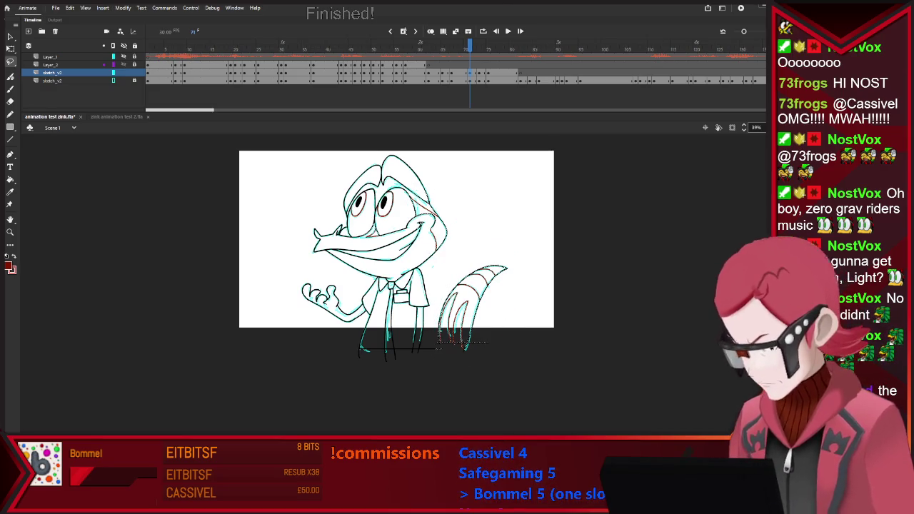
key("period")
key("period")
key("period")
key("period")
key("period")
key("period")
key("comma")
key("comma")
key("comma")
key("period")
key("period")
key("period")
key("period")
key("comma")
key("comma")
key("period")
key("comma")
key("period")
Deselect, switch to the Brush, zoom in and turn on onion skinning on frame 75
key("ctrl+a")
key("b")
scroll(386, 214, "up", 3)
key("alt+shift+o")
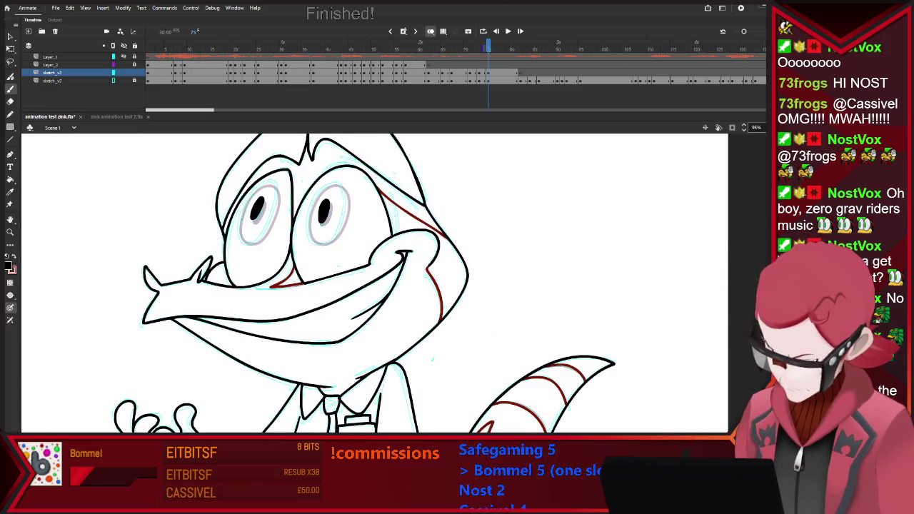
Ink a black line along the right eye's left edge, then scrub back to coloured frame 61
left_click_drag(309, 236, 306, 197)
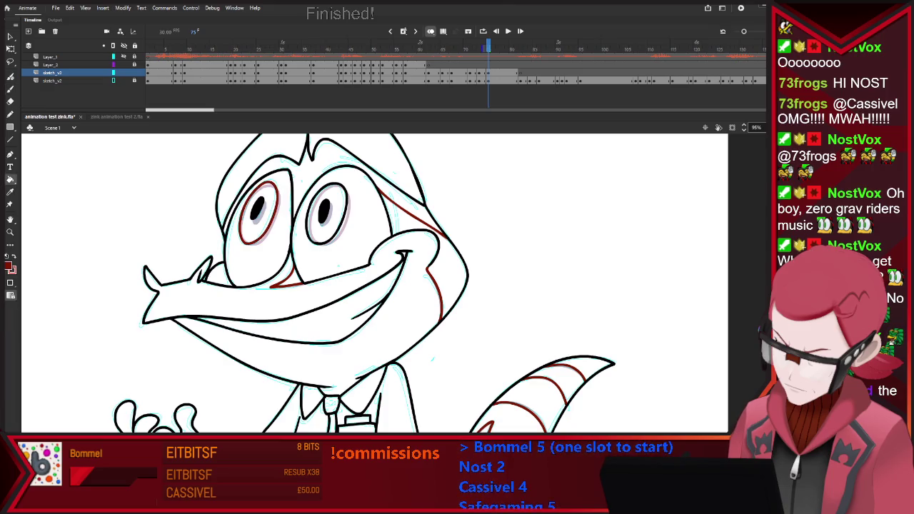
key("ctrl+minus")
key("comma")
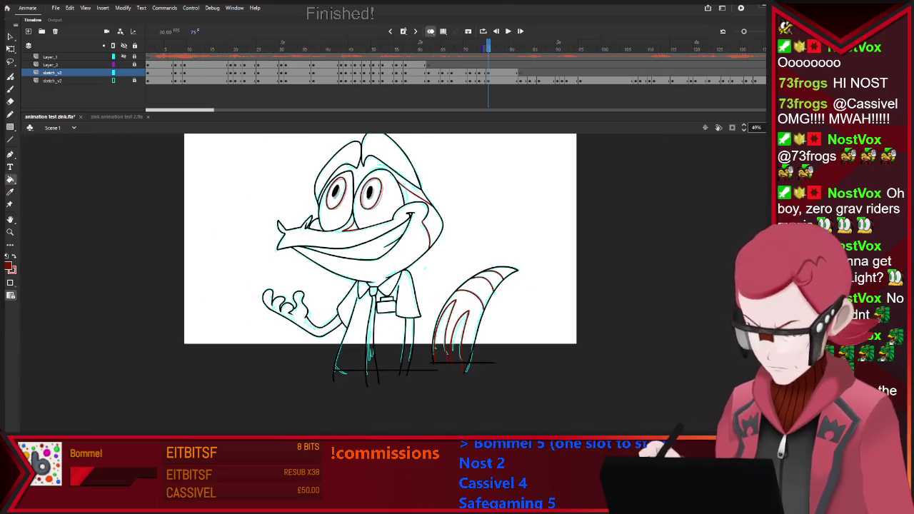
key("period")
key("period")
key("period")
key("comma")
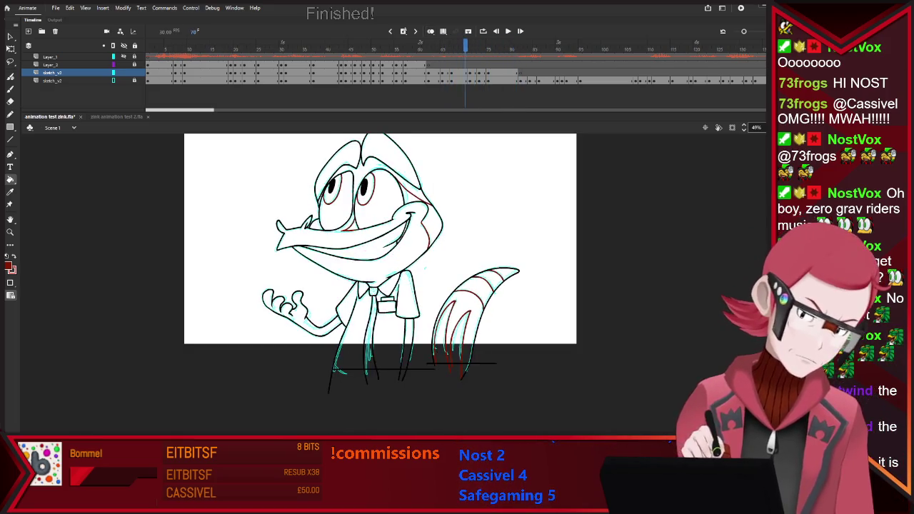
key("comma")
key("comma")
key("comma")
key("comma")
key("comma")
key("comma")
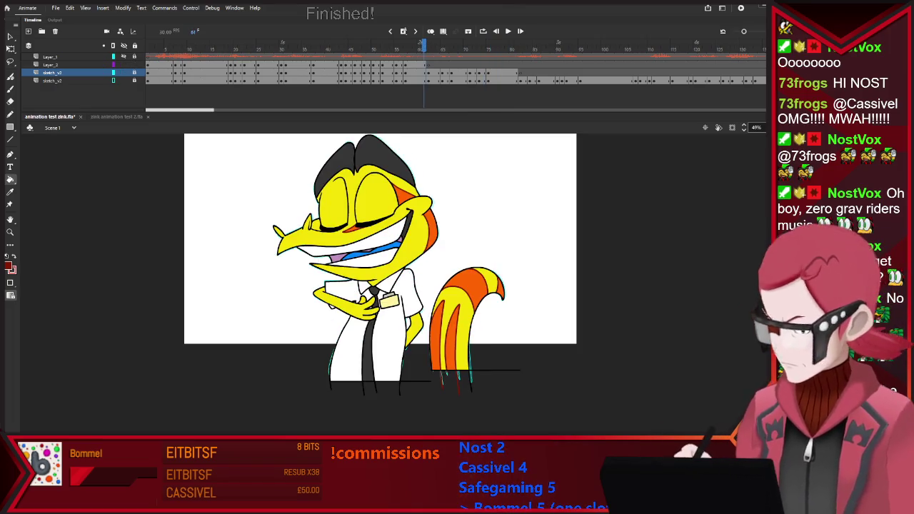
Select sketch frames 61 to 80, preview them, and compare the arms-crossed and leaning poses
left_click(515, 72, "shift")
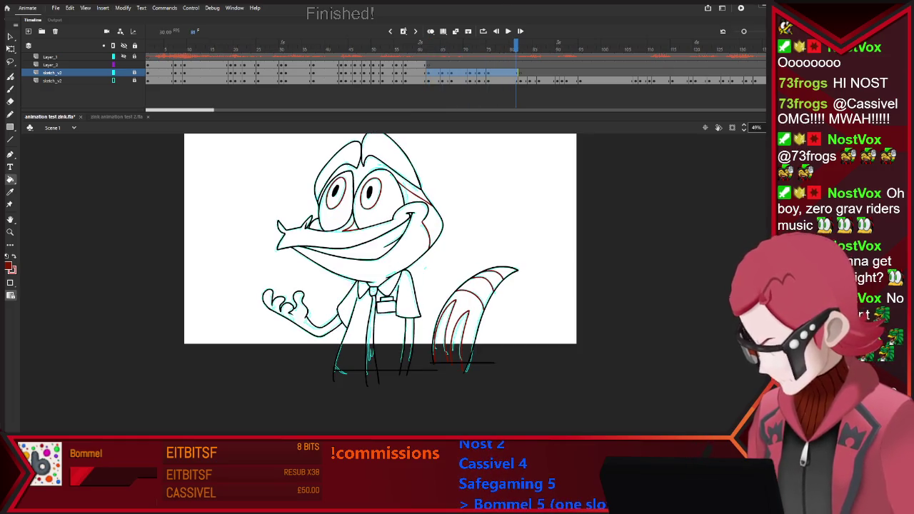
key("Return")
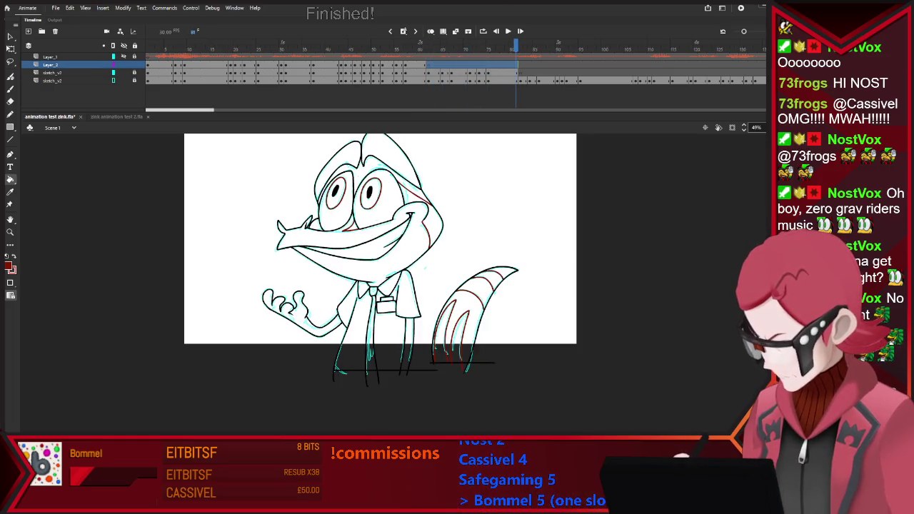
key("comma")
key("comma")
key("comma")
key("comma")
key("comma")
key("comma")
key("comma")
key("comma")
key("comma")
key("comma")
key("comma")
key("comma")
key("period")
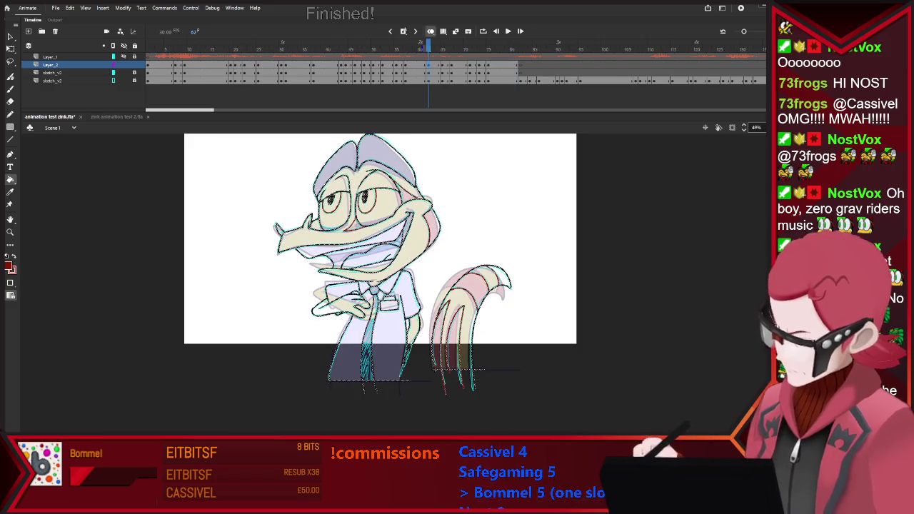
key("comma")
key("period")
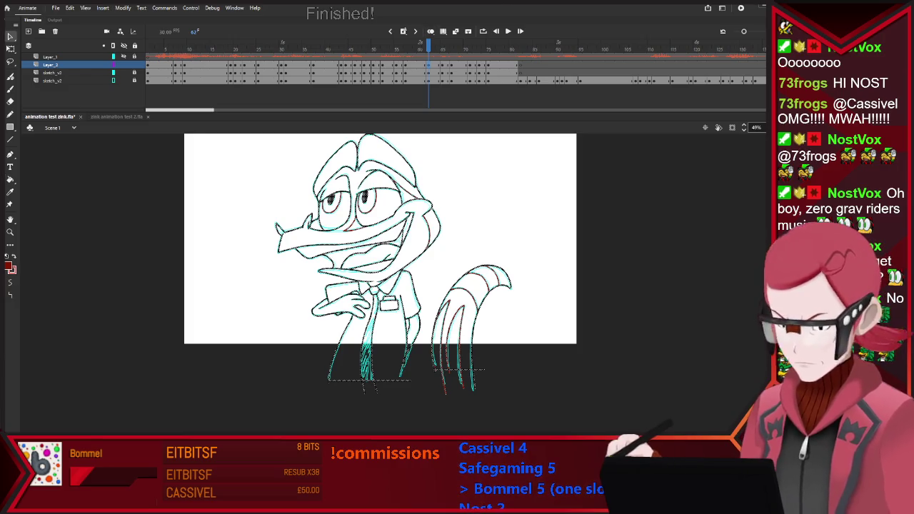
key("comma")
key("v")
key("period")
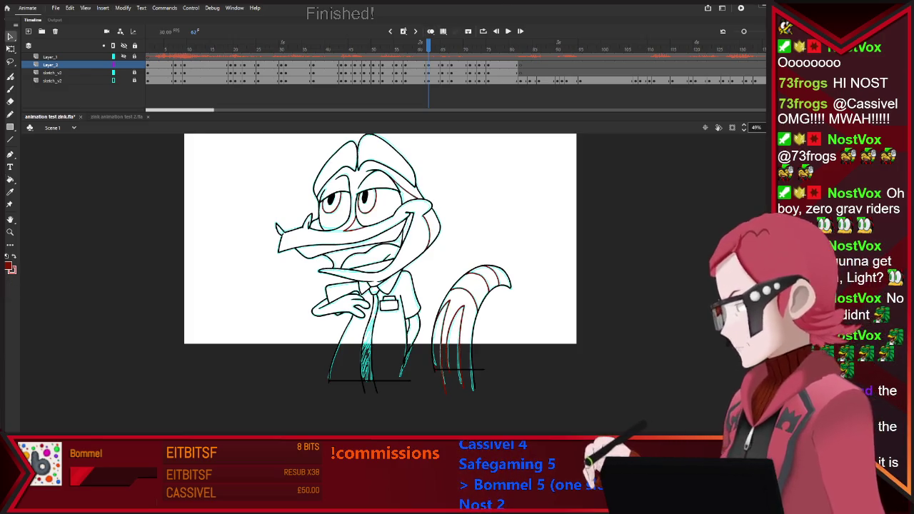
key("comma")
key("period")
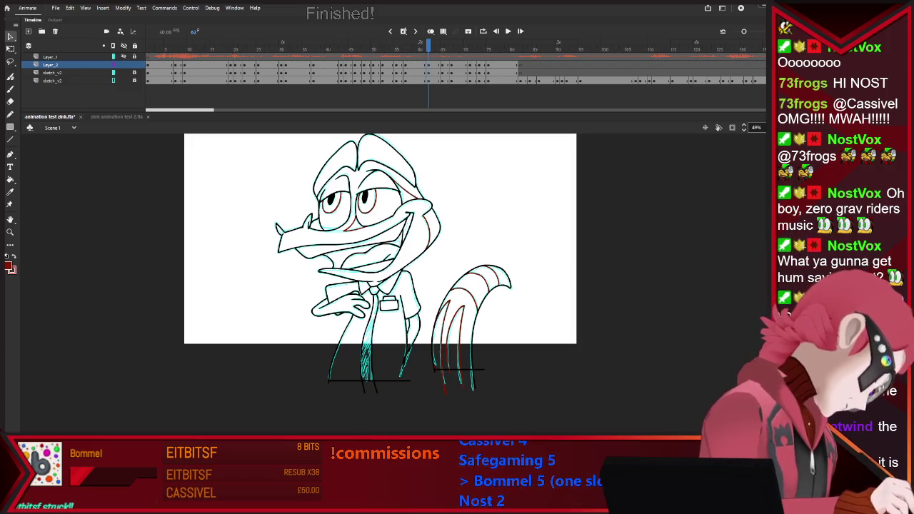
key("comma")
key("period")
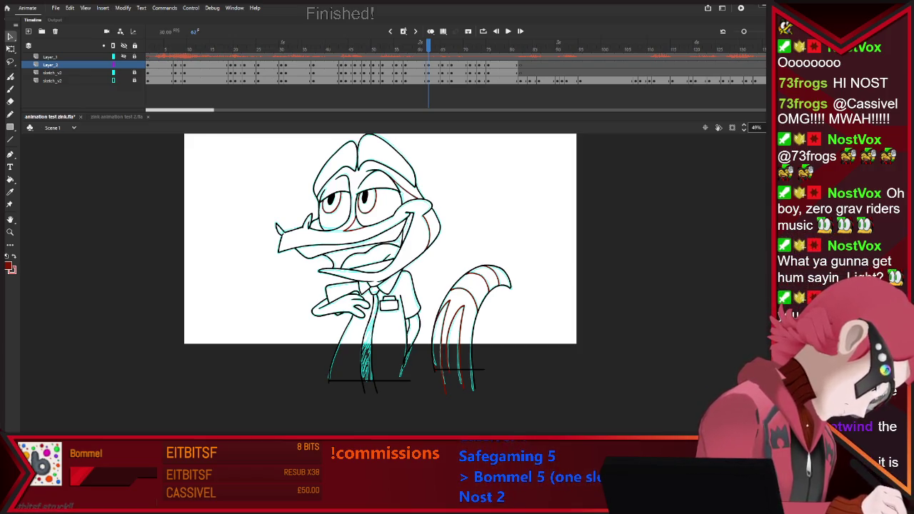
key("comma")
key("period")
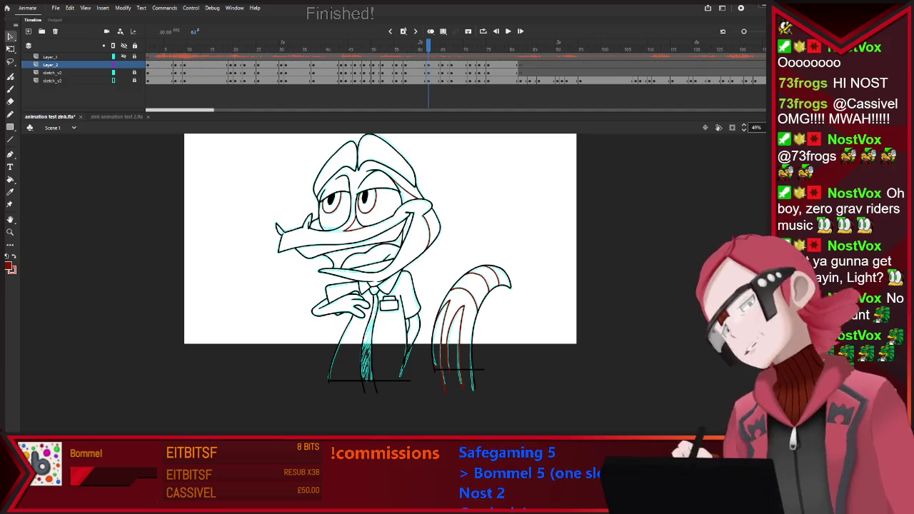
key("comma")
key("period")
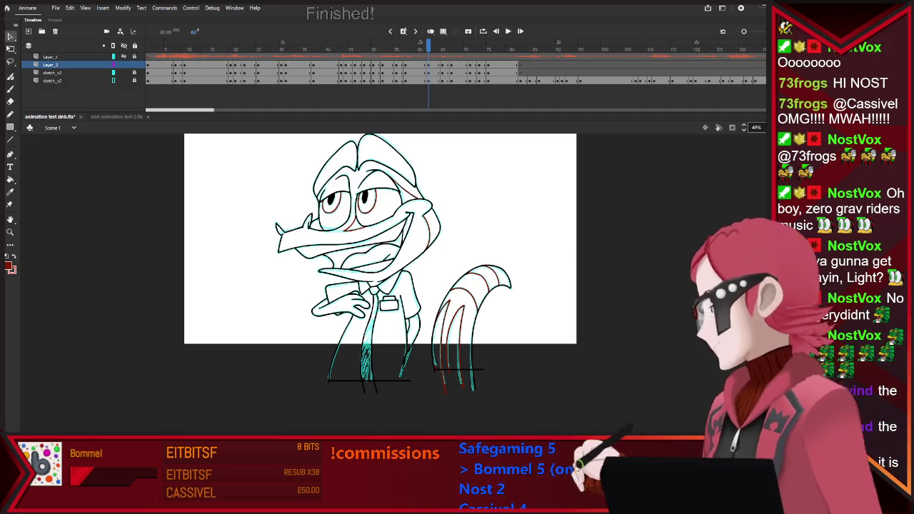
key("comma")
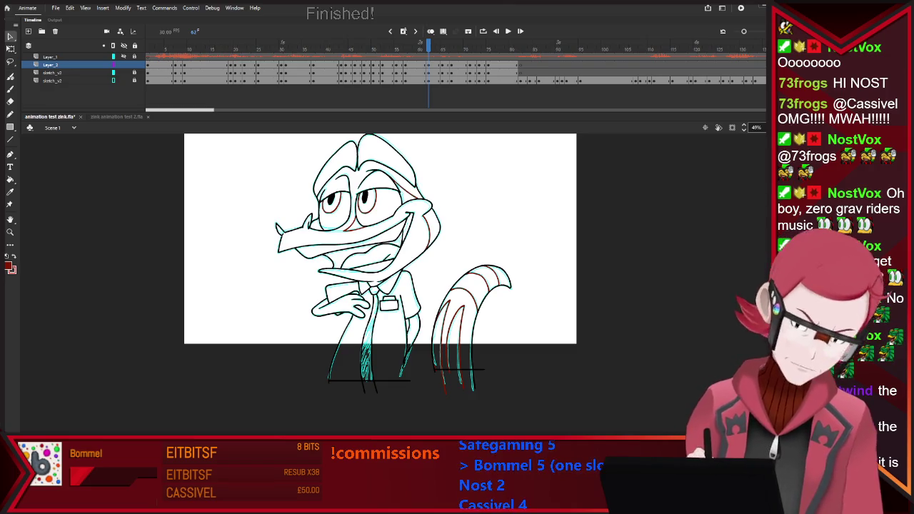
With the Paint Bucket, fill the head and snout yellow on uncoloured frame 62
key("comma")
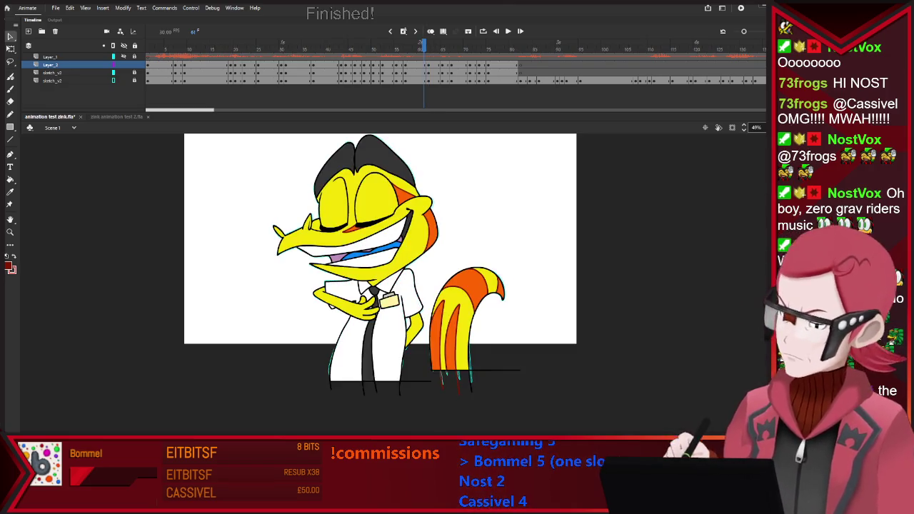
key("k")
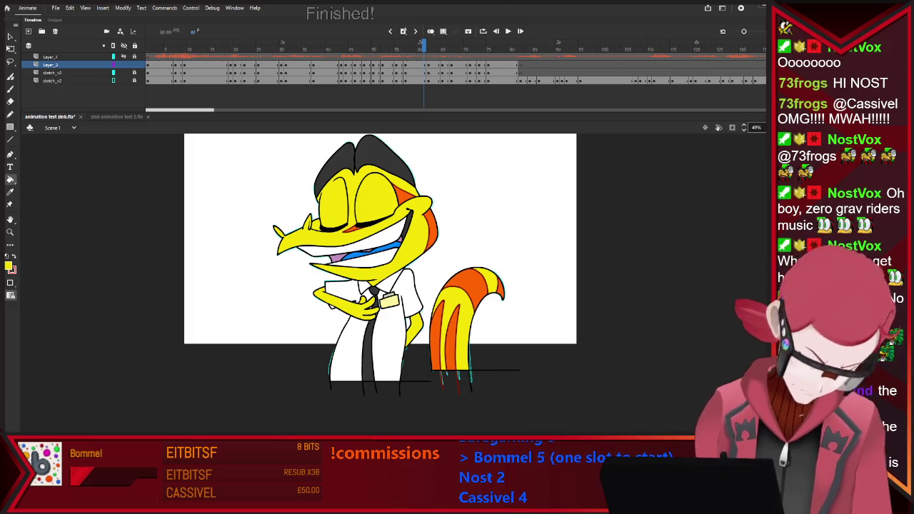
key("period")
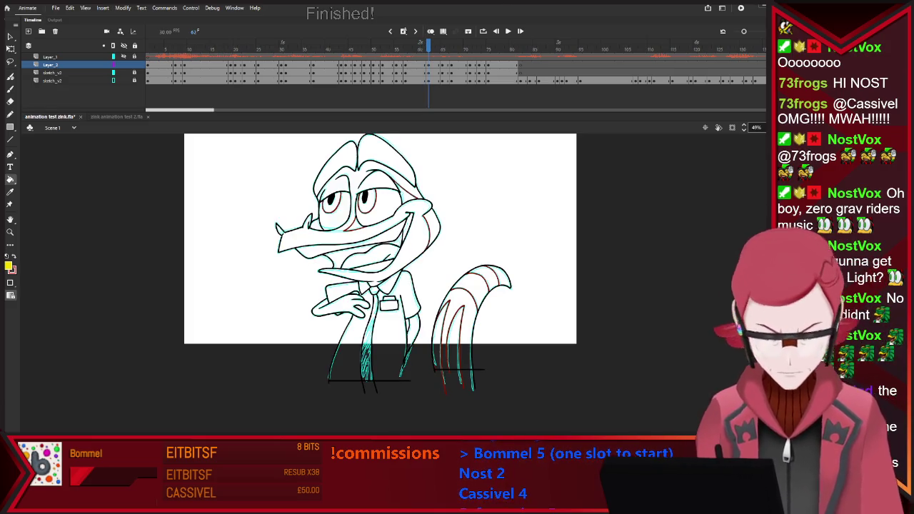
left_click(385, 182)
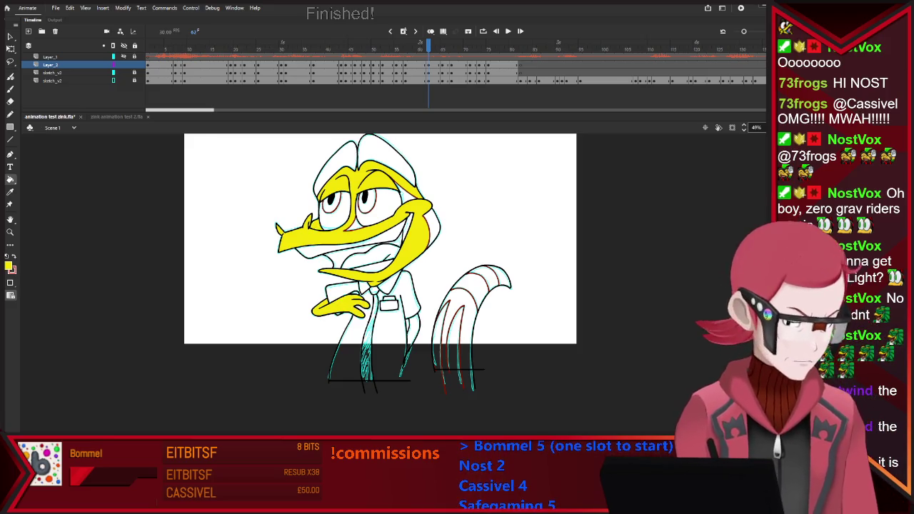
key("period")
key("comma")
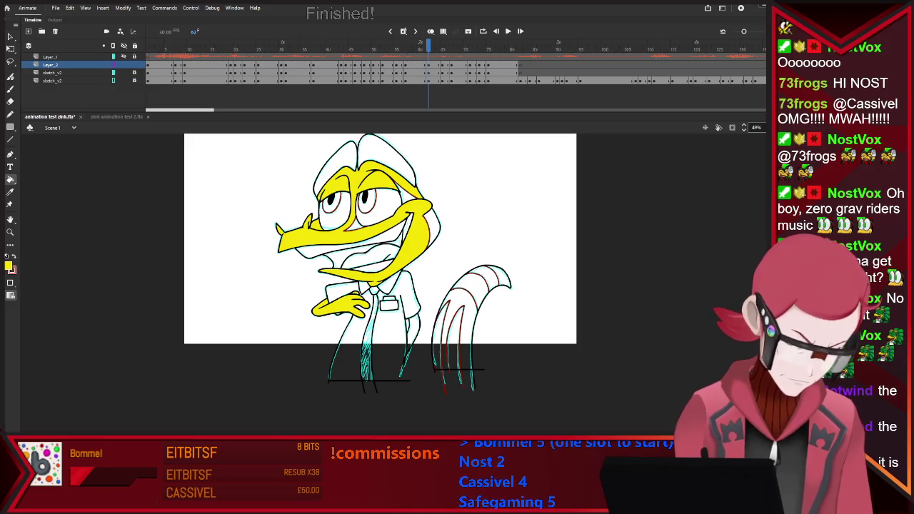
key("period")
key("comma")
Fill the leg and tail areas yellow on the same frame
left_click(412, 332)
key("period")
key("comma")
left_click(460, 329)
On frame 65, fill the head, snout and jaw yellow
key("period")
key("period")
key("period")
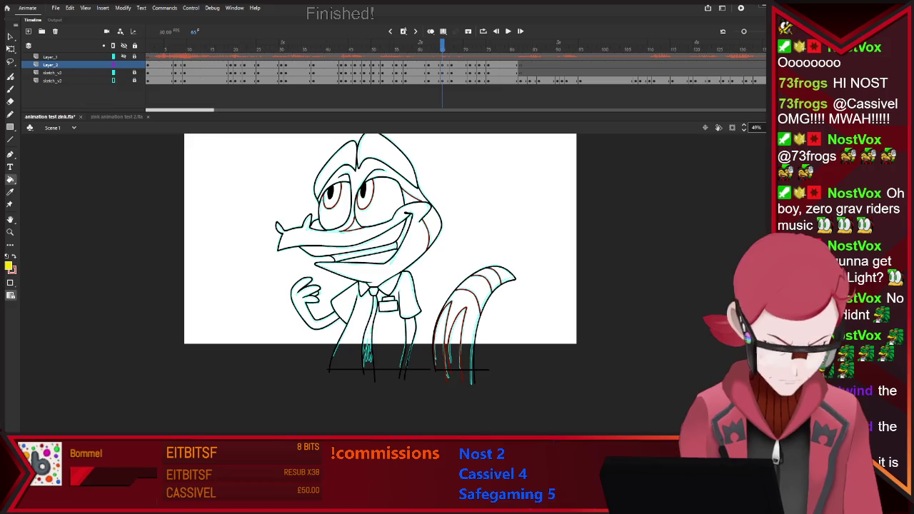
left_click(343, 239)
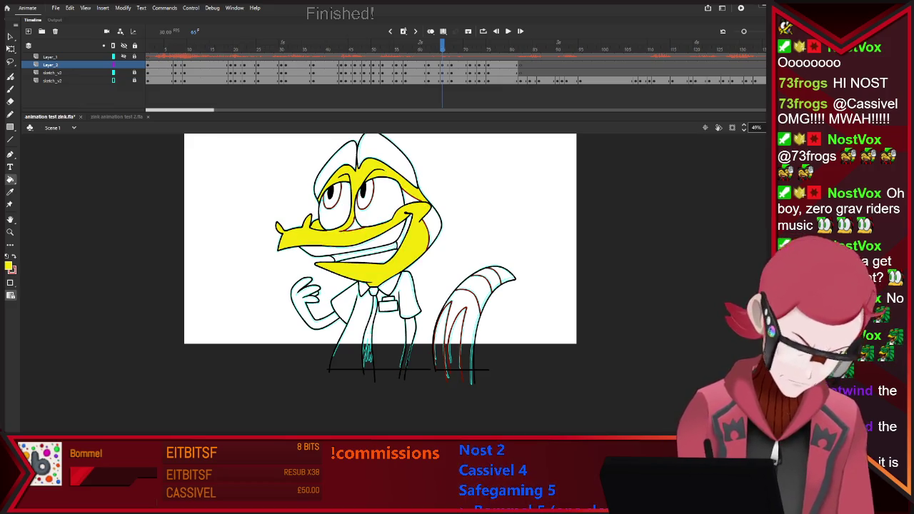
key("comma")
key("comma")
key("period")
key("period")
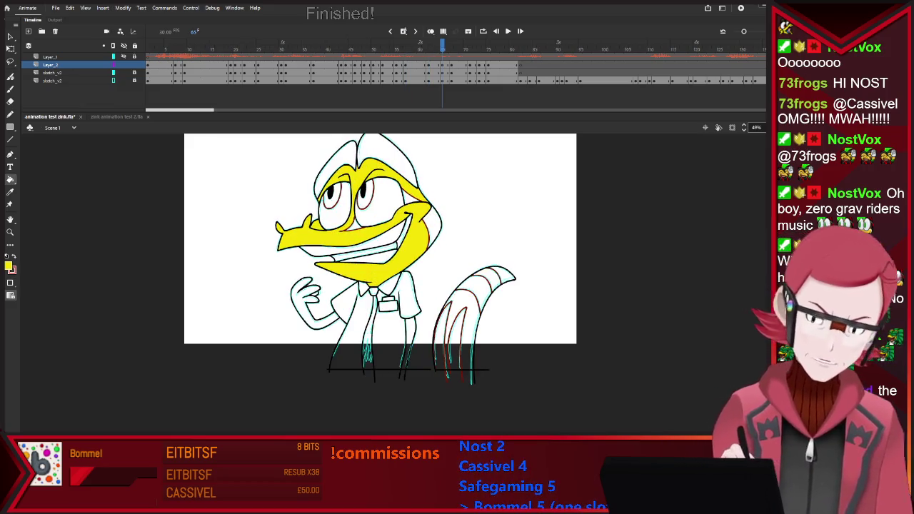
Step through neighbouring frames and sample the yellow fill colour with the Eyedropper
key("b")
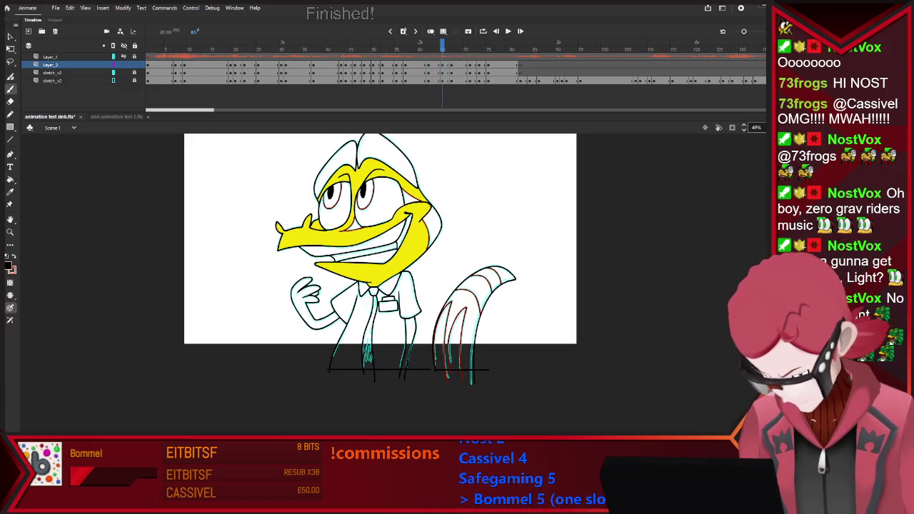
key("comma")
key("comma")
key("period")
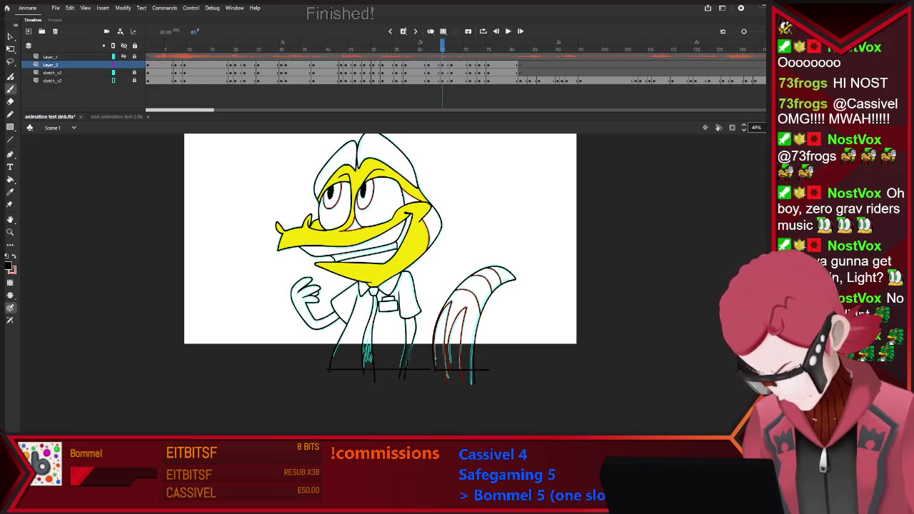
key("period")
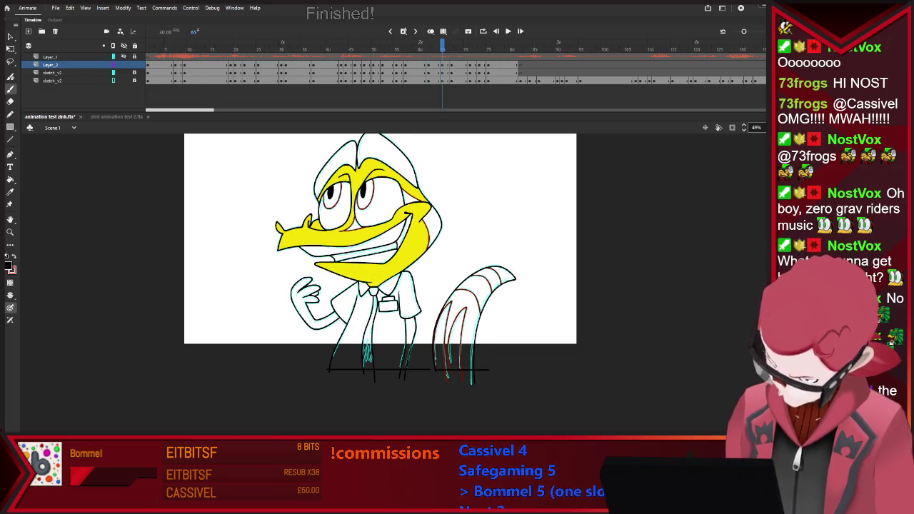
scroll(315, 224, "up", 5)
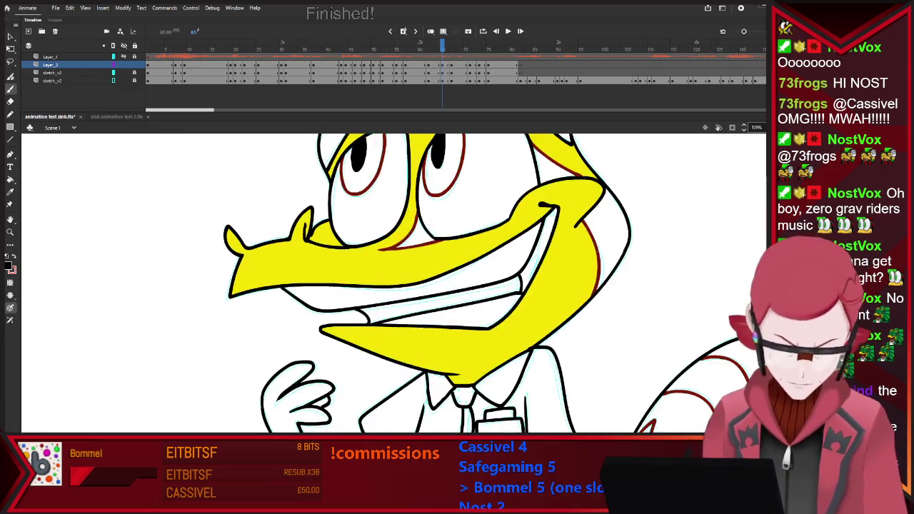
key("e")
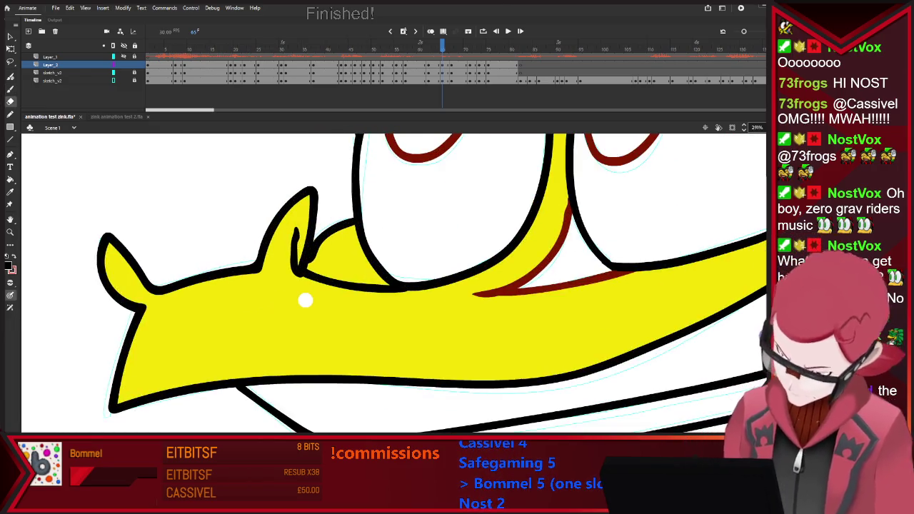
key("i")
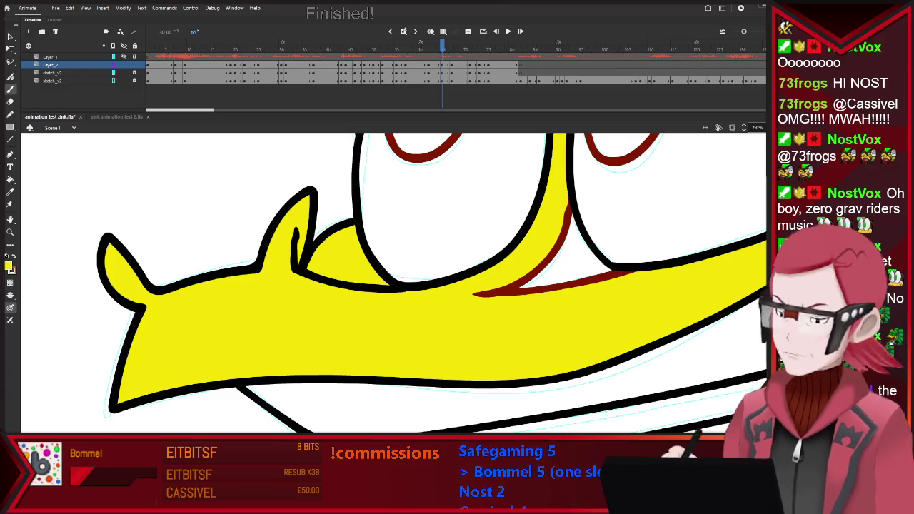
scroll(345, 214, "down", 5)
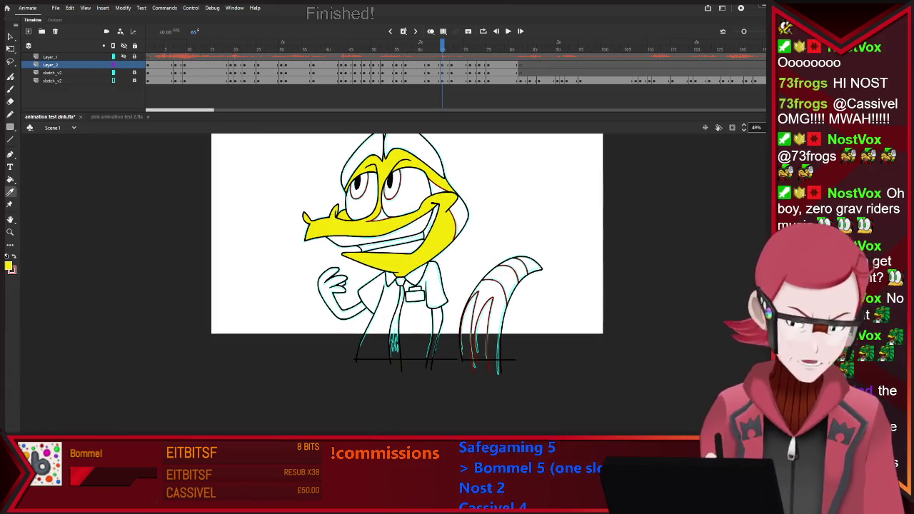
Fill the hand, leg stripe and two tail stripes yellow with the Paint Bucket
key("k")
left_click(341, 300)
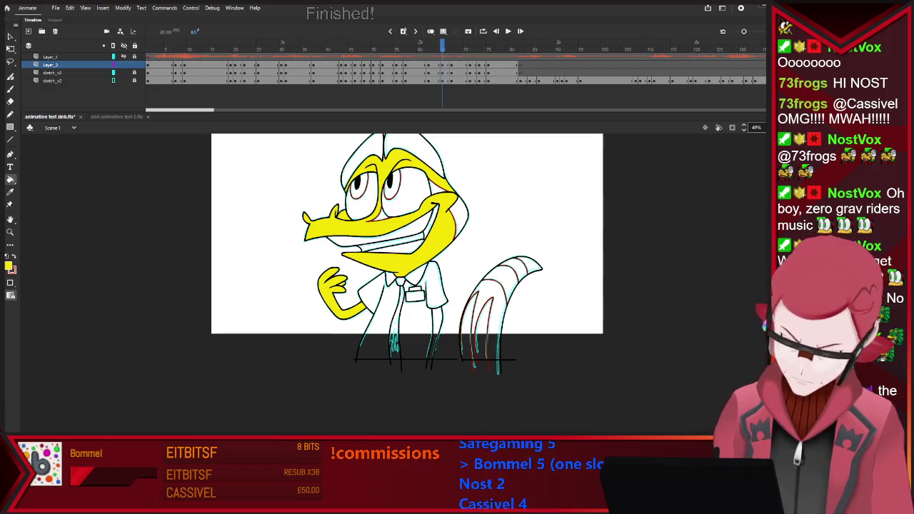
left_click(434, 335)
left_click(491, 321)
left_click(516, 270)
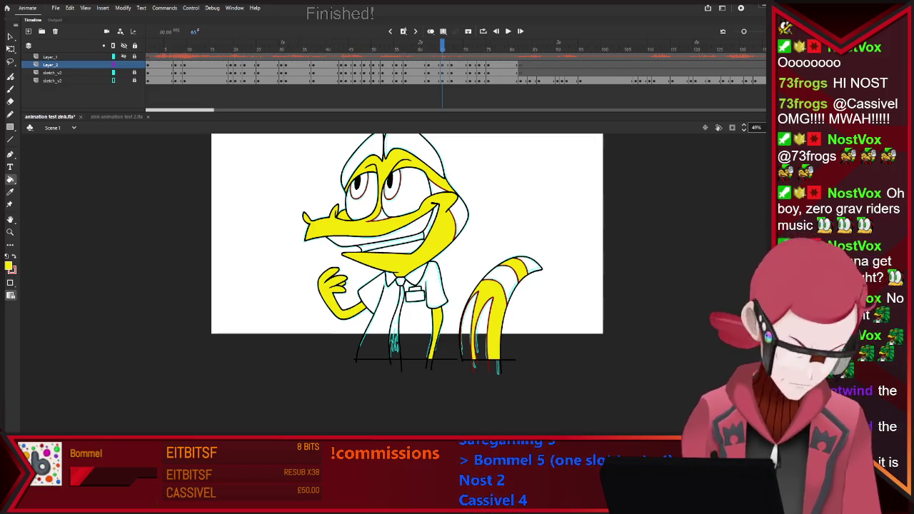
key("period")
key("period")
key("comma")
key("period")
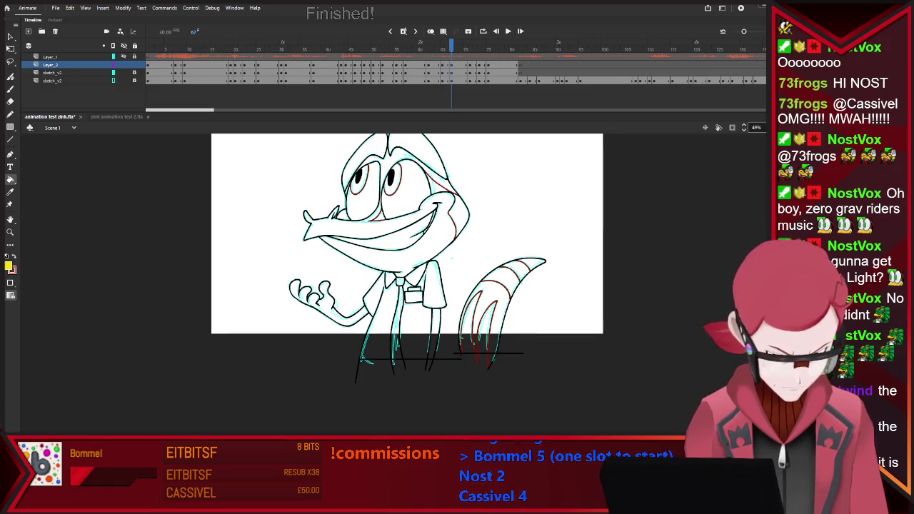
Fill the head, snout and raised hand yellow, then the tail, snout, hand and head top on the next drawing
left_click(386, 235)
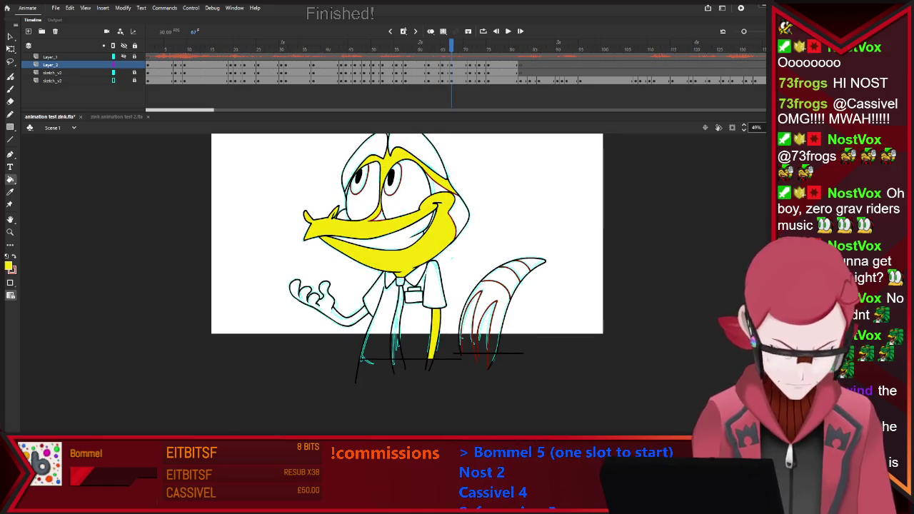
left_click(314, 296)
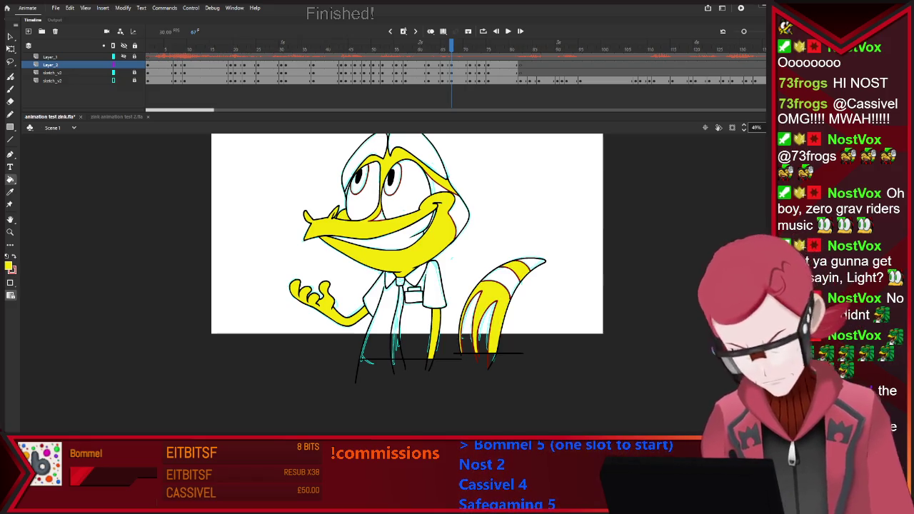
key("period")
key("period")
key("period")
left_click(485, 307)
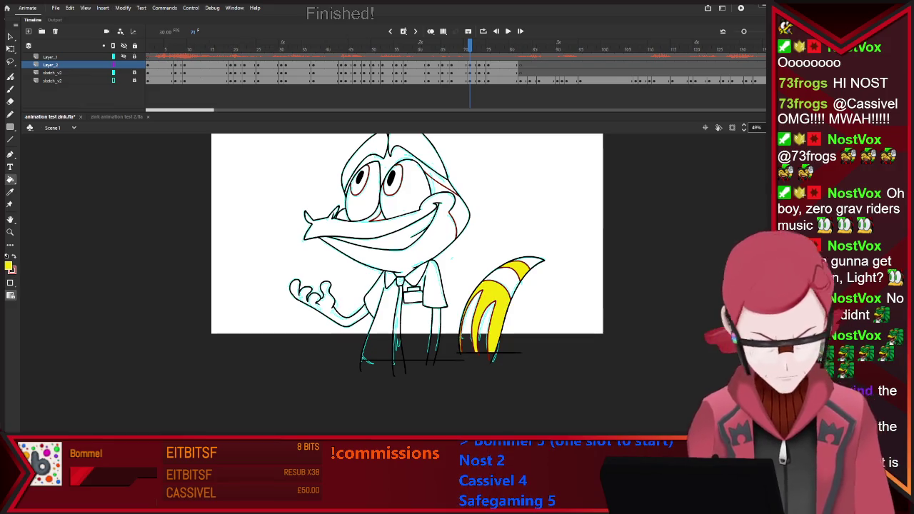
left_click(371, 228)
left_click(314, 296)
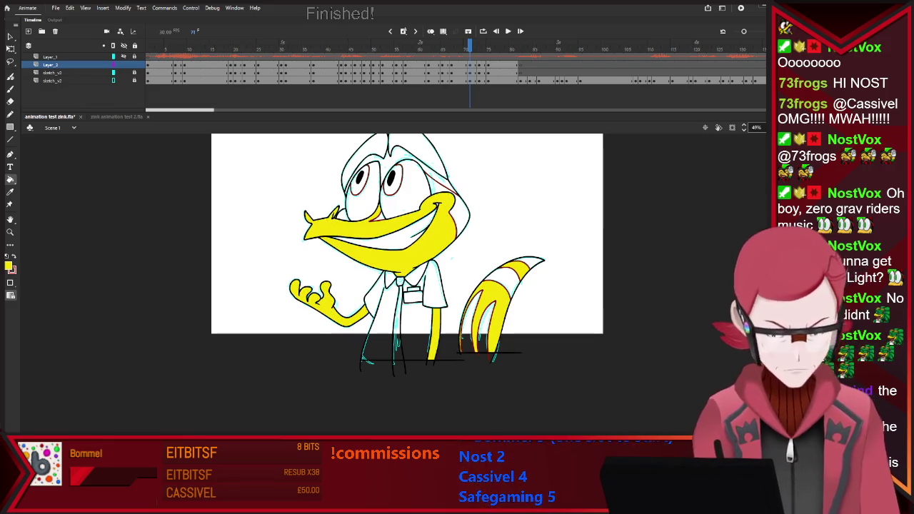
left_click(421, 160)
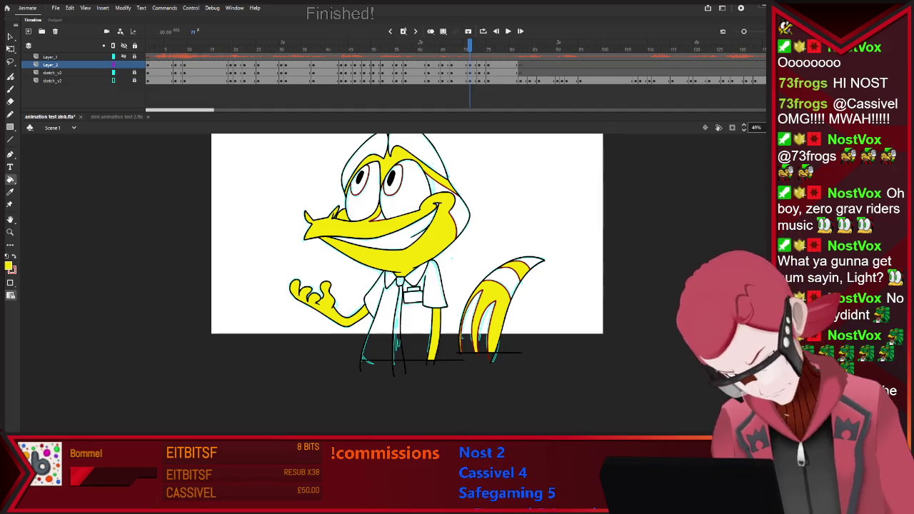
On the next drawing, fill the snout, top of head, raised hand and tail yellow
key("period")
key("period")
left_click(371, 229)
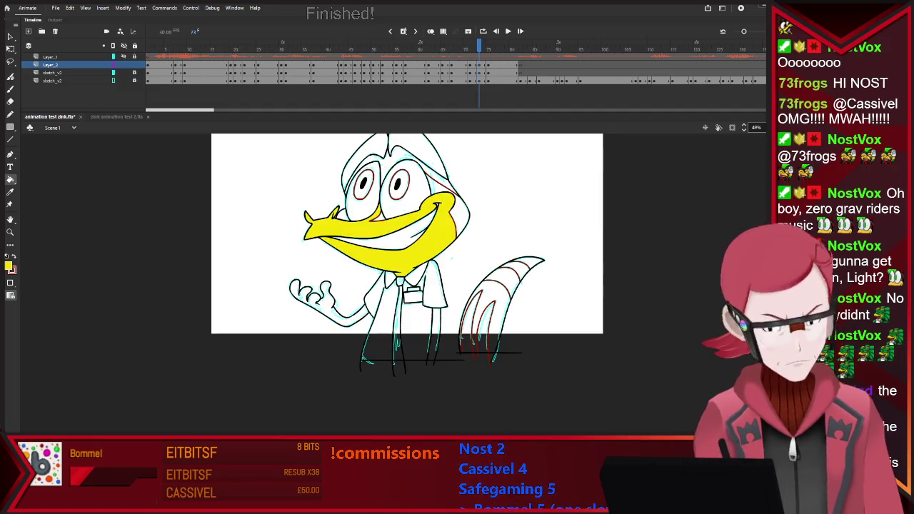
left_click(421, 160)
left_click(317, 300)
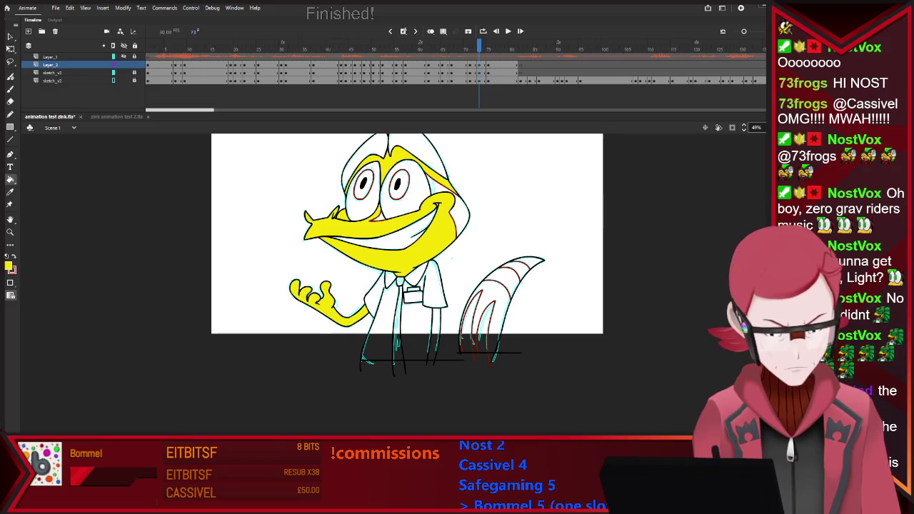
left_click(486, 314)
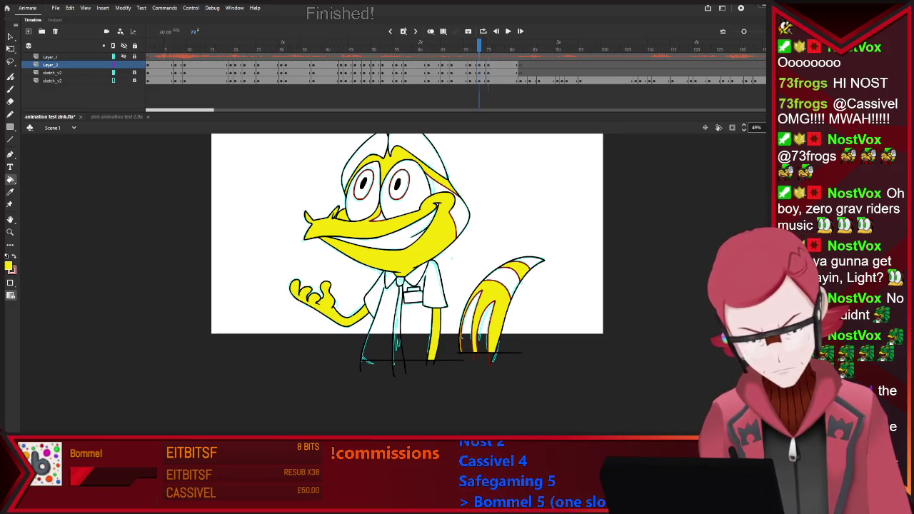
On the following drawing, fill the snout, top of head and raised hand yellow
key("period")
left_click(379, 228)
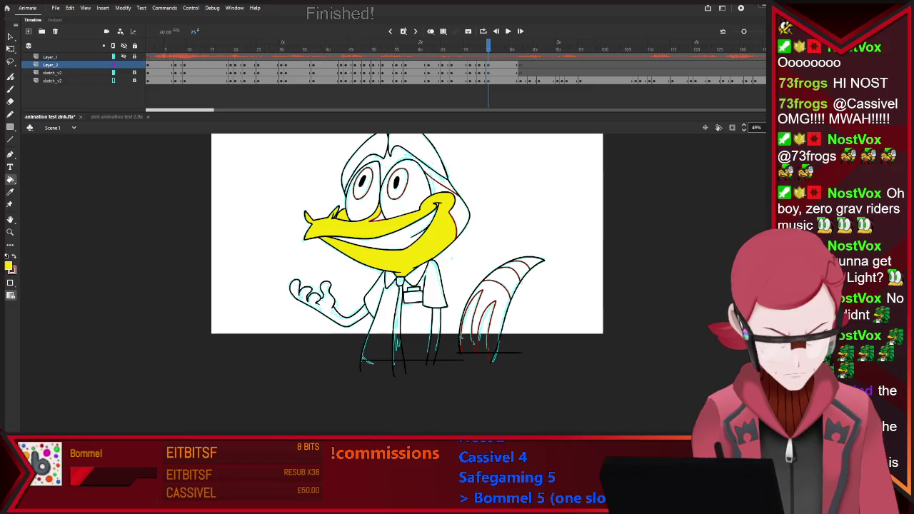
left_click(424, 168)
left_click(314, 300)
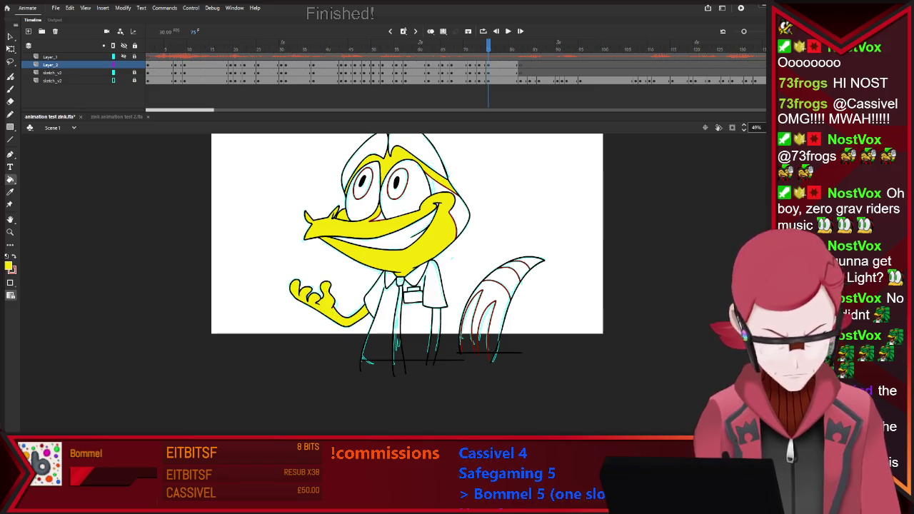
key("period")
key("period")
key("period")
key("period")
key("period")
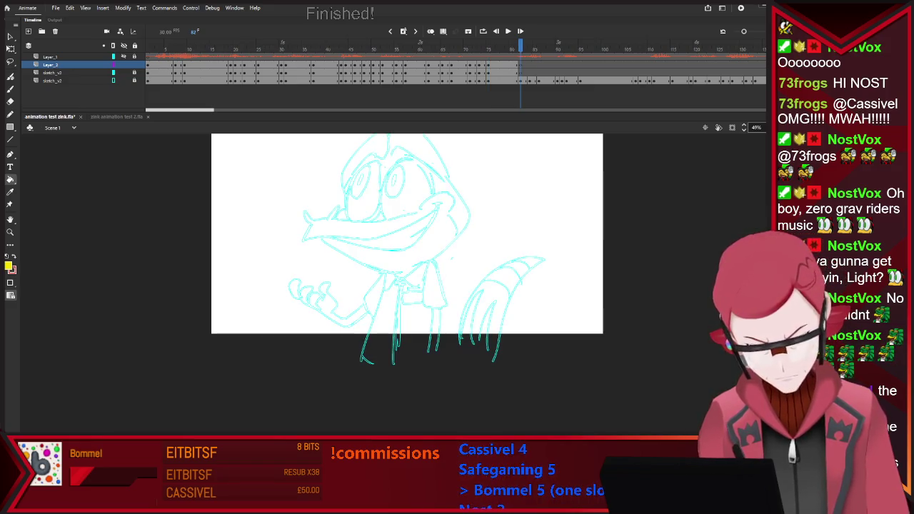
key("comma")
key("comma")
key("comma")
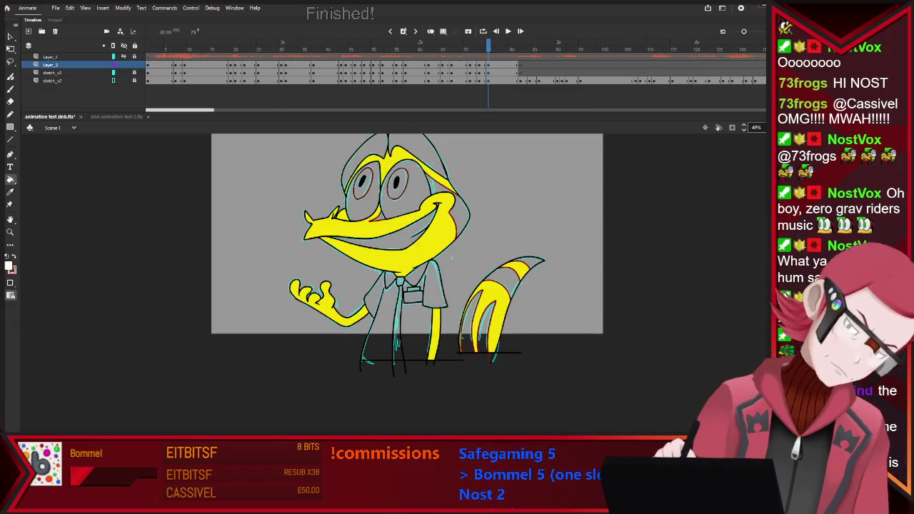
Fill the shirt white, then fill the previous drawing's eyes, teeth, collar and shirt white
left_click(377, 335)
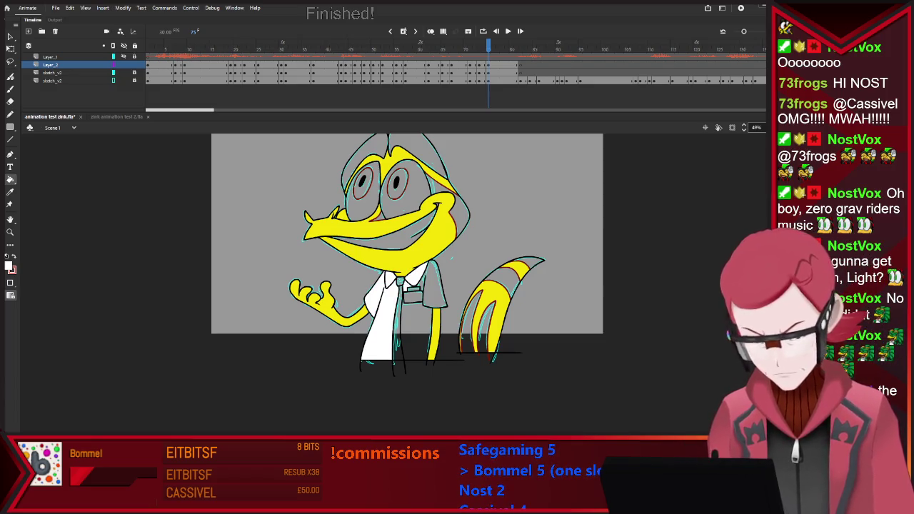
left_click(429, 285)
left_click(416, 332)
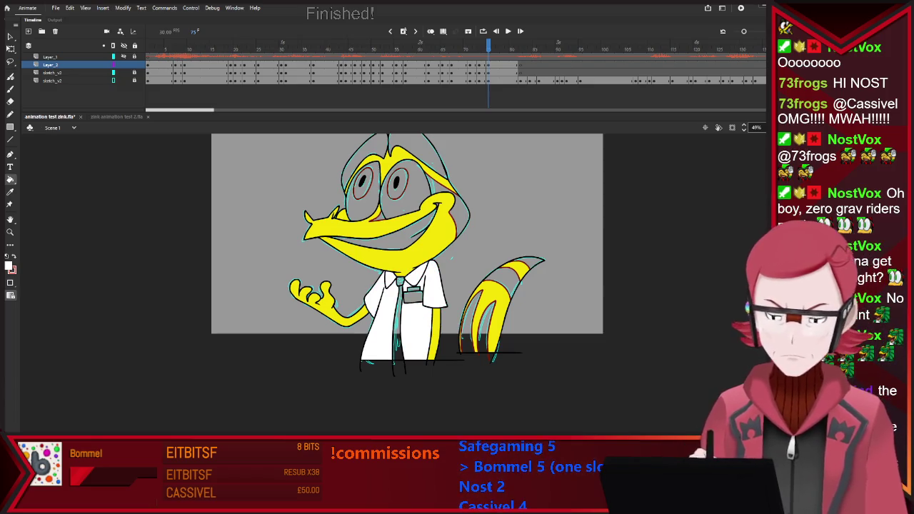
key("comma")
key("comma")
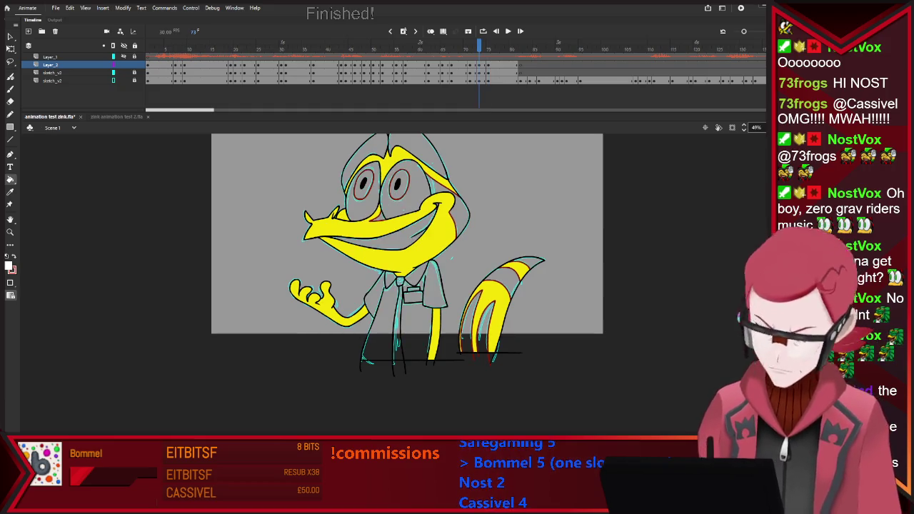
left_click(360, 187)
left_click(403, 184)
left_click(385, 234)
left_click(416, 274)
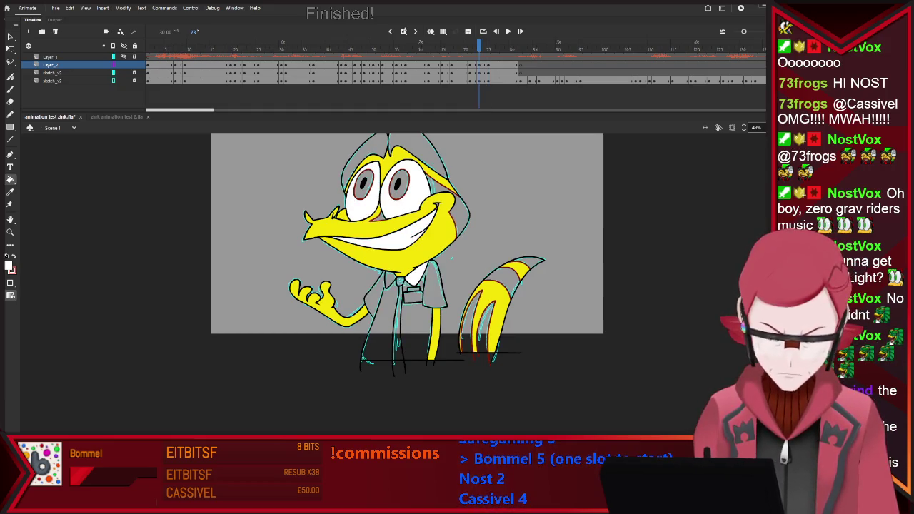
left_click(432, 284)
left_click(417, 329)
left_click(378, 317)
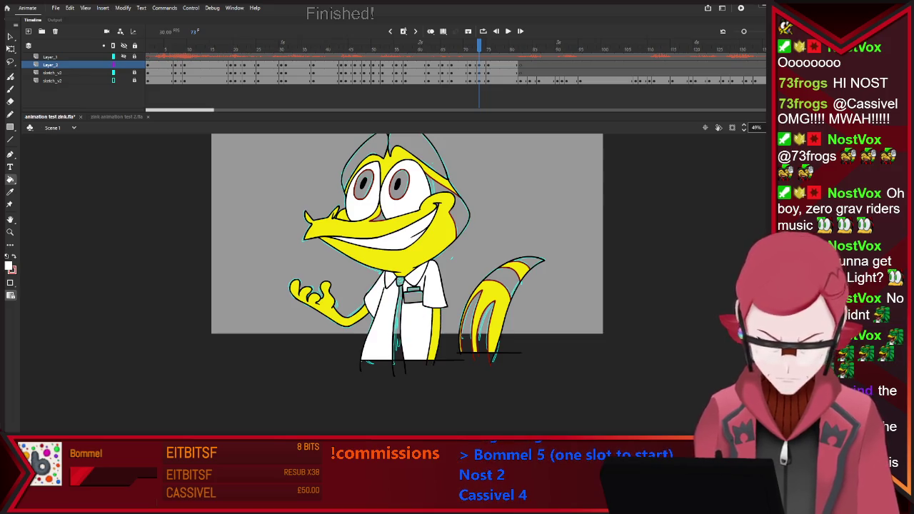
On the drawing before, fill the eyes, teeth and shirt areas white
key("comma")
key("comma")
left_click(361, 187)
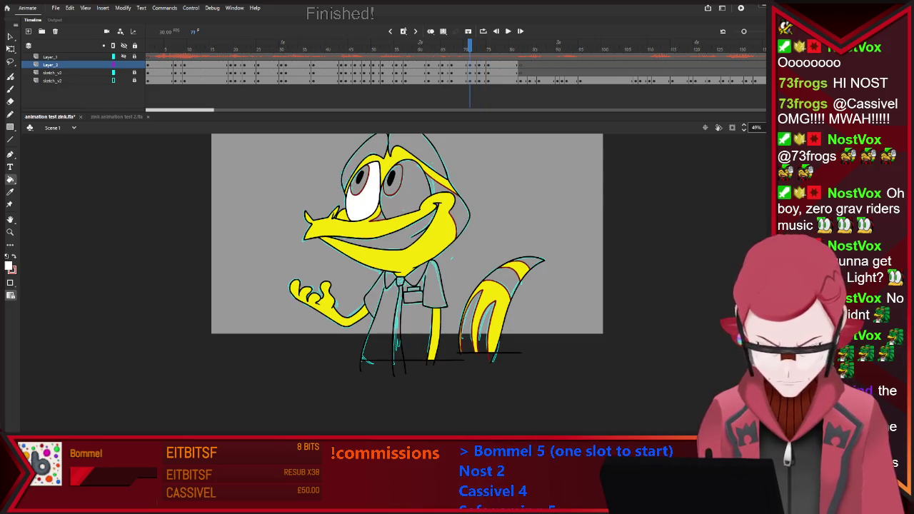
left_click(404, 184)
left_click(386, 234)
left_click(378, 317)
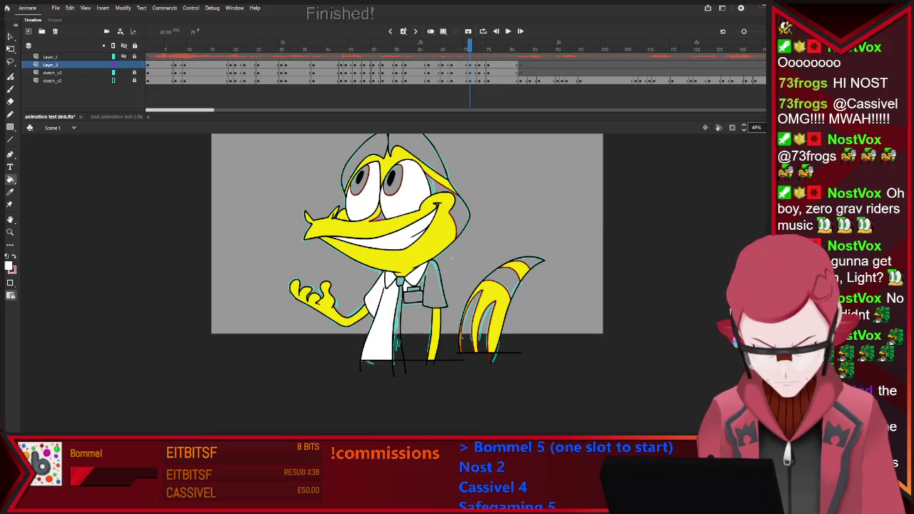
left_click(431, 284)
left_click(416, 329)
Fill the eyes, teeth and left, right and lower shirt white on the next earlier drawing
key("comma")
key("comma")
key("comma")
left_click(361, 187)
left_click(404, 182)
left_click(386, 234)
left_click(378, 318)
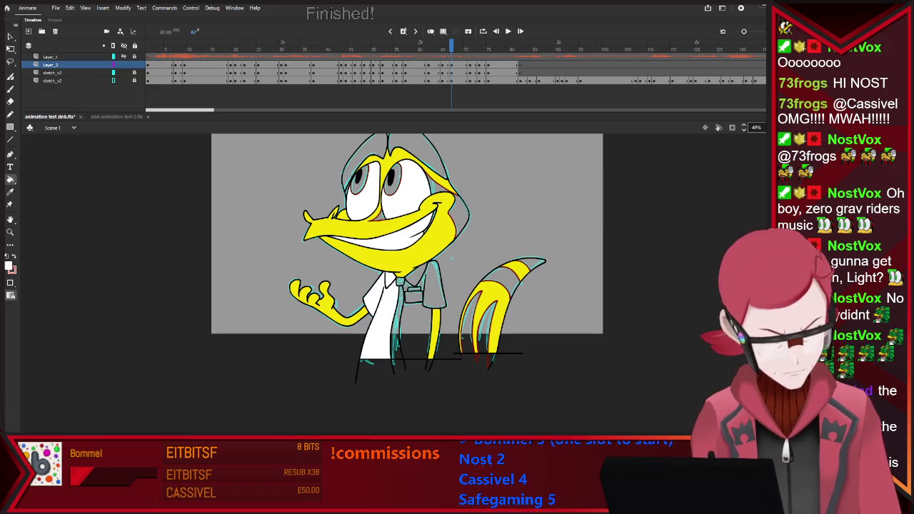
left_click(431, 284)
left_click(416, 329)
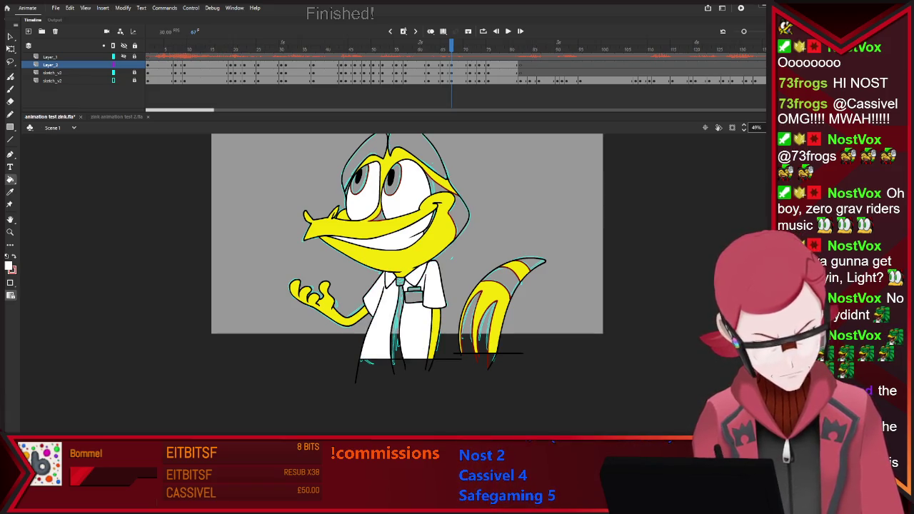
Whiten the eyes, teeth and lower and left shirt on the preceding drawing
key("comma")
key("comma")
left_click(403, 182)
left_click(360, 187)
left_click(385, 232)
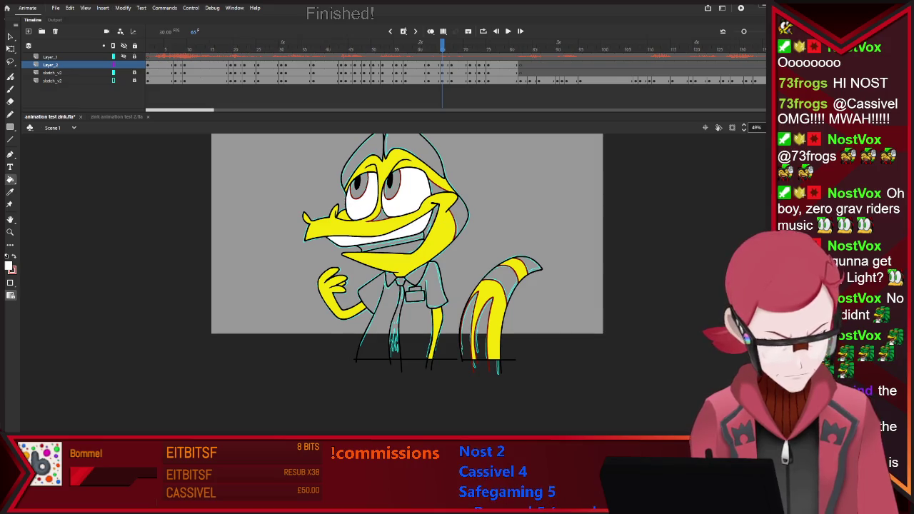
left_click(421, 321)
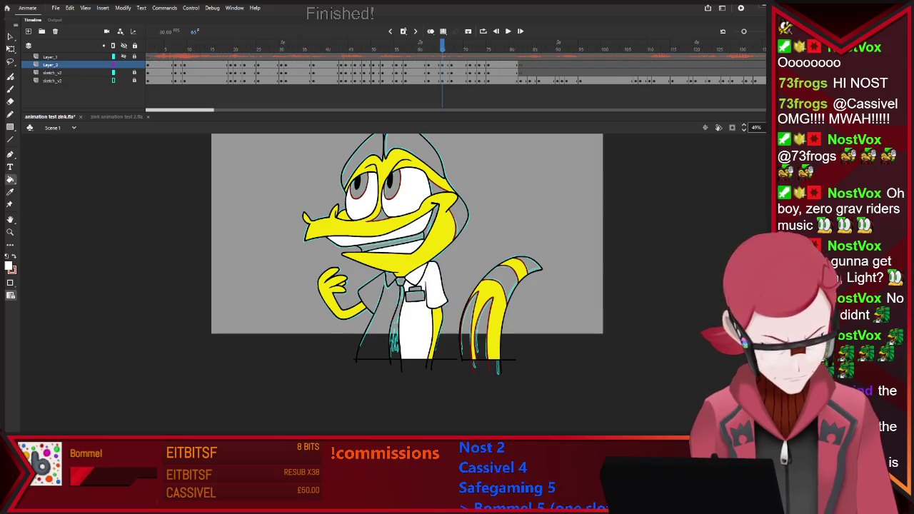
left_click(376, 332)
On the earlier pose, fill the eyes, teeth and shirt front white with the Paint Bucket
key("comma")
key("comma")
key("comma")
left_click(405, 193)
left_click(362, 197)
left_click(385, 235)
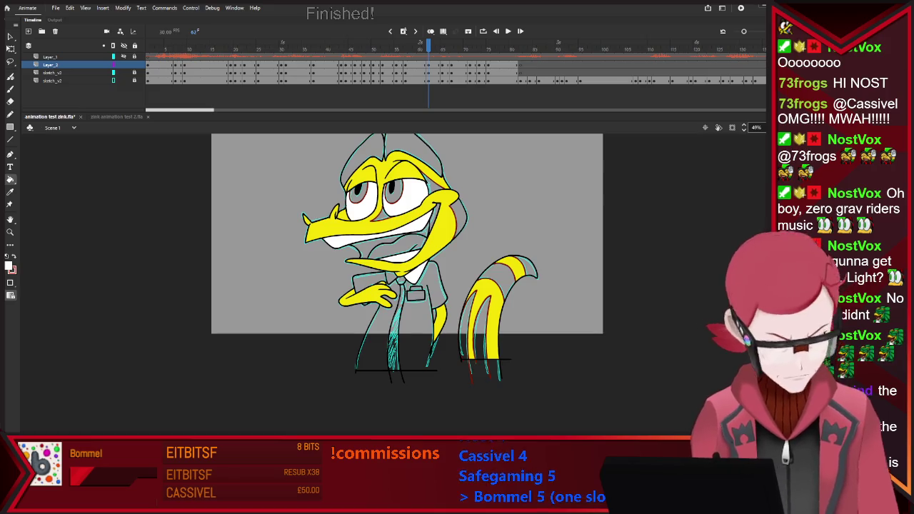
left_click(368, 343)
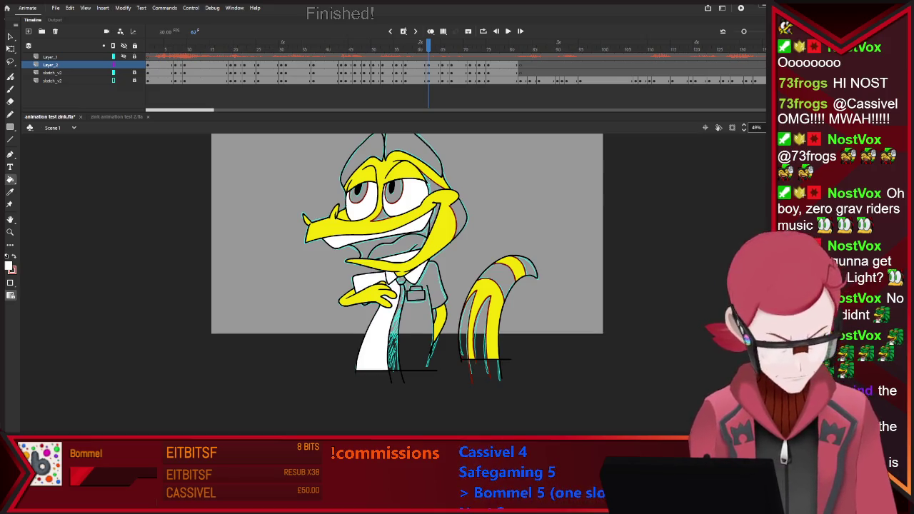
key("b")
key("k")
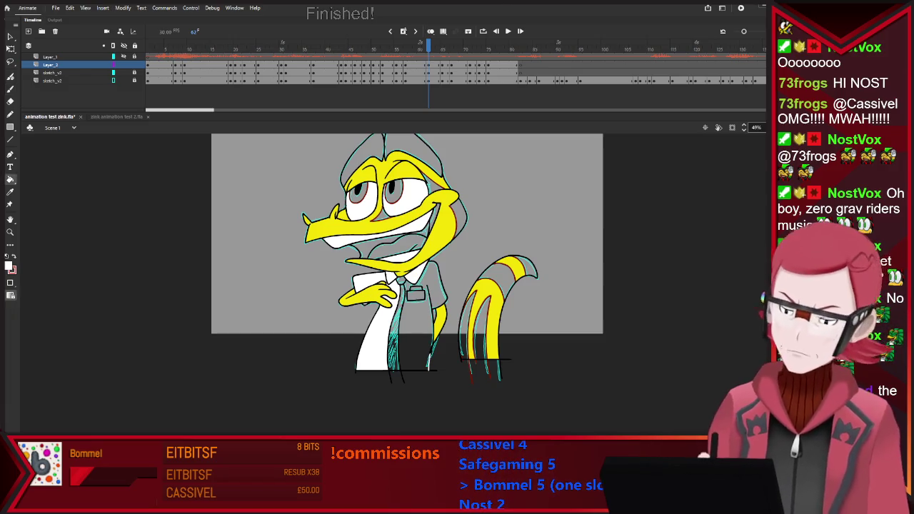
left_click(425, 314)
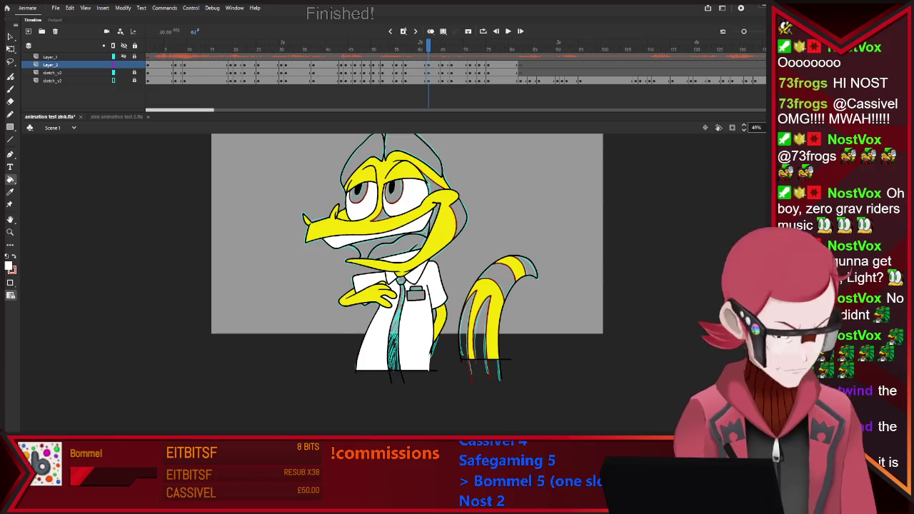
Flip back and forth through the drawings, reviewing the coloured poses up to frame 71
key("comma")
key("comma")
key("comma")
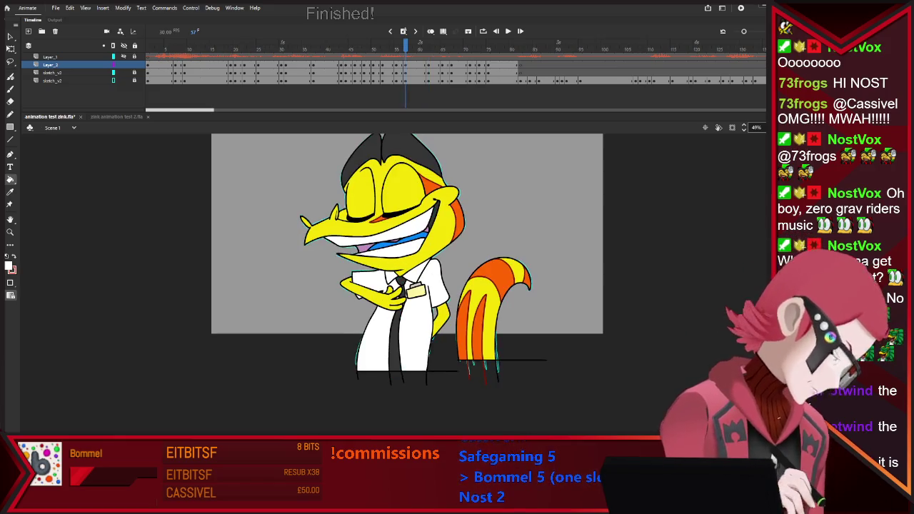
key("comma")
key("comma")
key("period")
key("period")
key("period")
key("period")
key("comma")
key("period")
key("period")
key("comma")
key("comma")
key("comma")
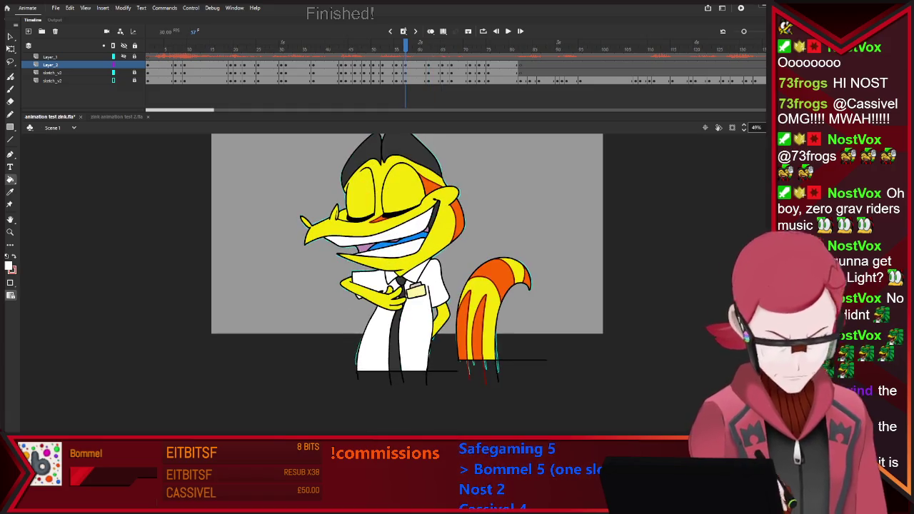
key("period")
key("period")
key("period")
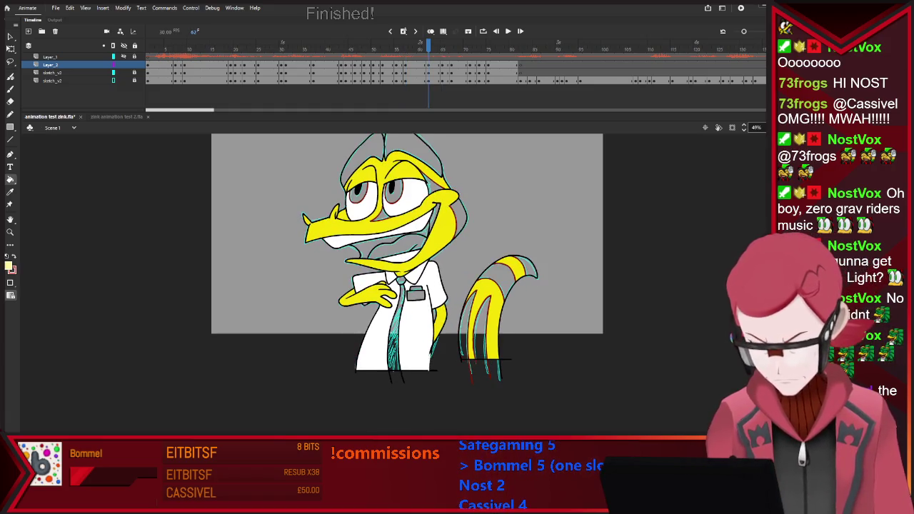
key("period")
key("period")
key("period")
key("period")
key("period")
key("period")
key("period")
key("period")
key("period")
key("period")
key("period")
key("period")
key("period")
key("comma")
key("comma")
key("comma")
key("comma")
key("comma")
key("comma")
key("comma")
key("comma")
key("comma")
Compare the poses around frames 55 and 57, ending on the eyes-open pose at frame 62
key("comma")
key("comma")
key("comma")
key("period")
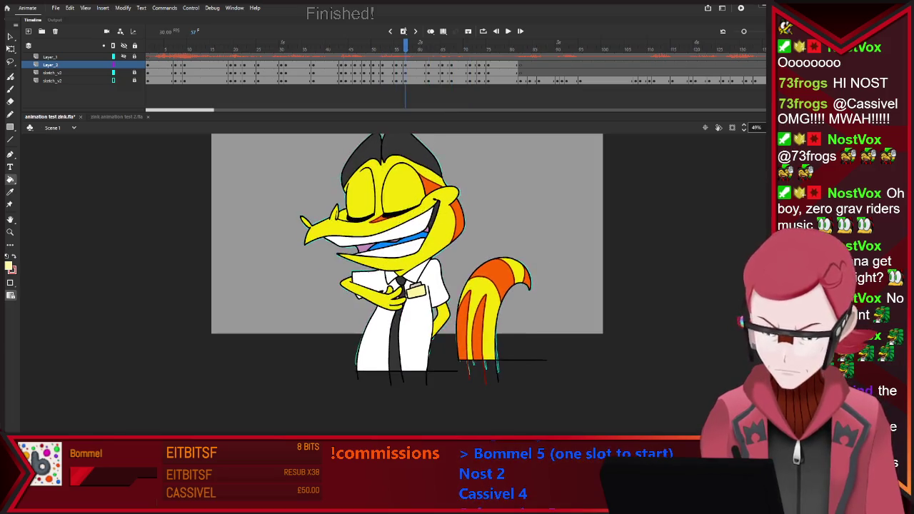
key("comma")
key("comma")
key("period")
key("period")
key("period")
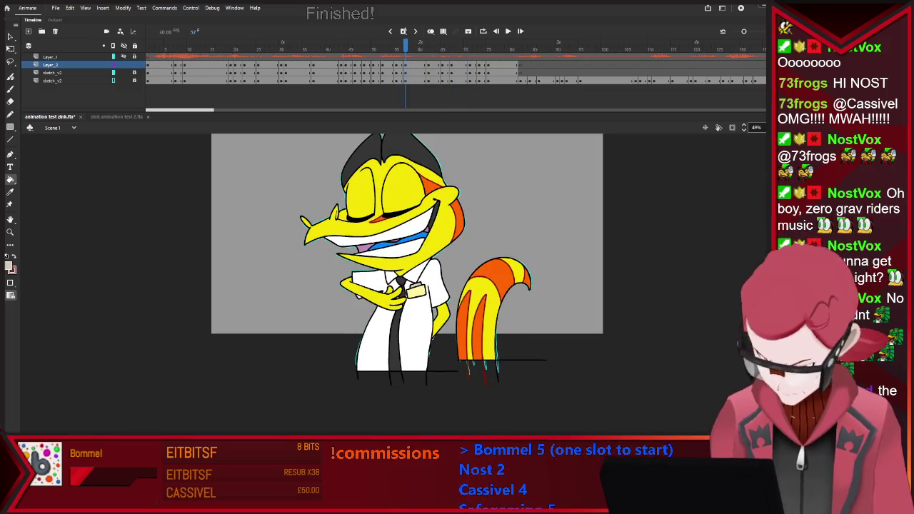
key("period")
key("period")
key("period")
key("period")
key("period")
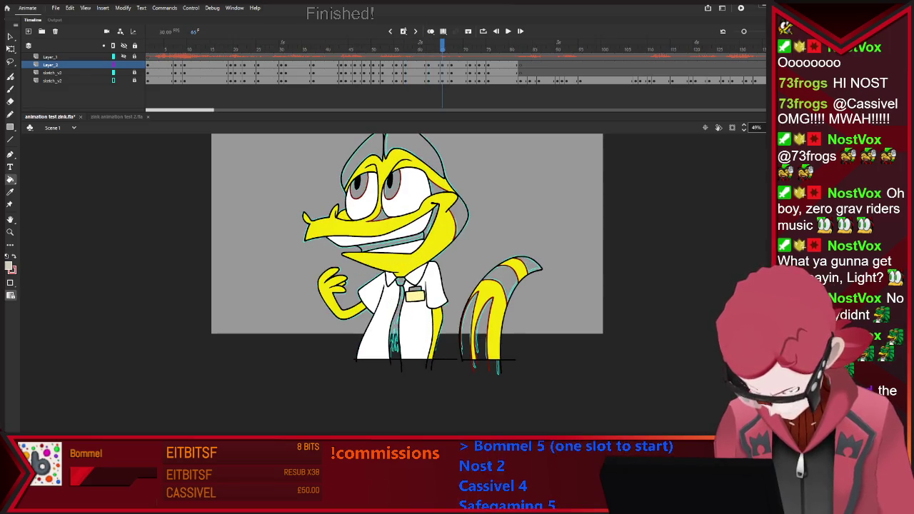
key("period")
key("period")
key("period")
key("period")
key("period")
key("period")
key("period")
key("period")
key("period")
key("period")
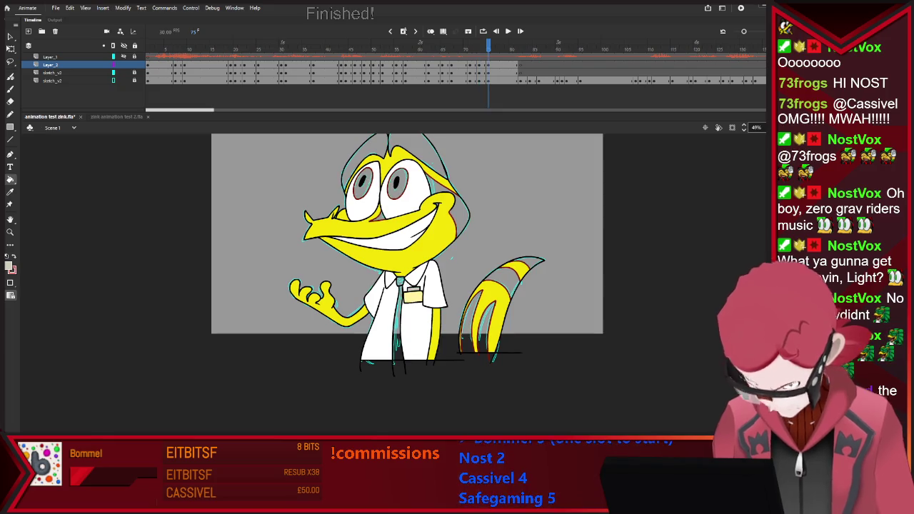
key("comma")
key("comma")
key("comma")
key("comma")
key("comma")
key("comma")
key("comma")
key("comma")
key("comma")
key("period")
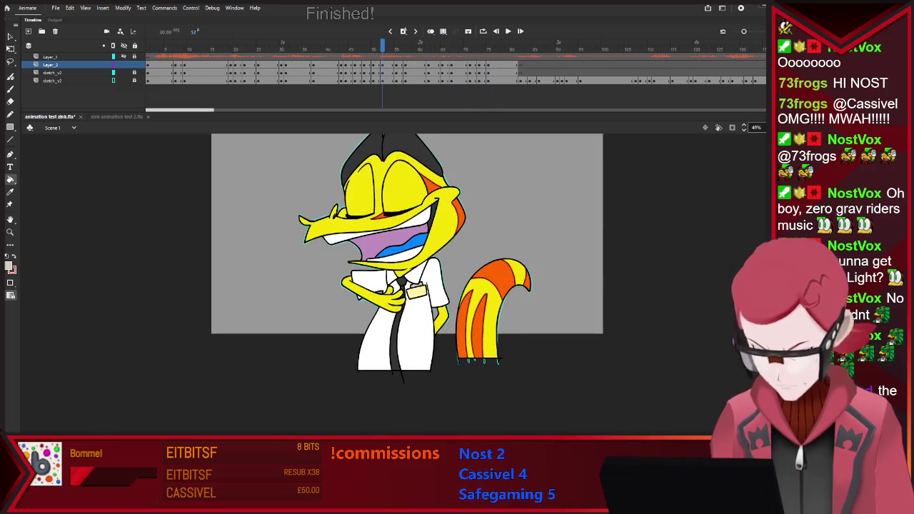
key("comma")
key("period")
key("period")
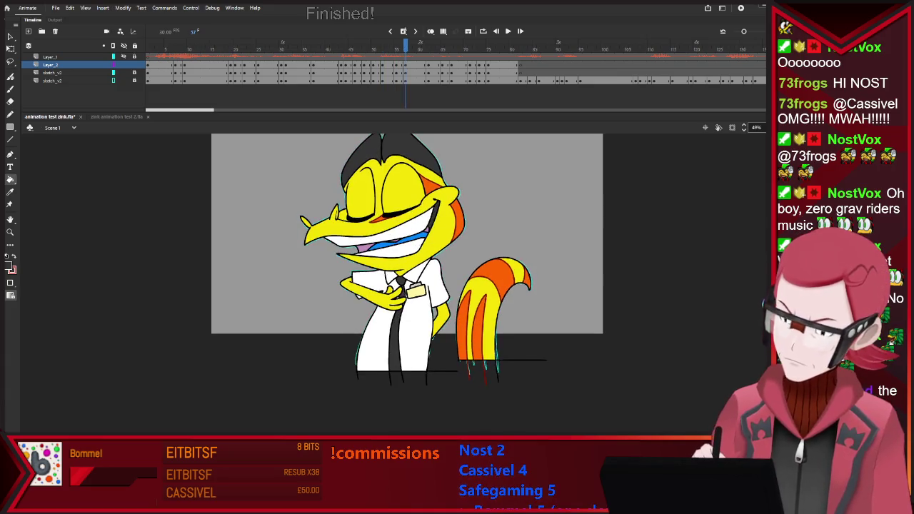
key("period")
key("period")
key("period")
key("period")
key("period")
Fill the tie black on frame 62 and the hair black on frames 65, 67 and 71
left_click(396, 322)
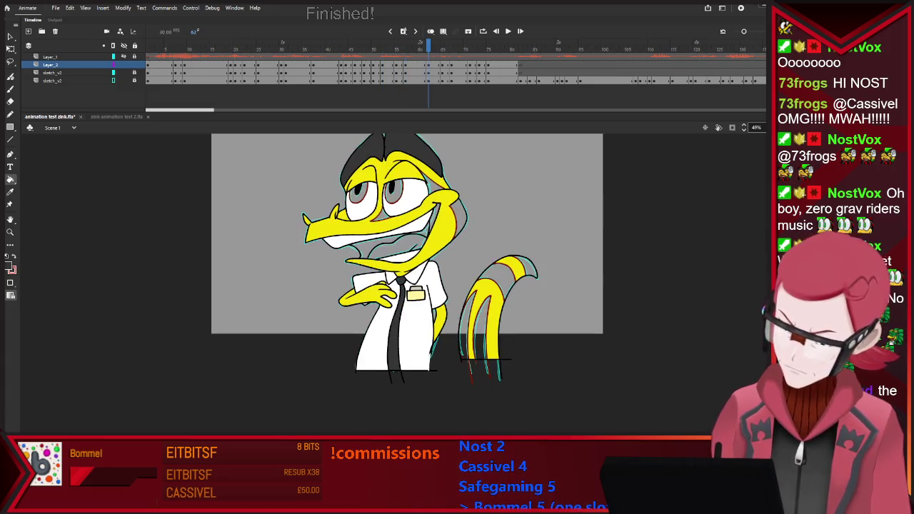
key("period")
key("period")
key("period")
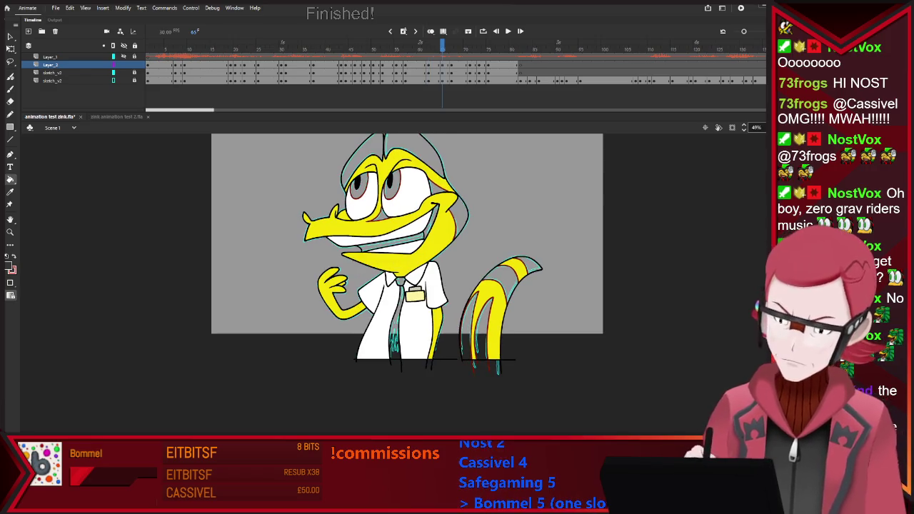
left_click(368, 157)
key("period")
key("period")
left_click(371, 157)
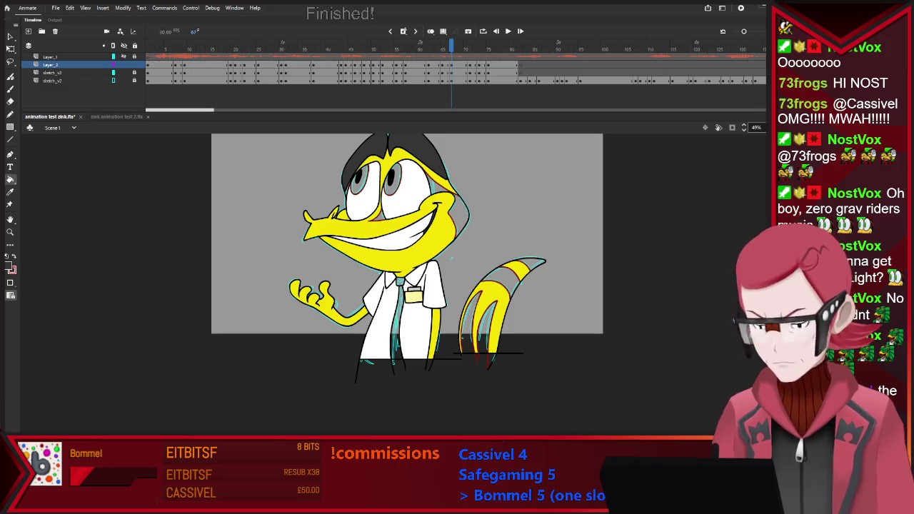
key("period")
key("period")
key("period")
left_click(371, 157)
Fill the hair black on frame 73, check frame 75, then return to frame 62
key("period")
key("period")
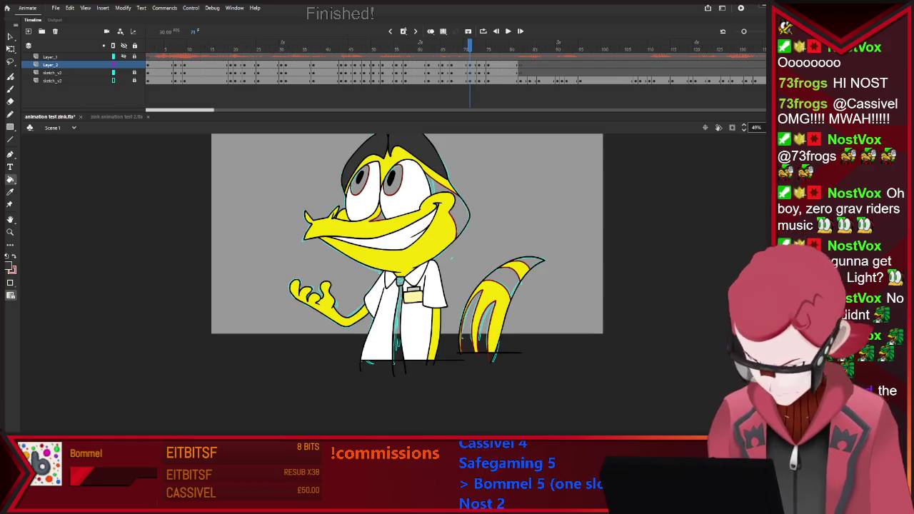
key("period")
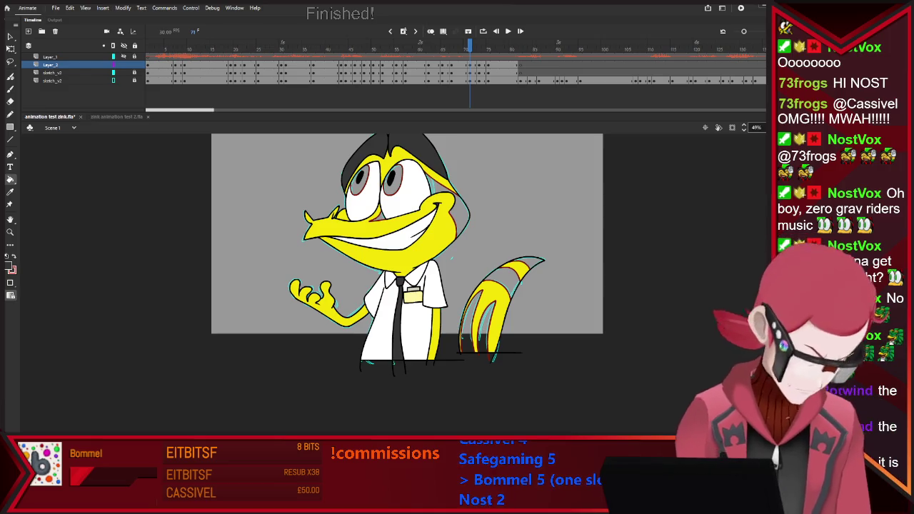
key("period")
left_click(391, 159)
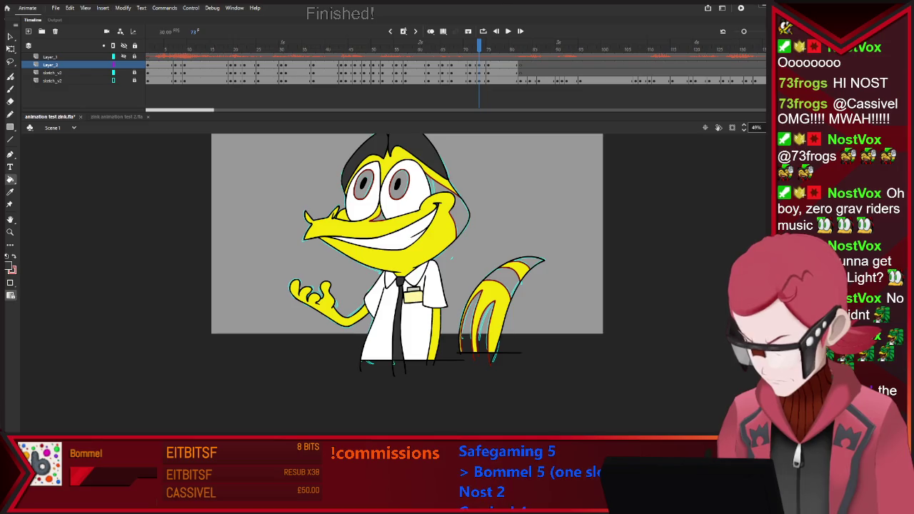
key("period")
key("period")
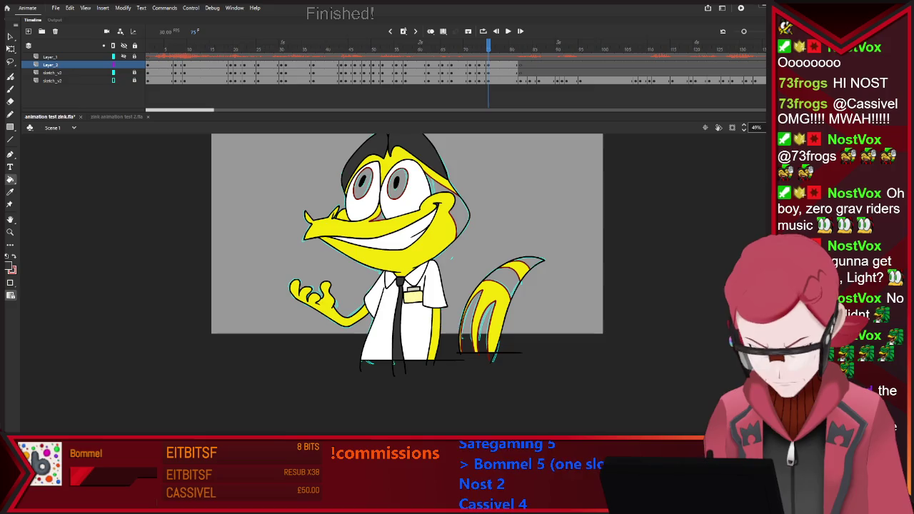
key("comma")
key("comma")
key("comma")
key("comma")
key("comma")
key("comma")
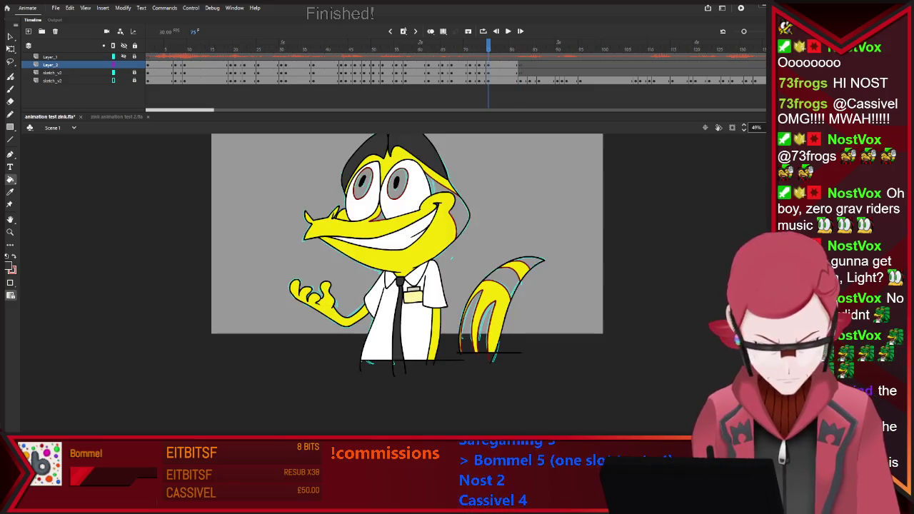
key("comma")
key("comma")
key("comma")
key("comma")
key("comma")
key("comma")
key("comma")
key("comma")
key("comma")
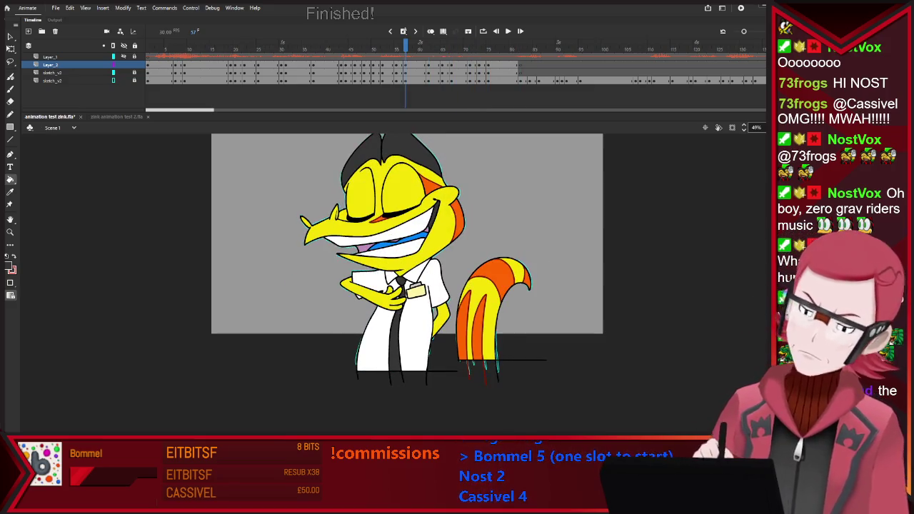
key("period")
key("period")
key("period")
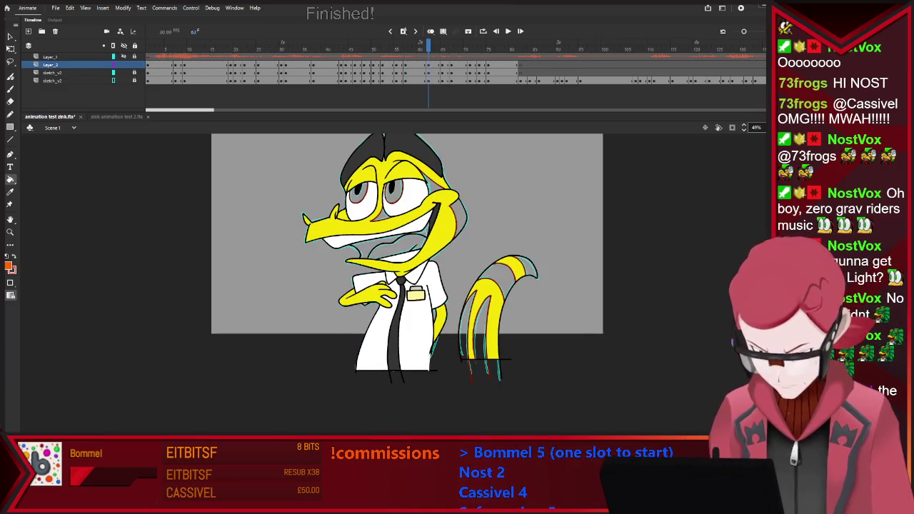
On frame 62, fill the head side and four tail stripes orange
left_click(432, 183)
left_click(458, 219)
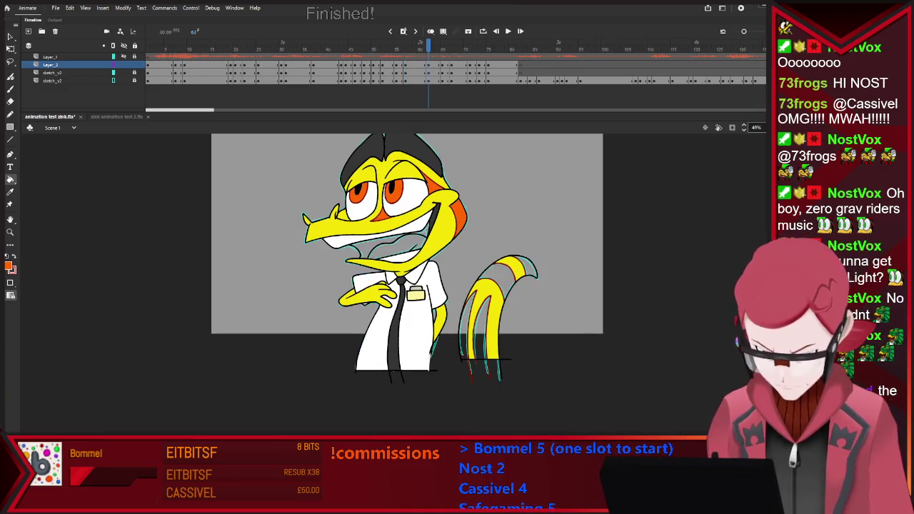
left_click(466, 329)
left_click(481, 329)
left_click(500, 281)
left_click(526, 265)
Fill the four tail stripes orange on the open-hand pose at frame 65
key("period")
key("period")
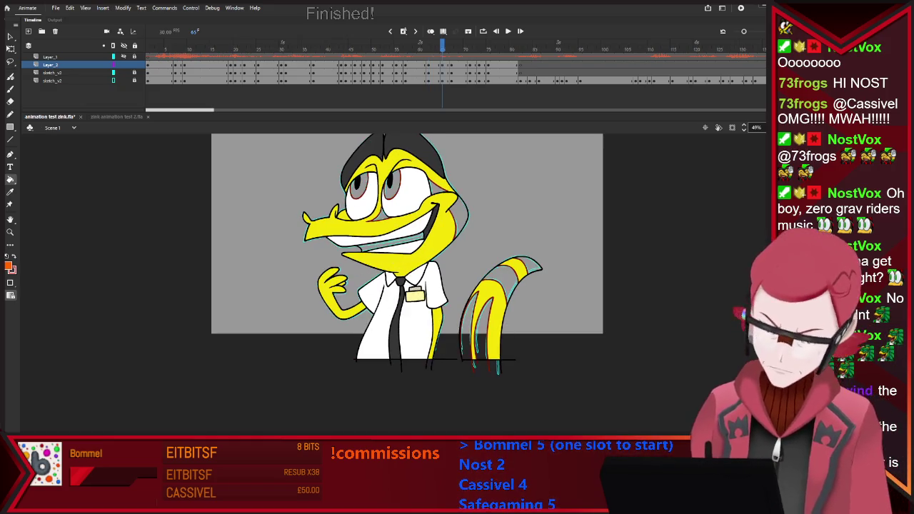
key("period")
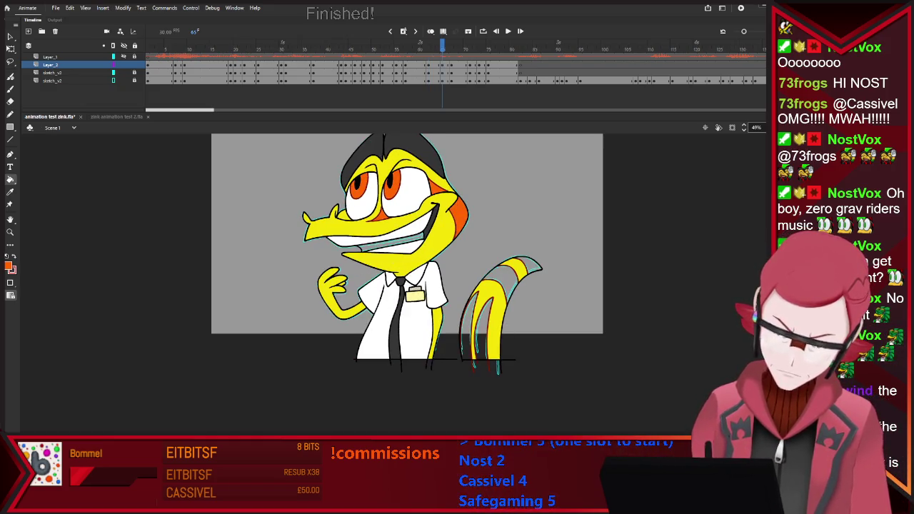
left_click(468, 328)
left_click(483, 328)
left_click(501, 284)
left_click(528, 266)
On frame 67, fill the irises, head side and tail stripes orange
key("period")
key("period")
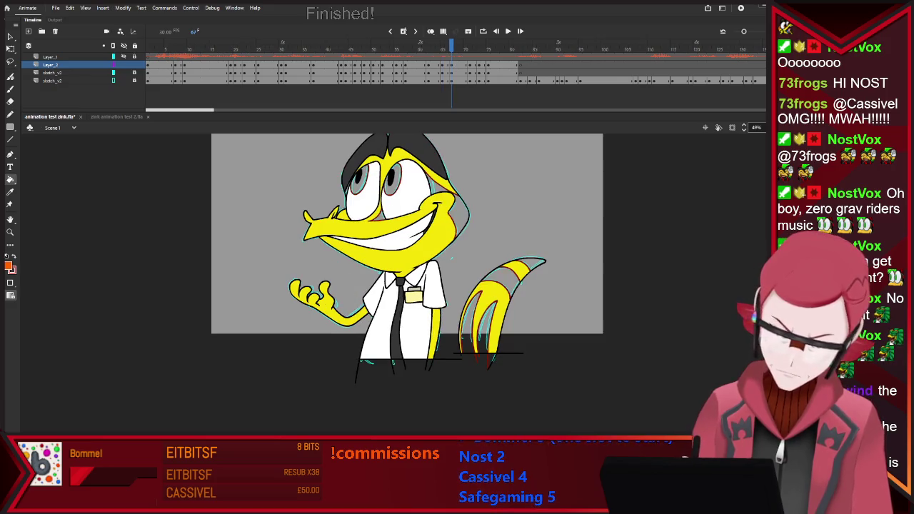
left_click(359, 182)
left_click(393, 178)
left_click(437, 184)
left_click(470, 324)
left_click(487, 328)
left_click(501, 281)
left_click(530, 264)
On frame 71, fill the right side of the head and tail stripes orange
key("period")
key("period")
key("period")
left_click(457, 210)
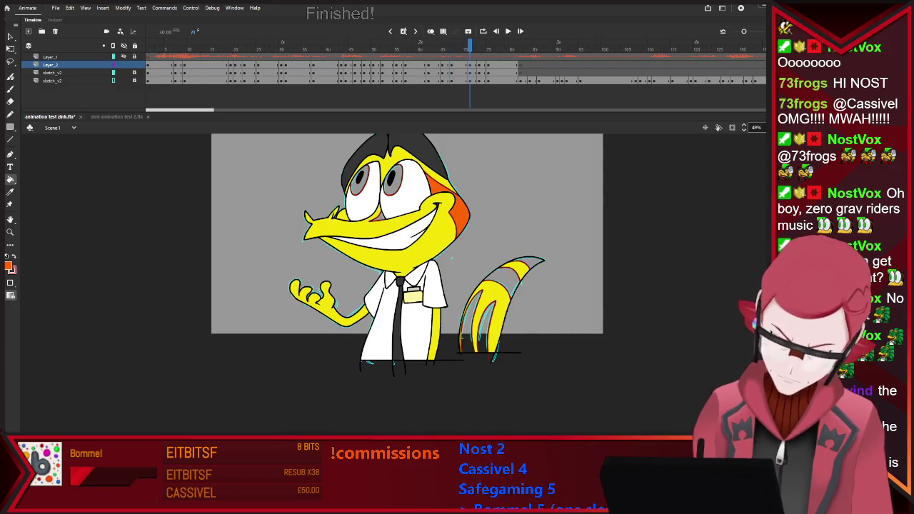
left_click(471, 321)
left_click(487, 328)
left_click(501, 282)
left_click(528, 262)
On frame 73, fill the irises, head side and two tail stripes orange
key("period")
key("period")
left_click(364, 184)
left_click(399, 184)
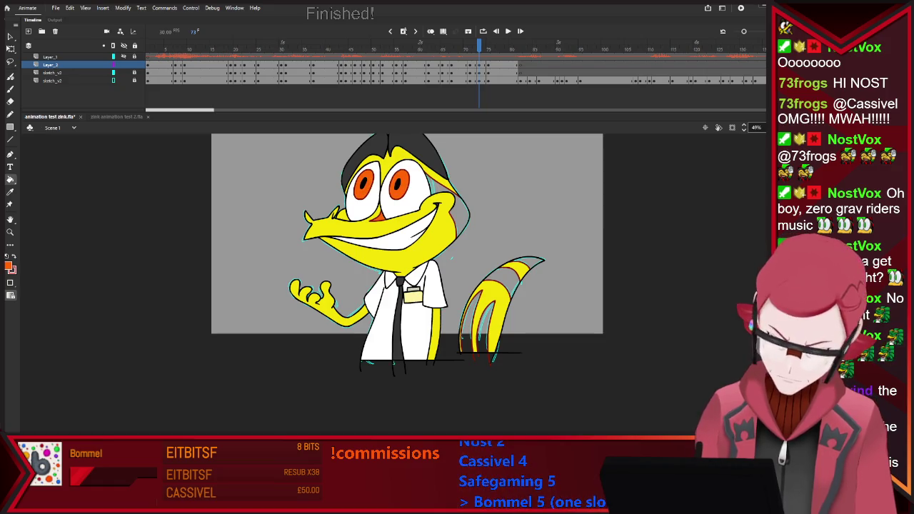
left_click(457, 211)
left_click(502, 282)
left_click(485, 326)
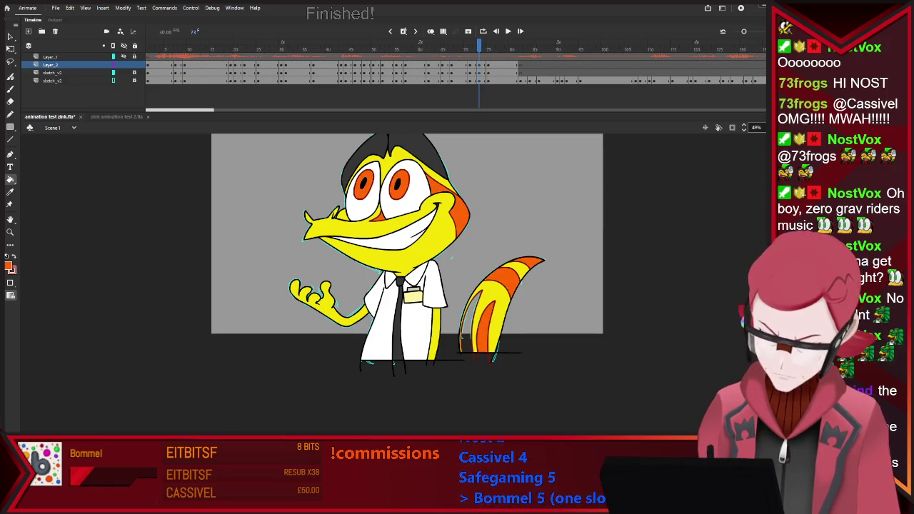
Fill both irises and the tail stripes orange on frame 75, then play the animation back
key("period")
key("period")
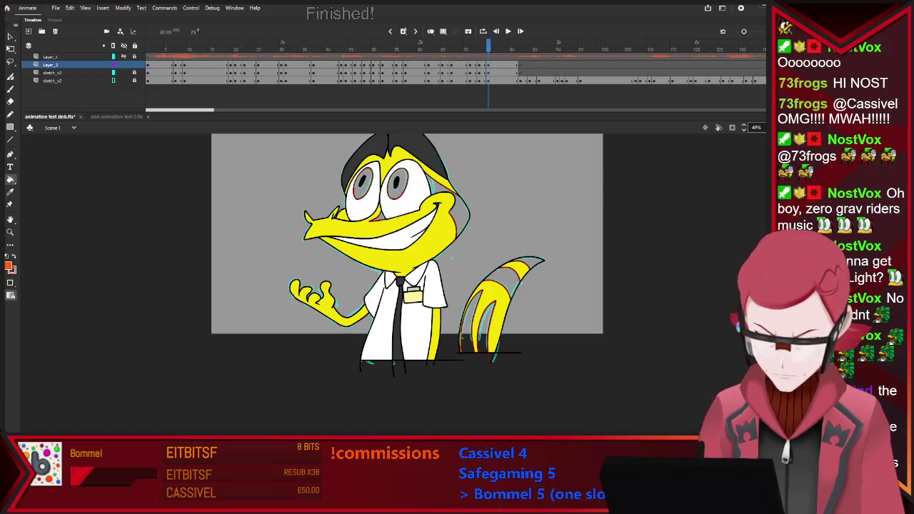
left_click(363, 184)
left_click(399, 184)
left_click(471, 324)
left_click(502, 283)
left_click(529, 263)
key("period")
key("comma")
key("Return")
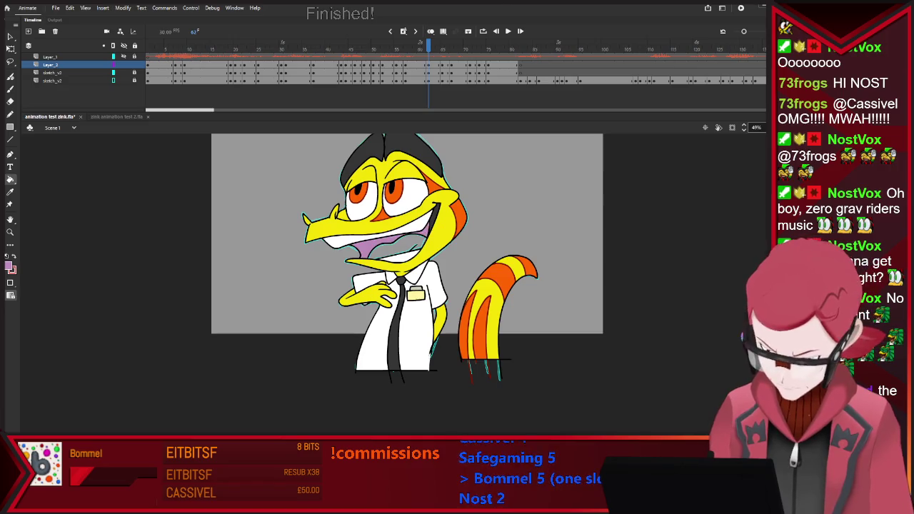
Flip between the neighbouring drawings around frame 65 to compare them
key("period")
key("period")
key("period")
key("period")
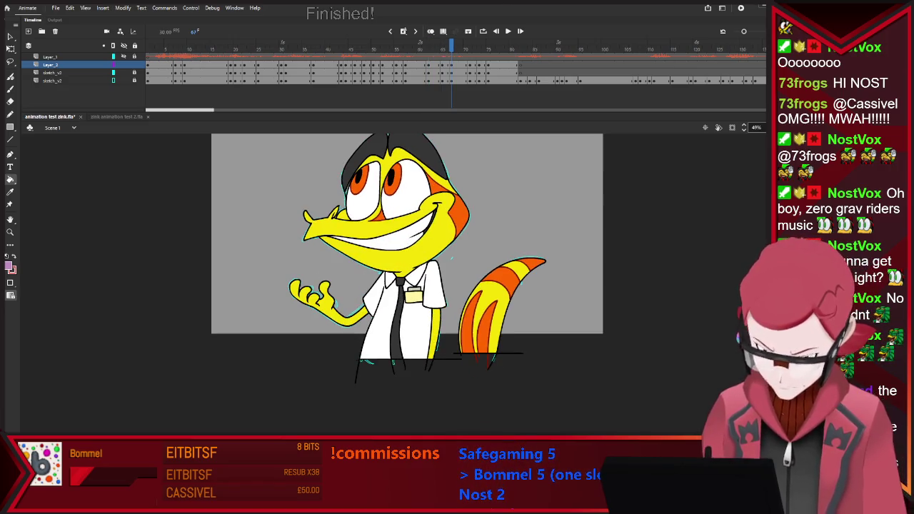
key("period")
key("comma")
key("comma")
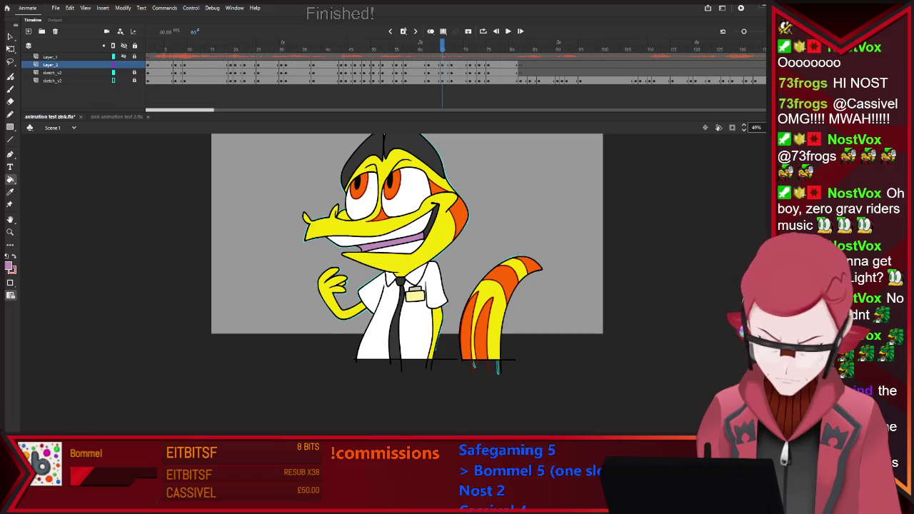
key("period")
key("period")
key("period")
key("comma")
key("comma")
key("comma")
key("comma")
key("comma")
key("comma")
key("comma")
key("comma")
key("comma")
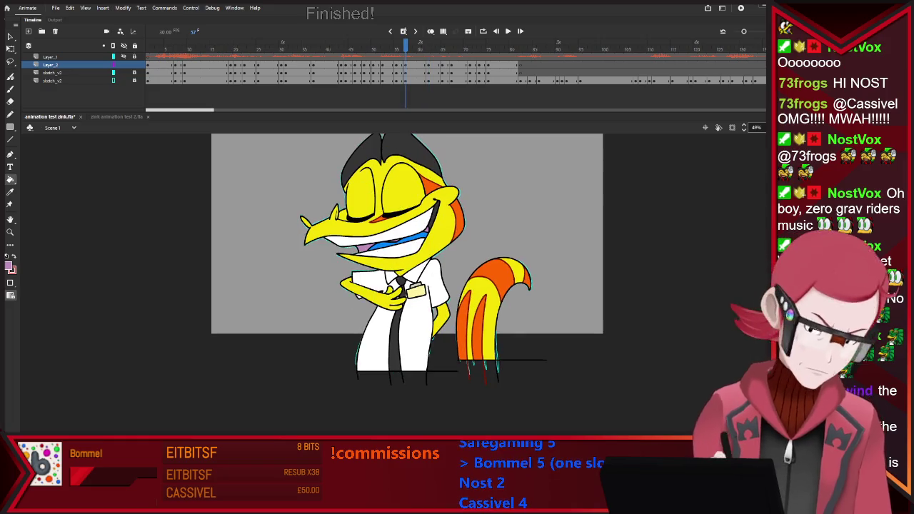
Step forward to around frame 75 and turn on looped playback with Alt+Shift+L
key("period")
key("period")
key("period")
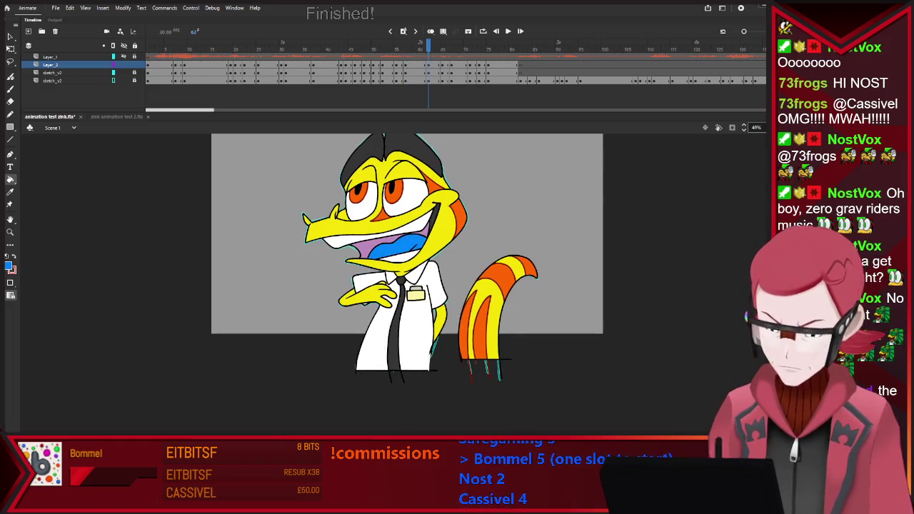
key("period")
key("period")
key("period")
key("period")
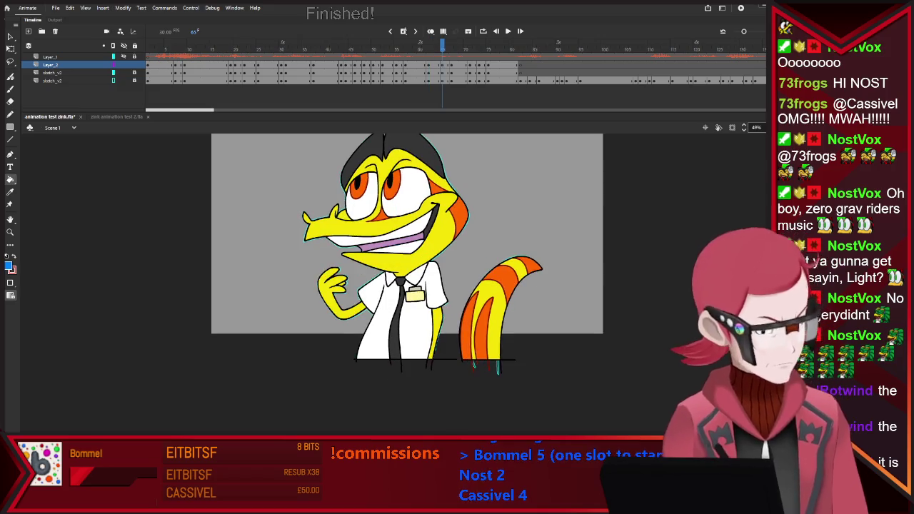
key("period")
key("period")
key("period")
key("period")
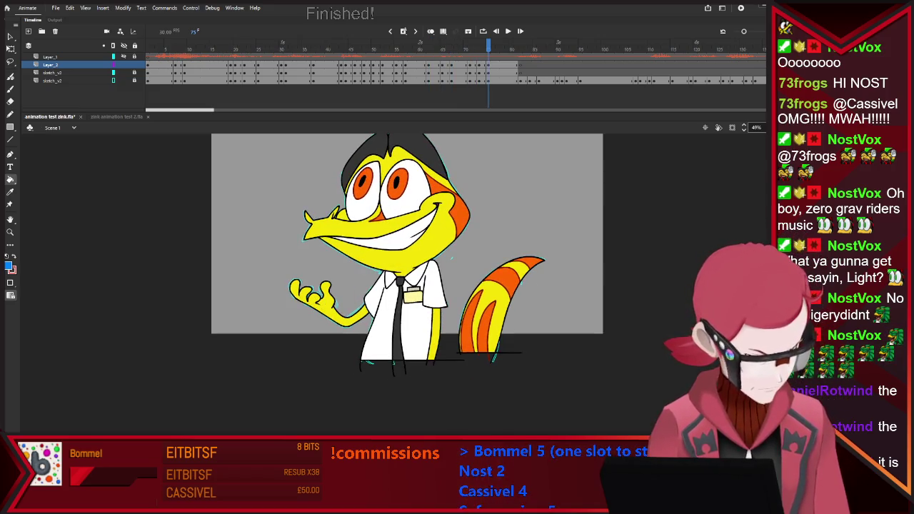
key("comma")
key("comma")
key("comma")
key("period")
key("period")
key("period")
key("period")
key("period")
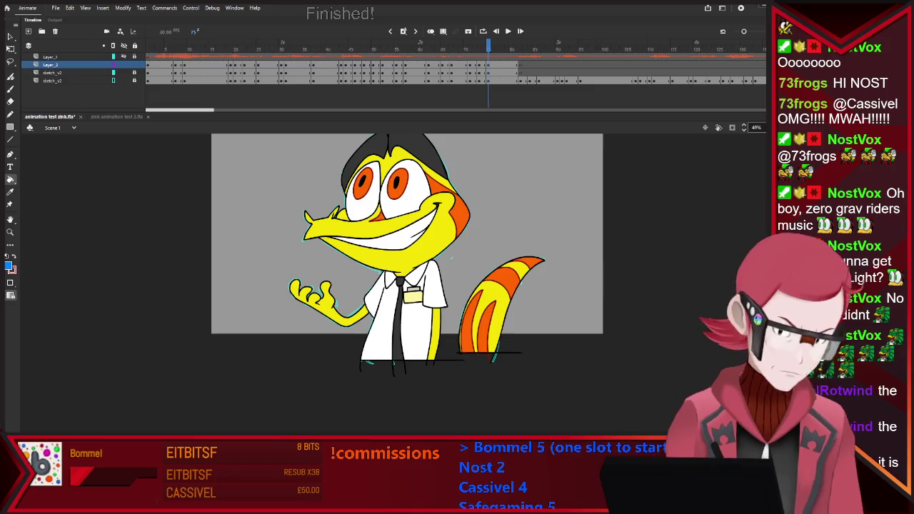
key("period")
key("period")
key("alt+shift+l")
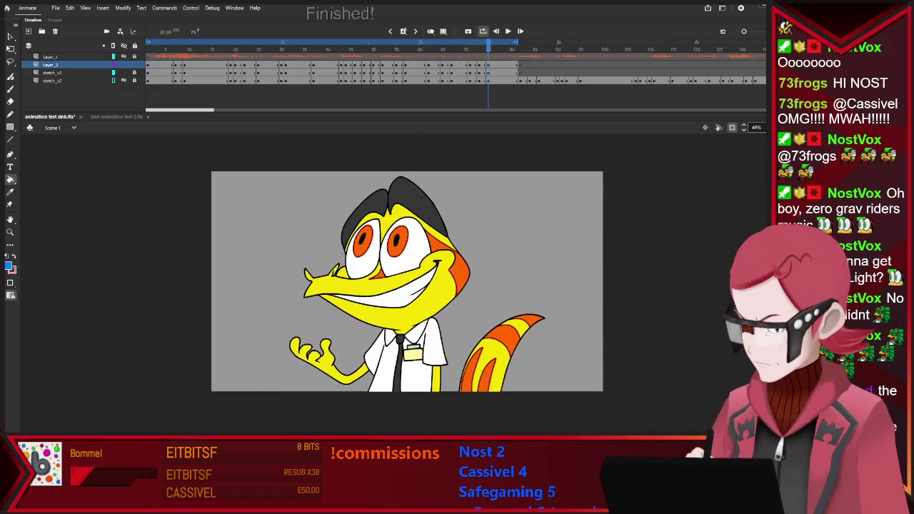
key("Return")
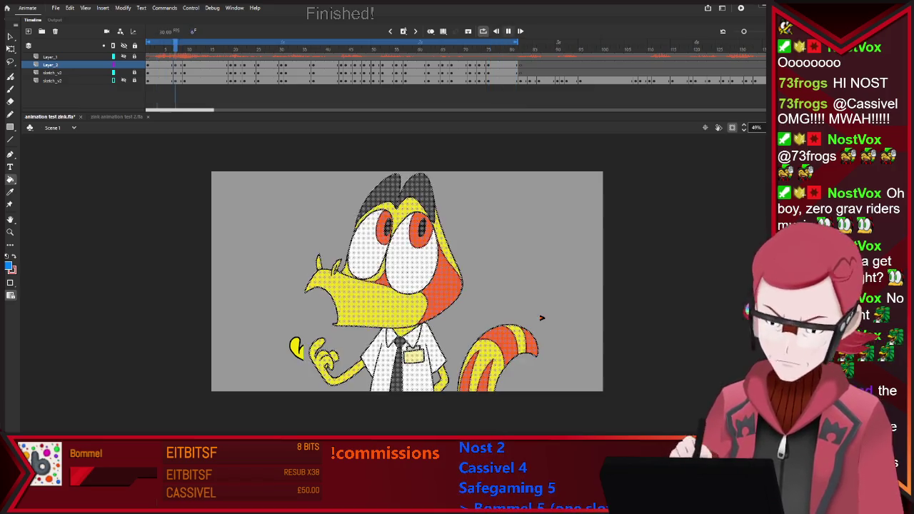
key("Return")
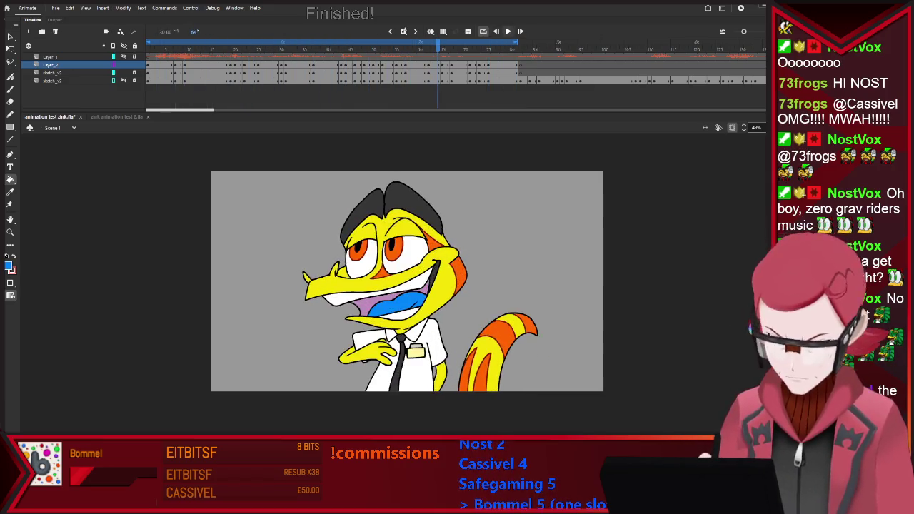
key("Return")
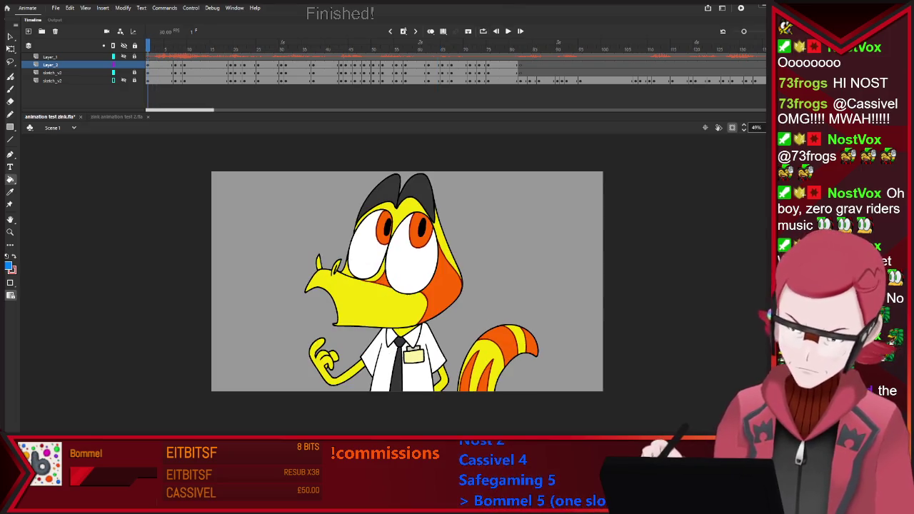
key("Return")
key("shift+comma")
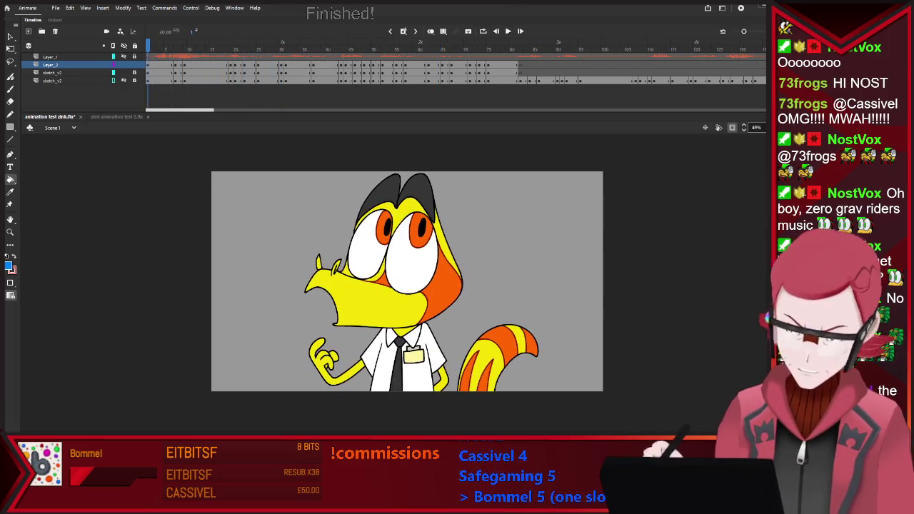
left_click(482, 31)
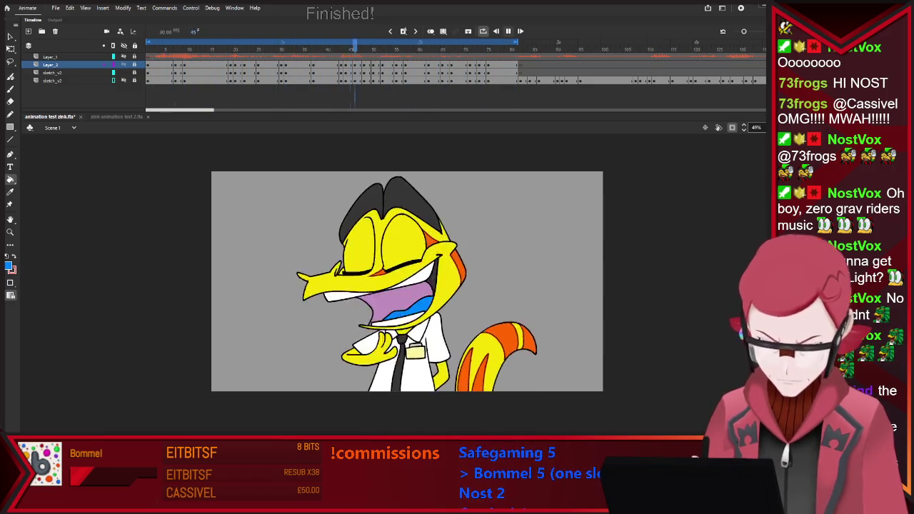
key("Return")
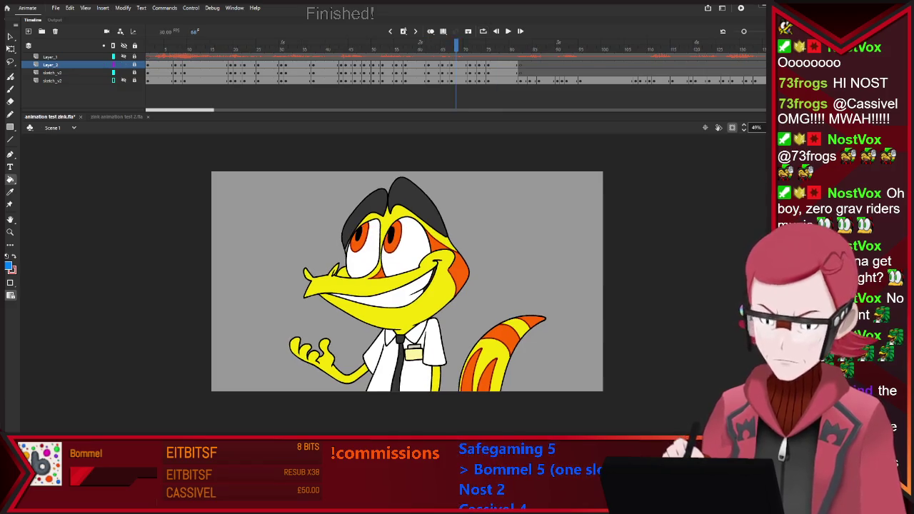
key("Return")
key("Return")
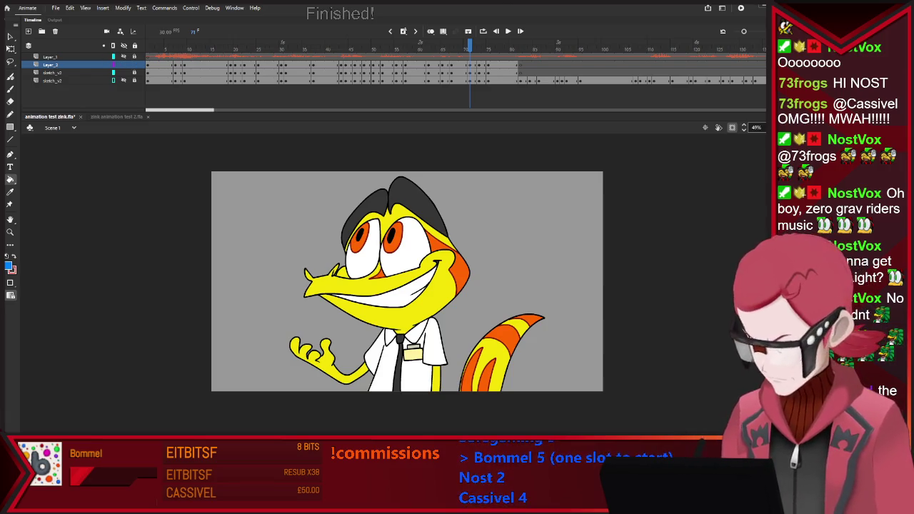
key("ctrl+a")
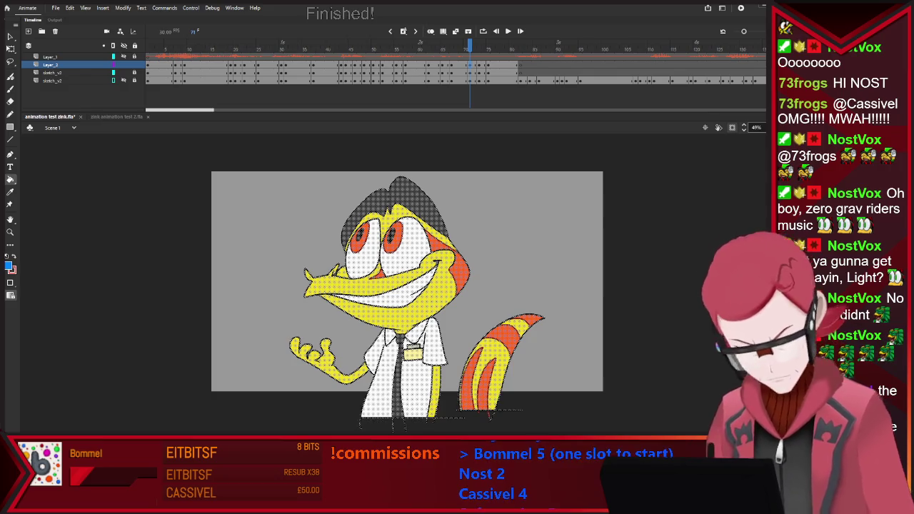
Skew the tail on frame 71 so its tip leans slightly left
key("v")
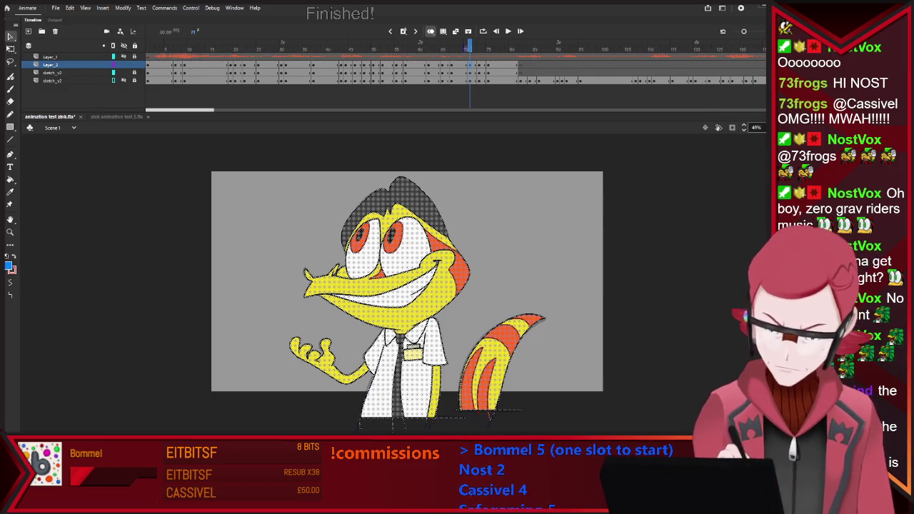
left_click_drag(449, 303, 564, 428)
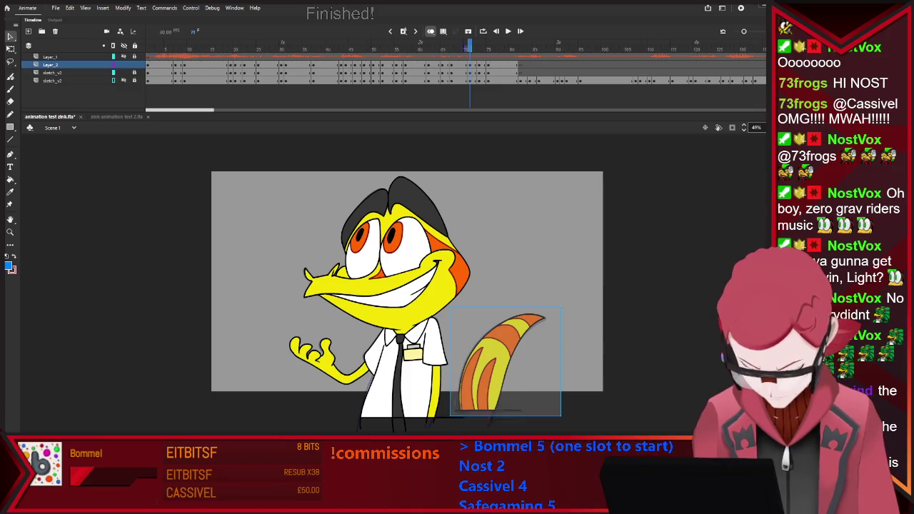
key("ctrl+b")
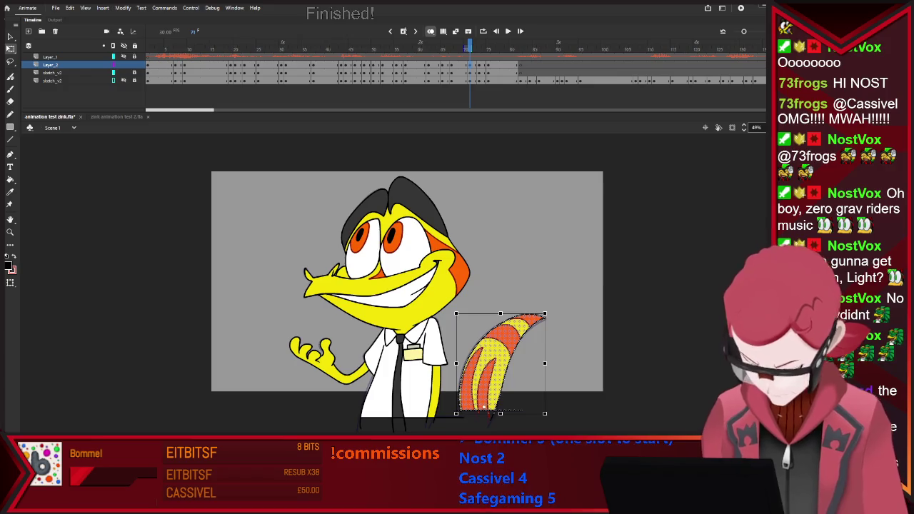
left_click_drag(500, 314, 496, 314)
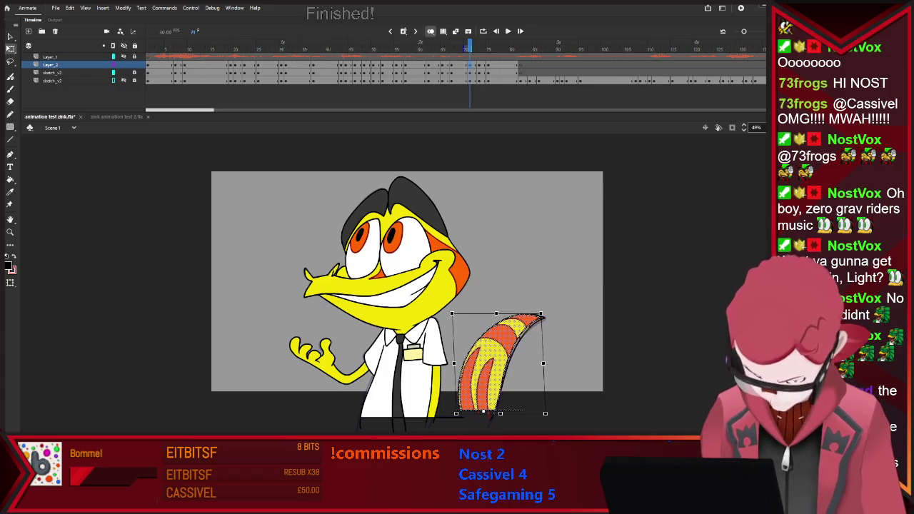
key("Escape")
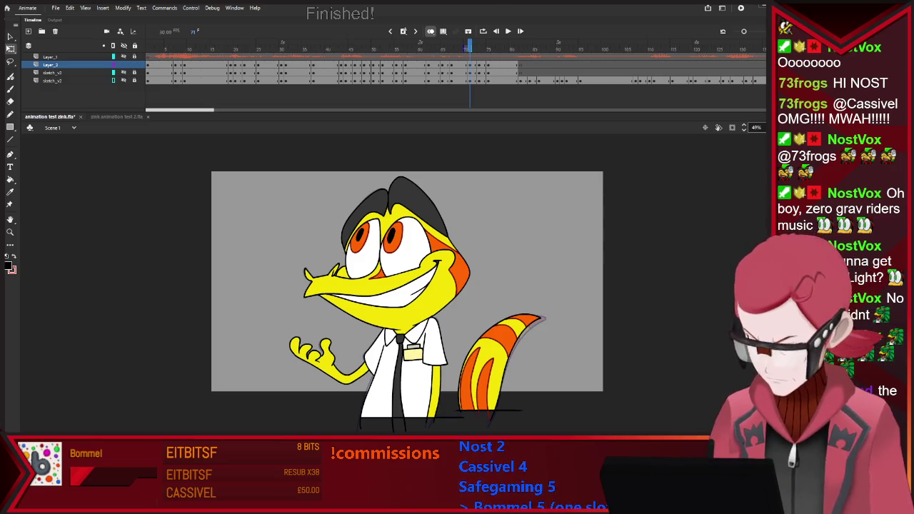
Move to frame 73 and skew its tail so the tip tilts slightly left
key("period")
key("period")
key("ctrl+a")
left_click_drag(453, 307, 569, 414)
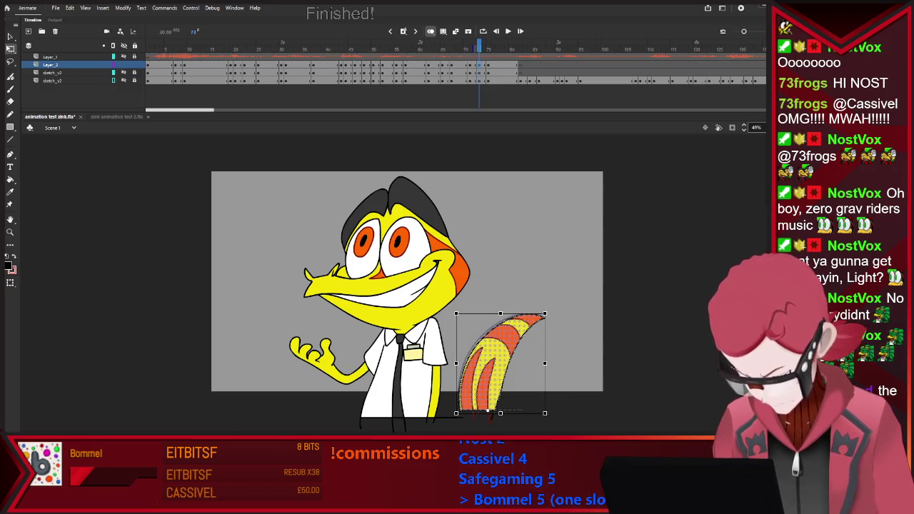
left_click_drag(500, 312, 497, 312)
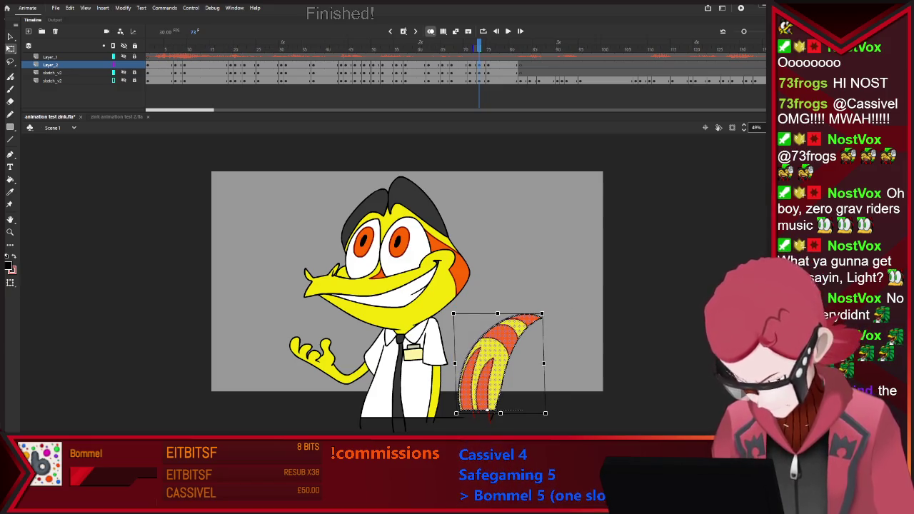
key("Escape")
Play through the remaining frames, return to frame 73, and replay to check the tail
key("Return")
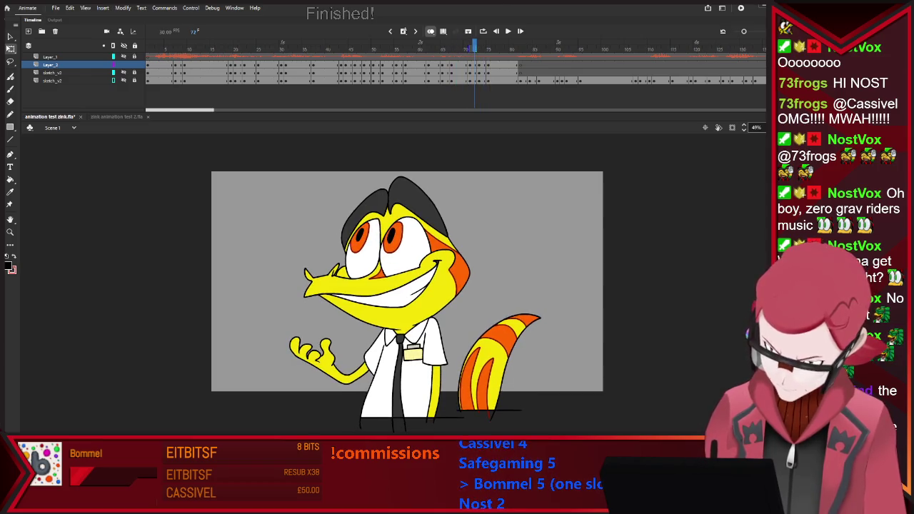
left_click(478, 64)
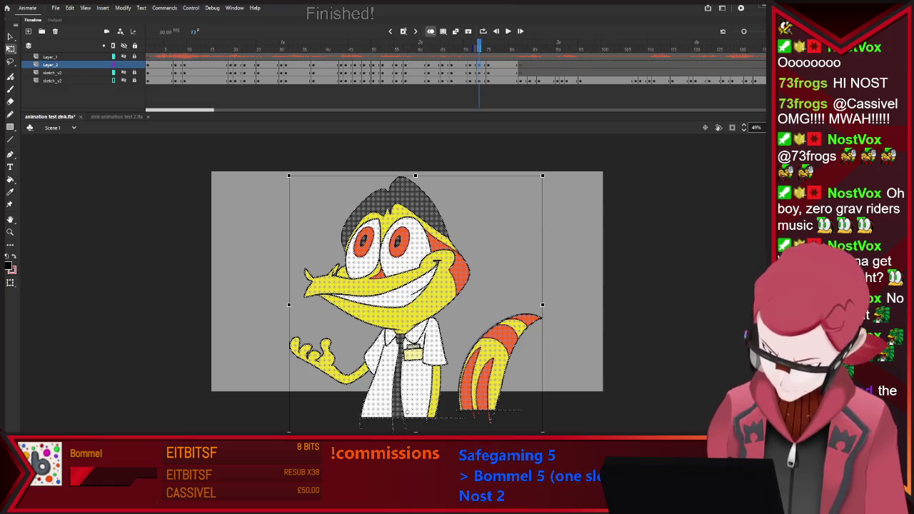
key("Escape")
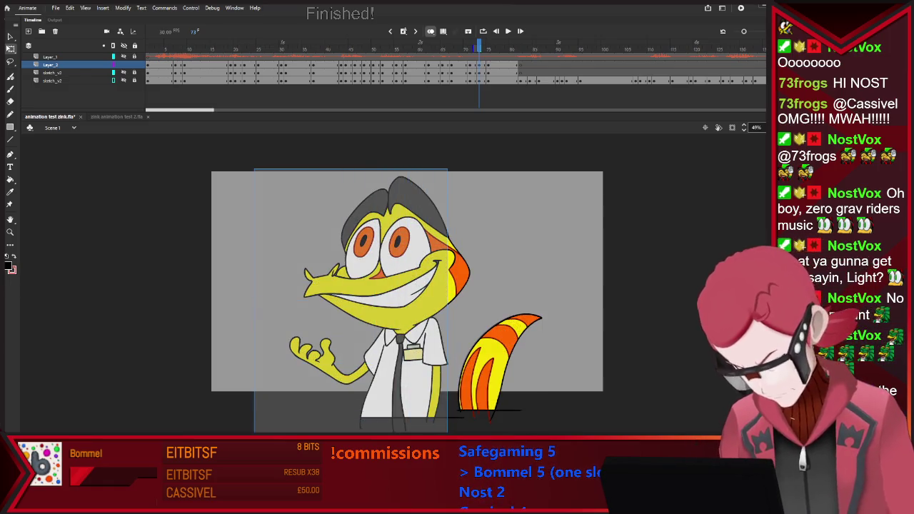
key("ctrl+a")
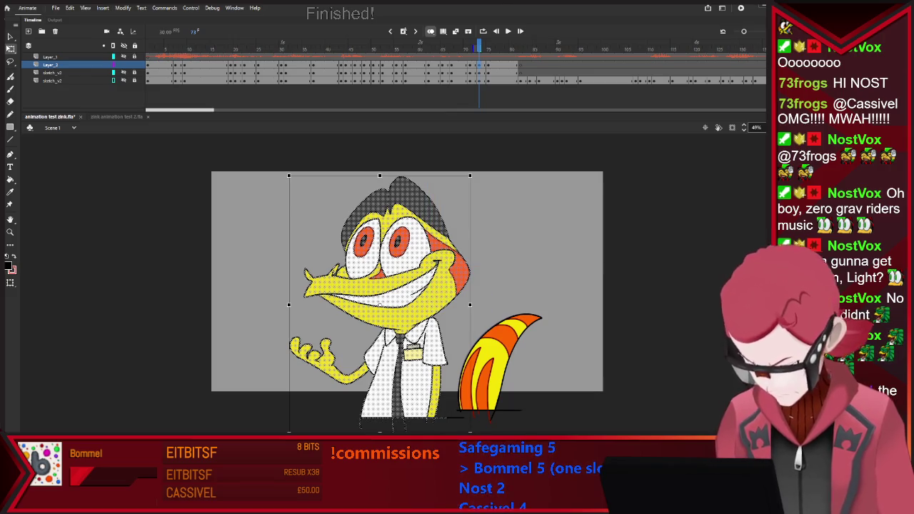
key("Return")
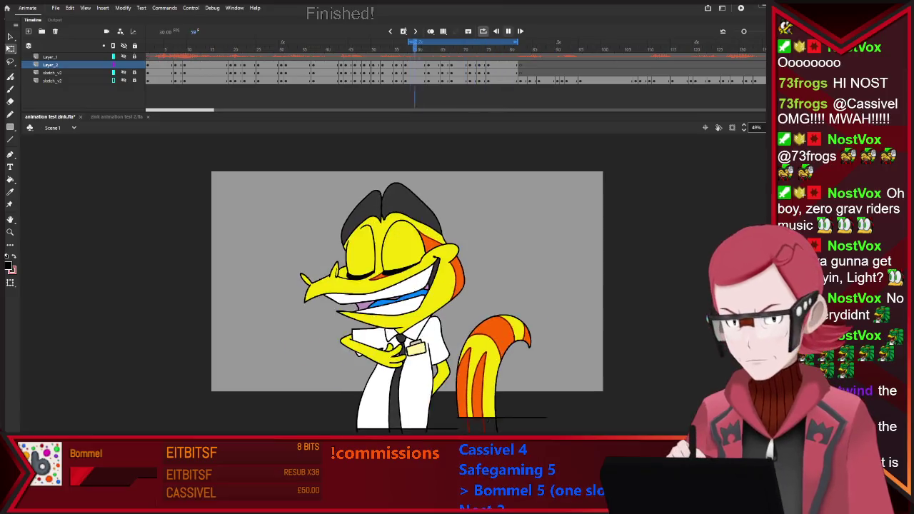
Stop playback, clip content outside the stage, and replay from frame 1
key("Return")
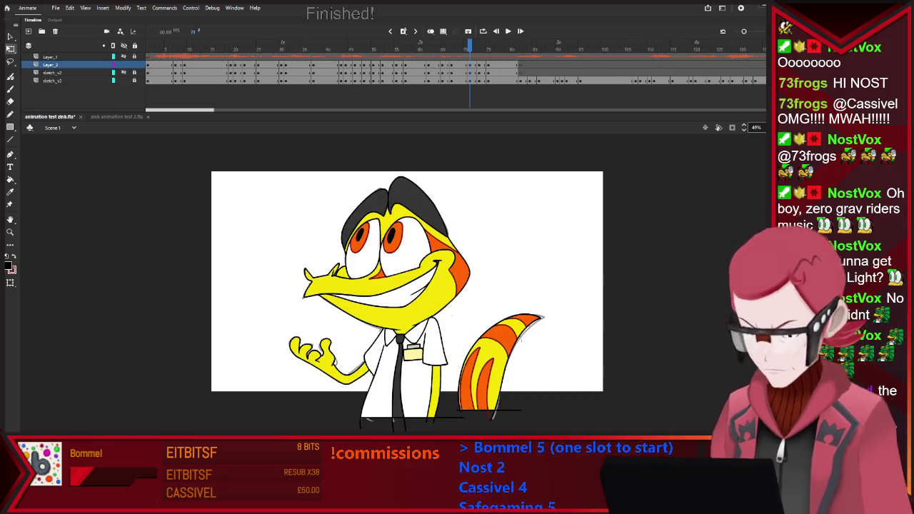
key("ctrl+shift+w")
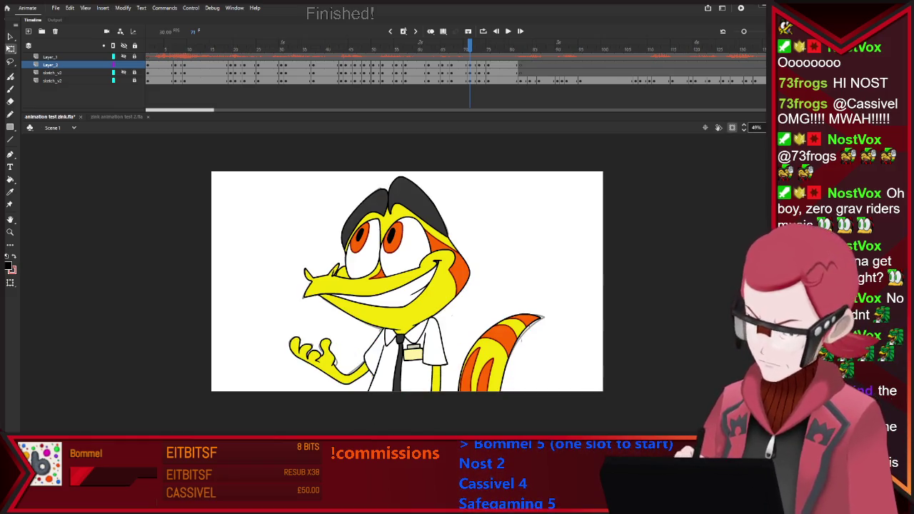
key("shift+comma")
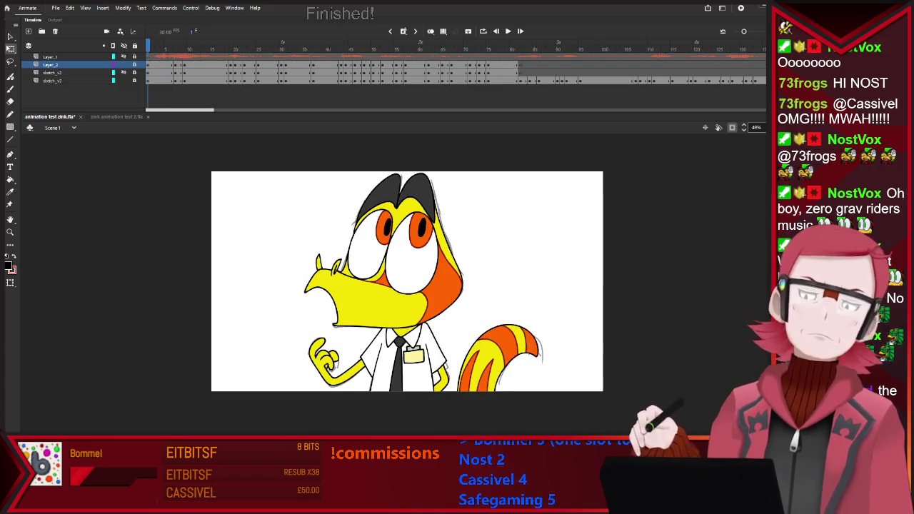
key("Return")
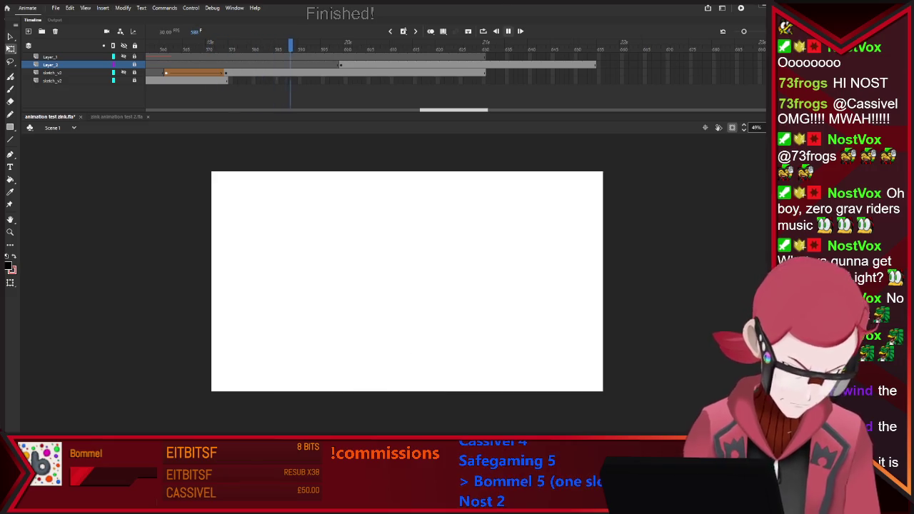
key("Return")
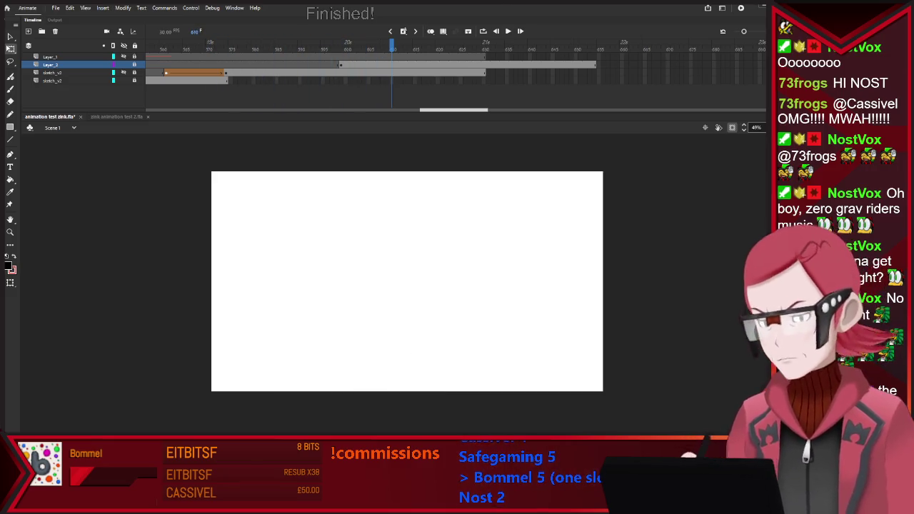
key("Return")
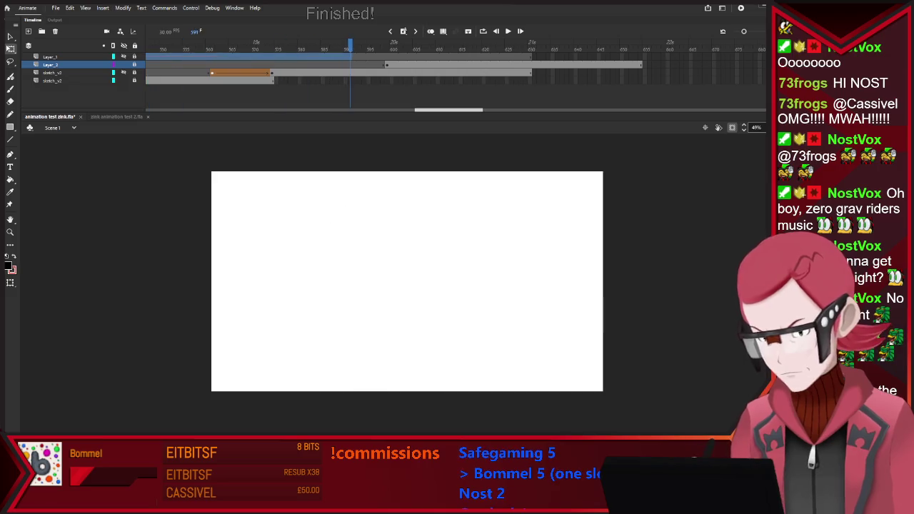
left_click(50, 56)
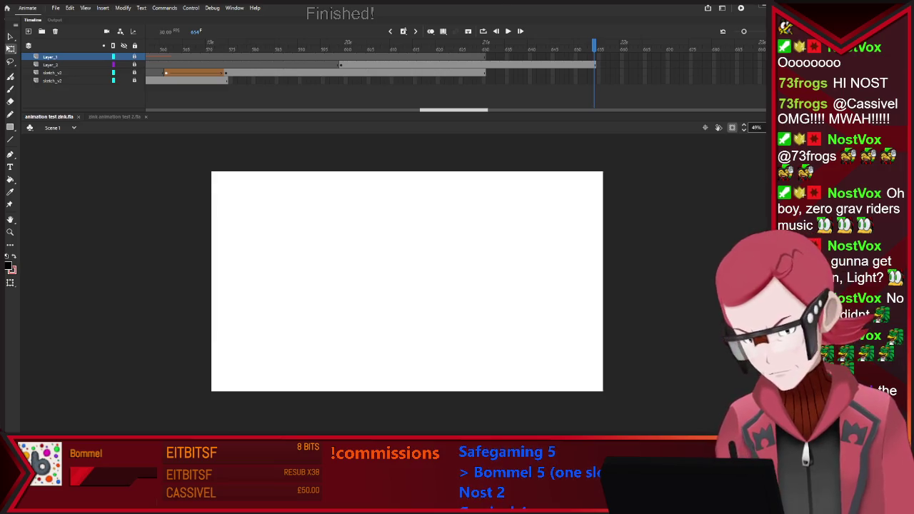
scroll(457, 68, "left", 10)
scroll(457, 68, "left", 3)
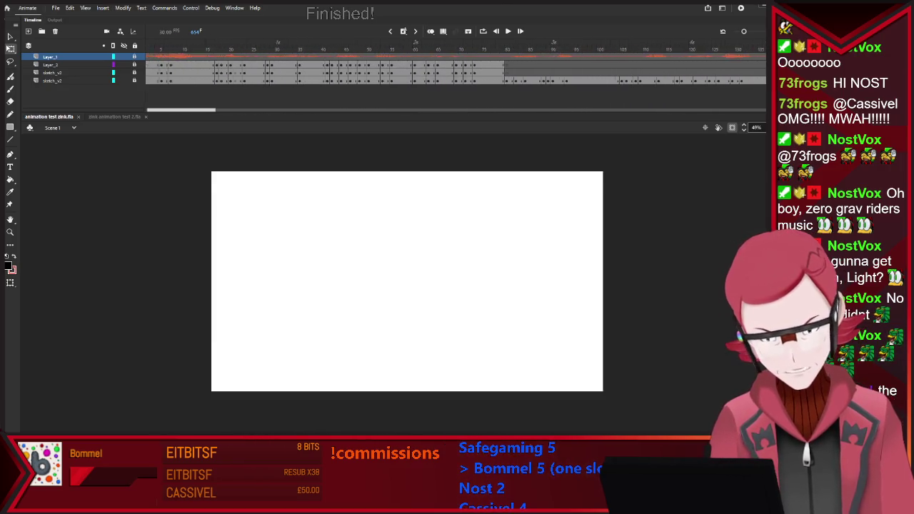
Play the timeline, shorten the sketch_v2 frame span, step through it, and save the file
key("Return")
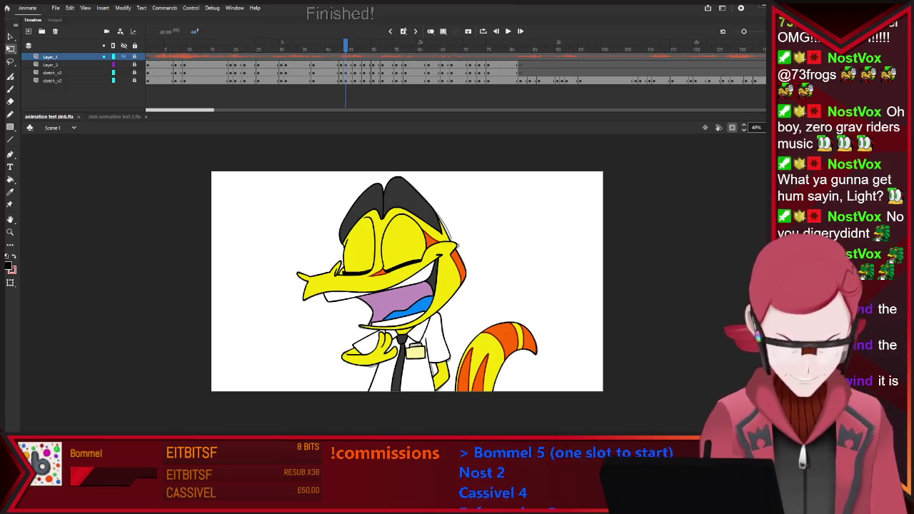
key("Return")
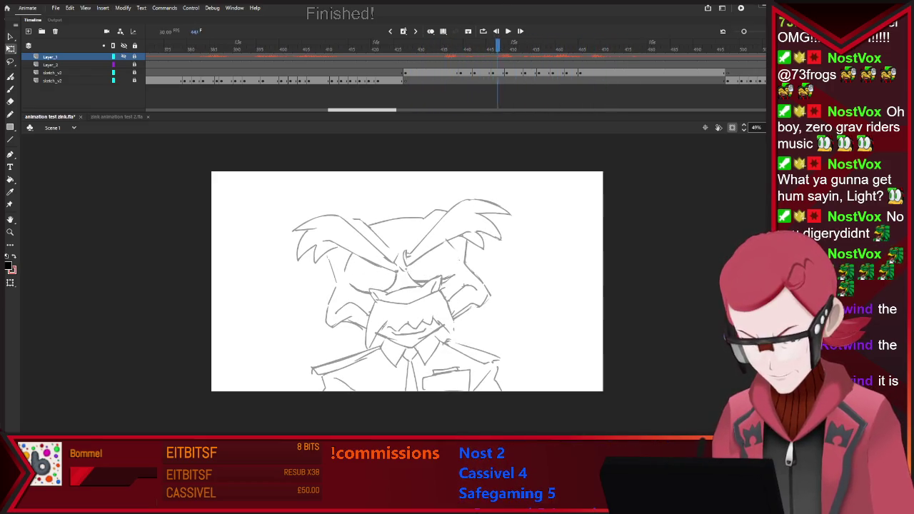
left_click(397, 79)
left_click_drag(457, 80, 452, 80)
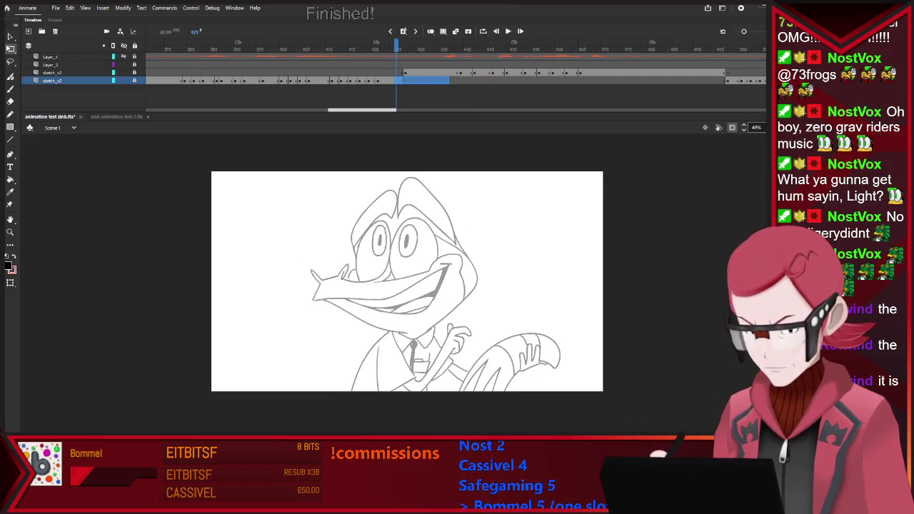
key("period")
key("period")
key("period")
key("period")
key("period")
key("period")
key("period")
key("period")
key("period")
key("period")
key("period")
key("period")
key("period")
key("period")
key("period")
key("period")
key("period")
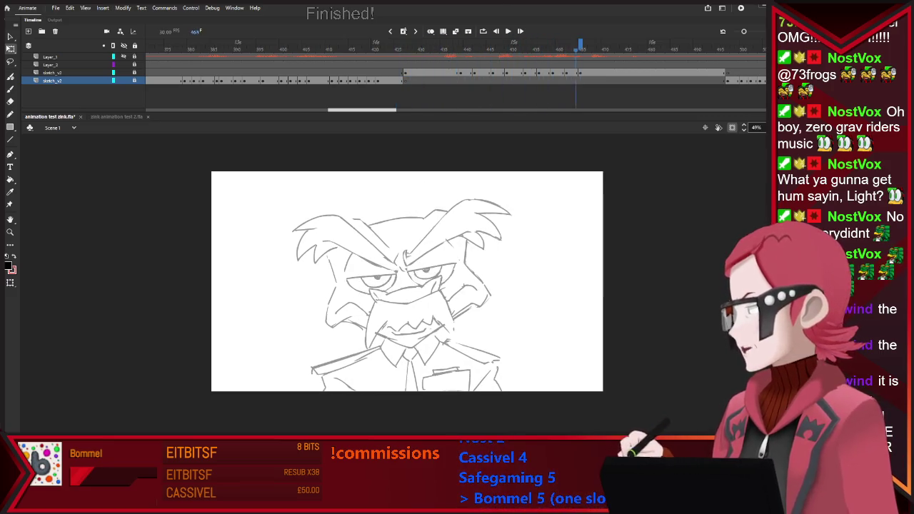
key("period")
key("ctrl+s")
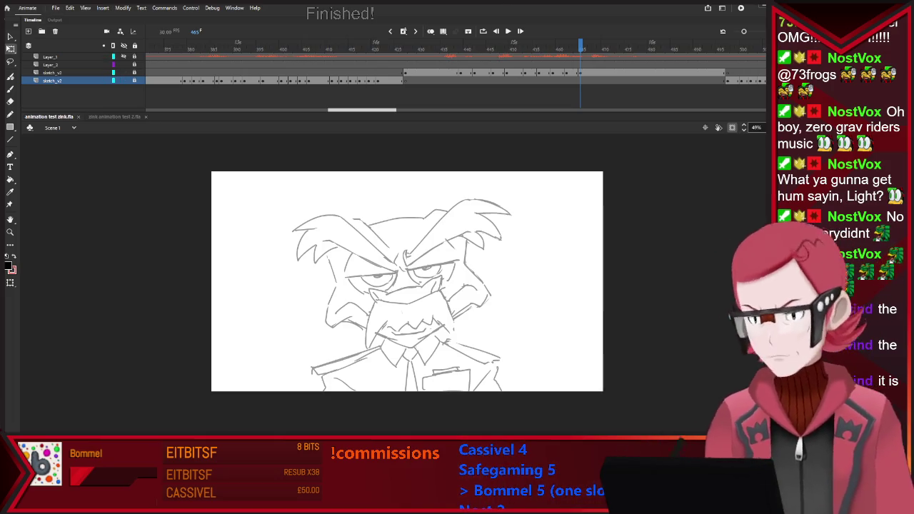
Replay the animation, stop on a sketch pose, and close animation test zink.fla
key("Return")
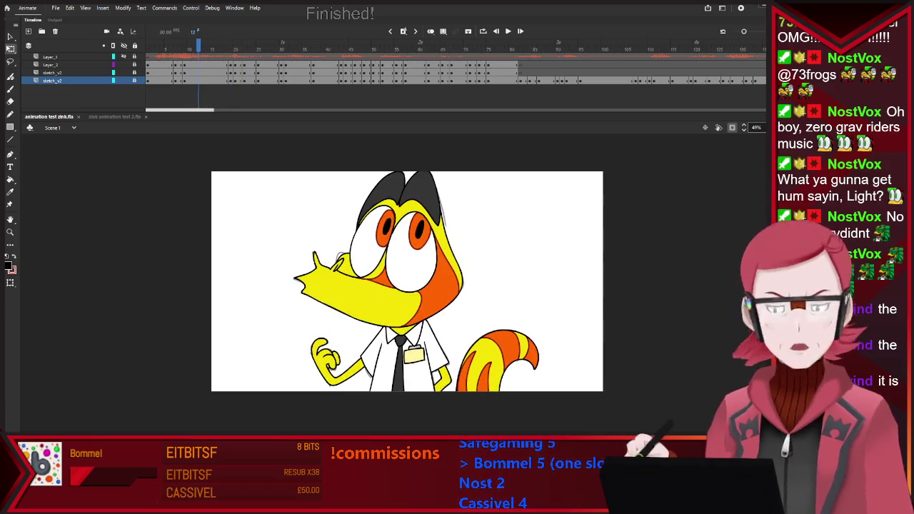
key("Return")
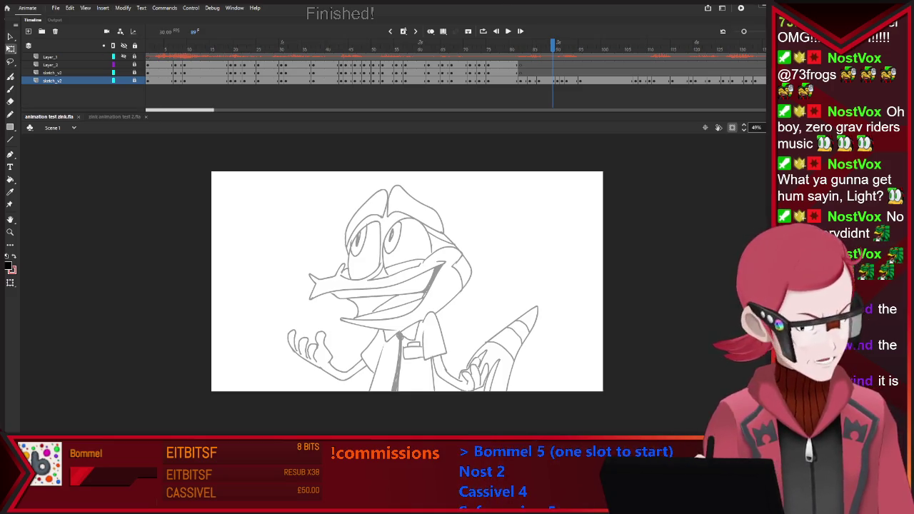
key("ctrl+w")
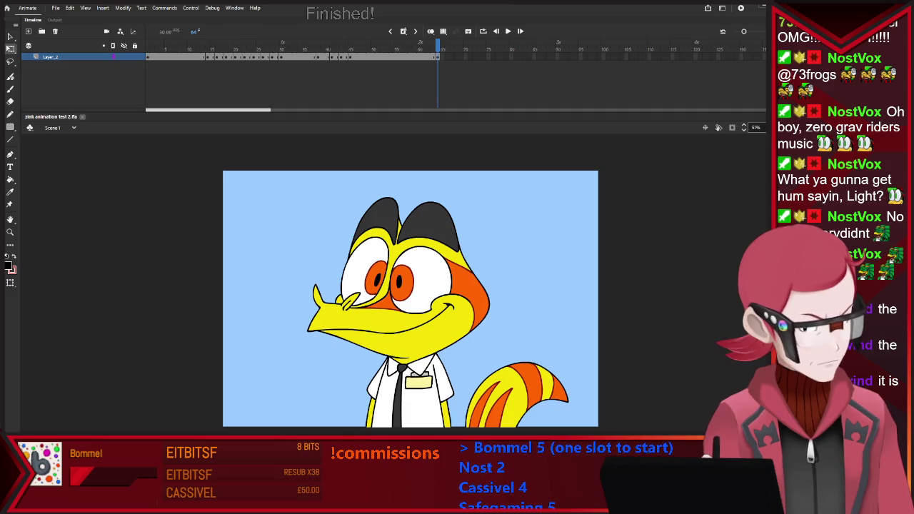
Close zink animation test 2.fla and quit Adobe Animate
key("ctrl+w")
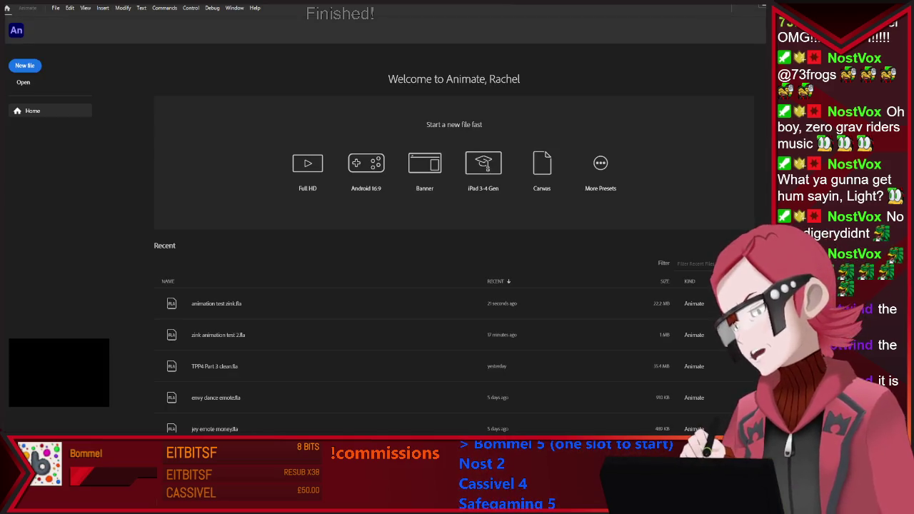
key("ctrl+q")
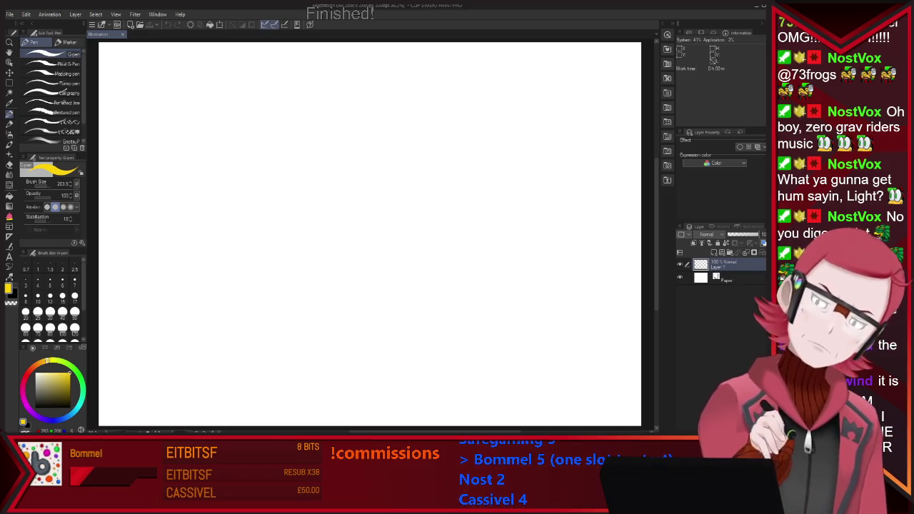
Pick a different pen brush, try a few test scribbles, then undo them
left_click(50, 121)
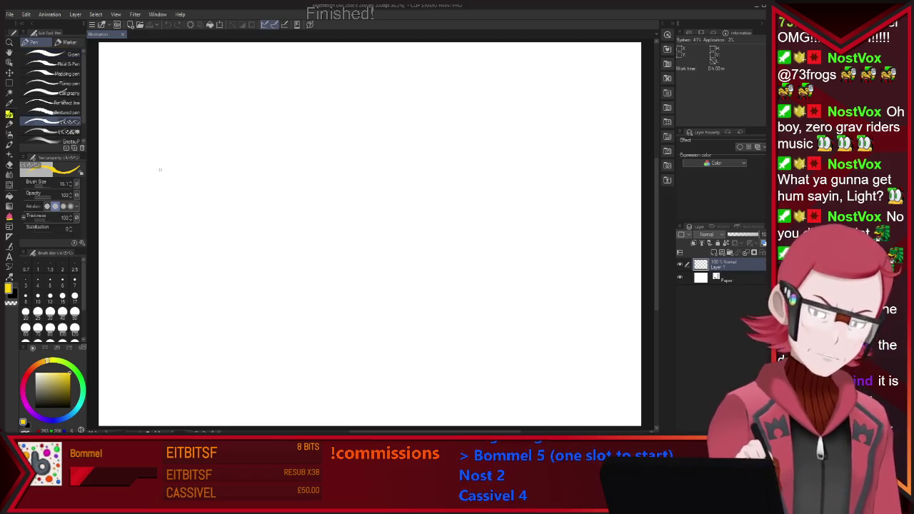
mouse_move(272, 188)
left_mouse_down()
mouse_move(321, 215)
mouse_move(351, 197)
left_mouse_up()
mouse_move(436, 144)
left_mouse_down()
mouse_move(481, 147)
mouse_move(469, 230)
left_mouse_up()
left_click_drag(454, 197, 478, 187)
left_click_drag(435, 127, 468, 132)
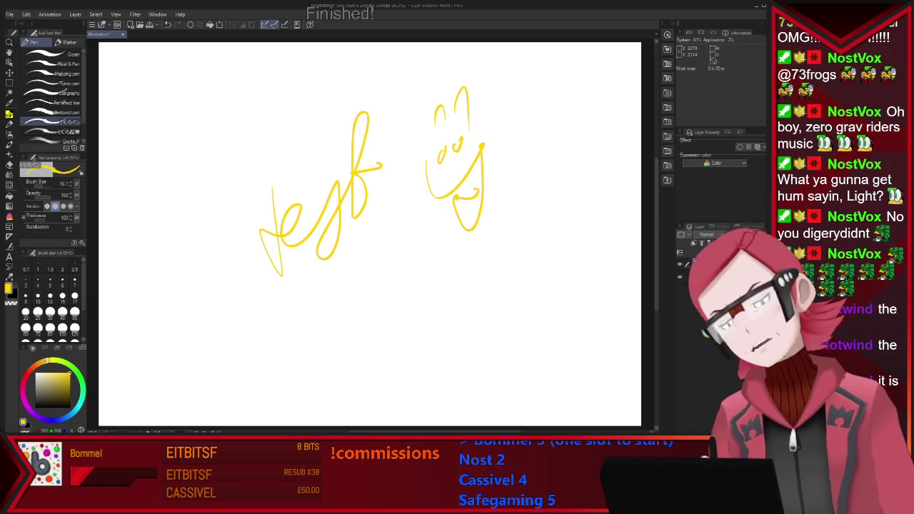
key("ctrl+z")
key("ctrl+z")
key("ctrl+z")
key("ctrl+z")
key("ctrl+z")
key("ctrl+z")
key("ctrl+z")
key("ctrl+z")
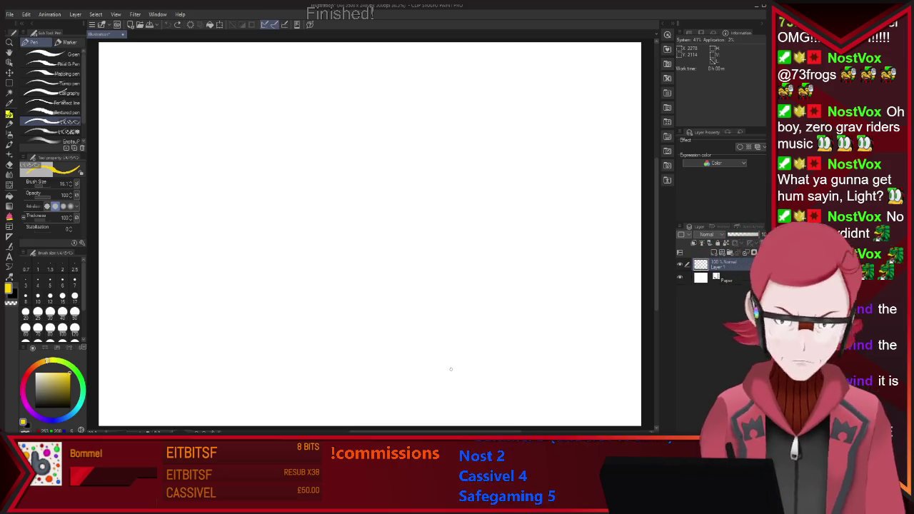
Switch the pen colour to light blue-purple and test it with an undone stroke
left_click(57, 419)
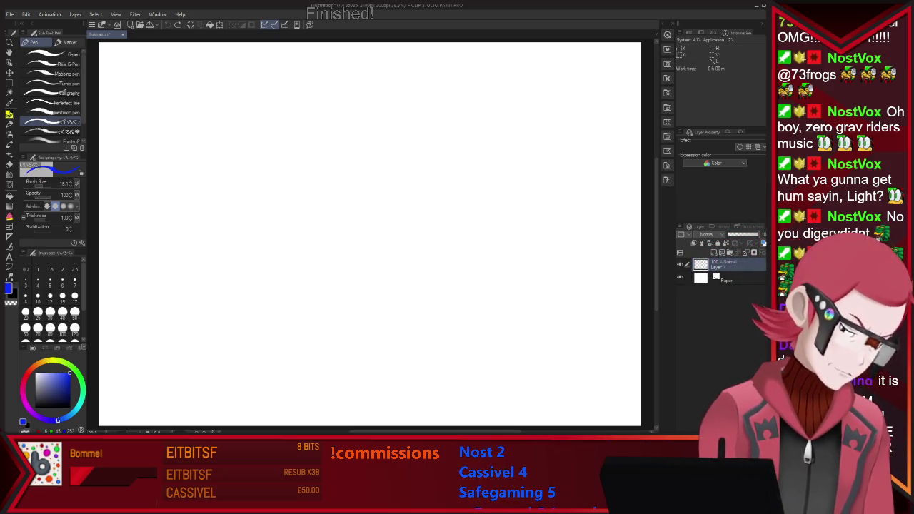
mouse_move(273, 159)
left_mouse_down()
mouse_move(321, 265)
mouse_move(419, 235)
left_mouse_up()
key("ctrl+z")
scroll(138, 84, "down", 1)
scroll(138, 83, "up", 1)
scroll(138, 83, "down", 1)
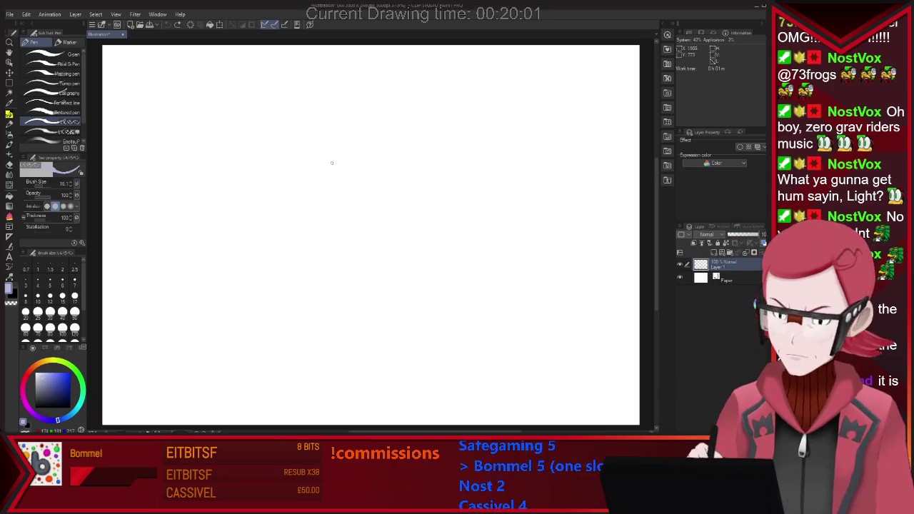
Sketch the round head circle with a vertical guideline inside it
left_click_drag(322, 163, 325, 229)
left_click_drag(397, 137, 358, 234)
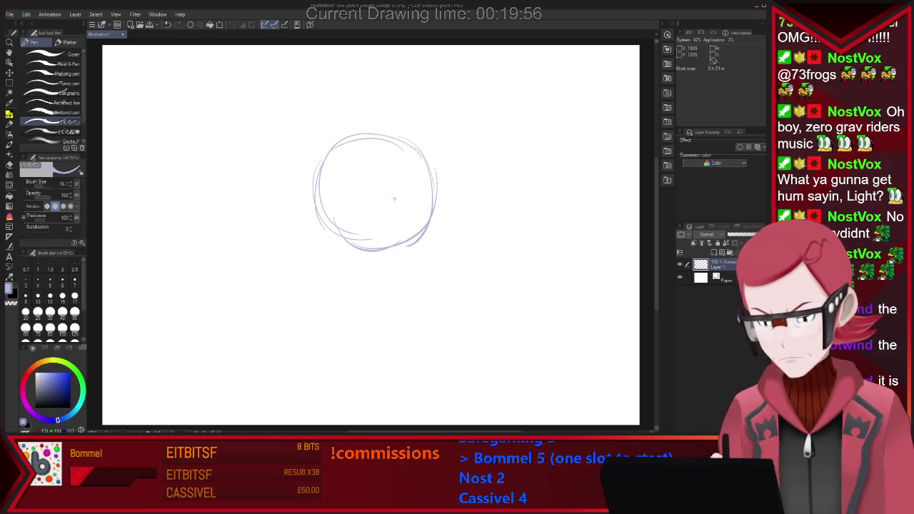
mouse_move(375, 145)
left_mouse_down()
mouse_move(357, 217)
mouse_move(369, 240)
left_mouse_up()
key("e")
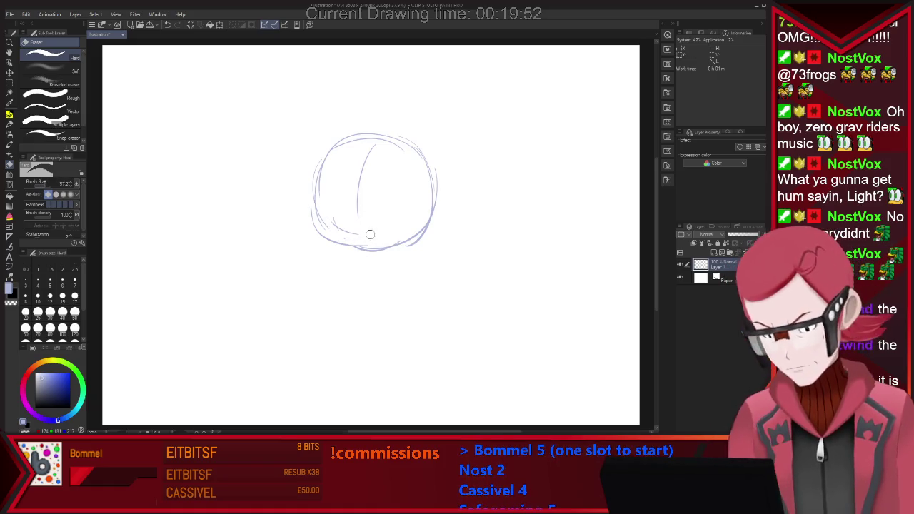
key("p")
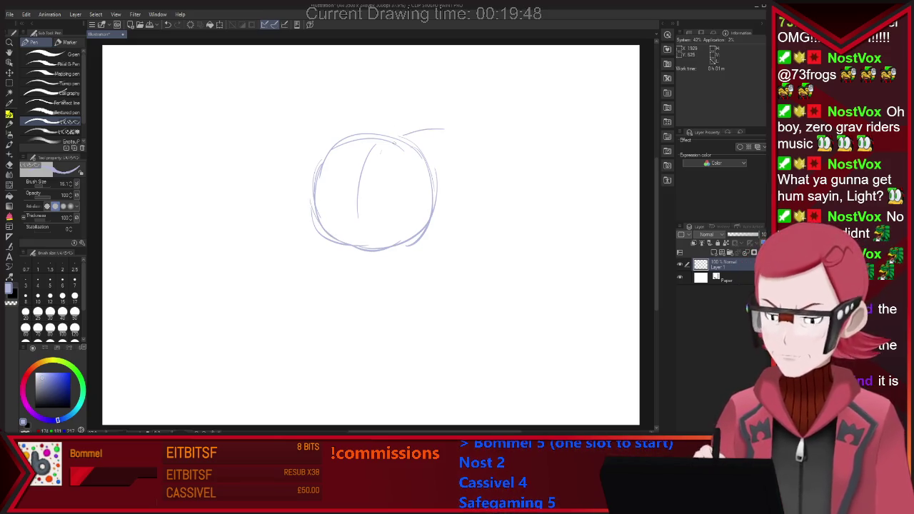
Sketch the pointed right ear and fluffy hair tufts around the head
left_click_drag(398, 140, 462, 133)
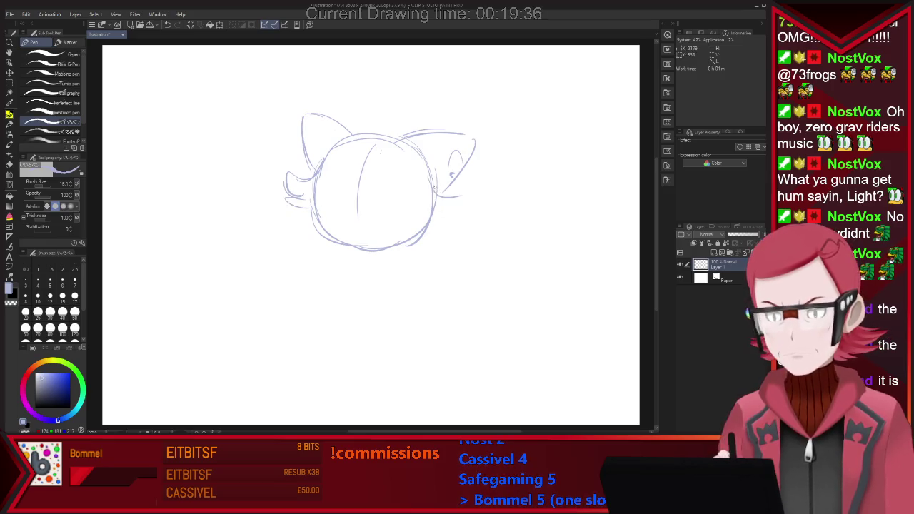
left_click_drag(426, 216, 437, 227)
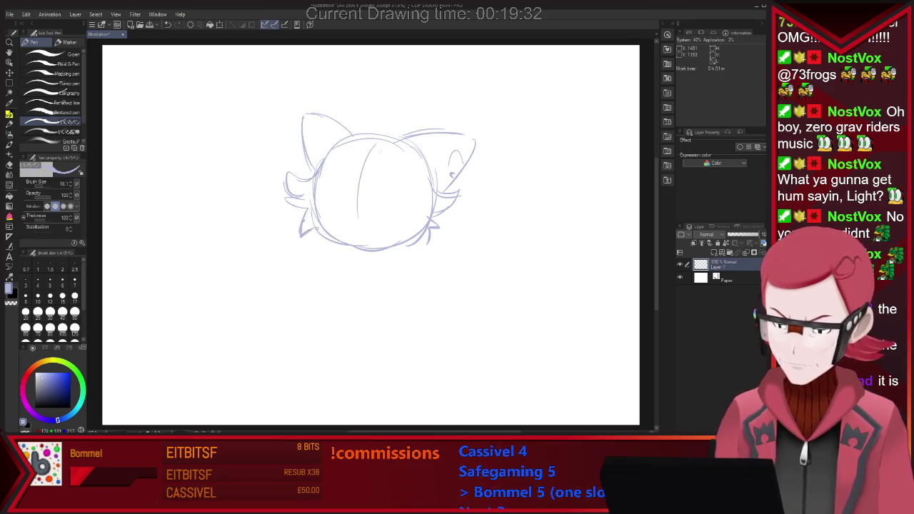
left_click_drag(412, 245, 427, 254)
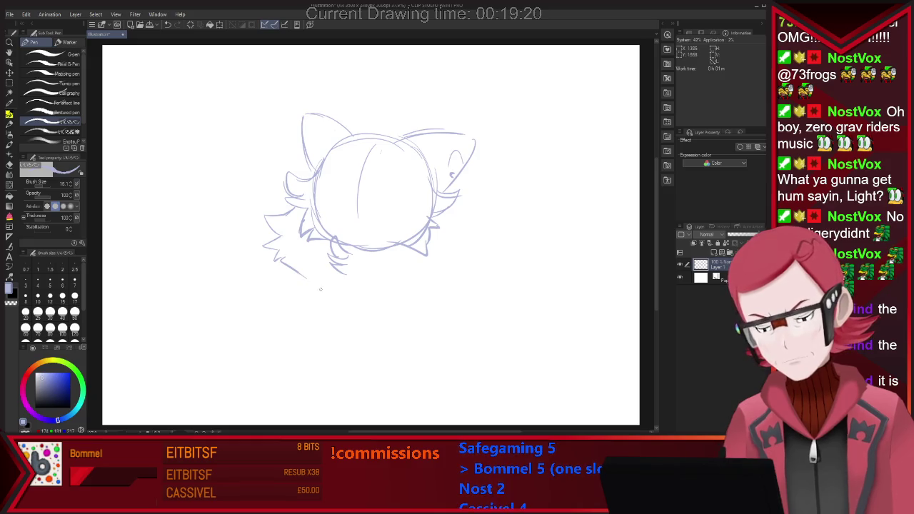
left_click_drag(438, 228, 451, 244)
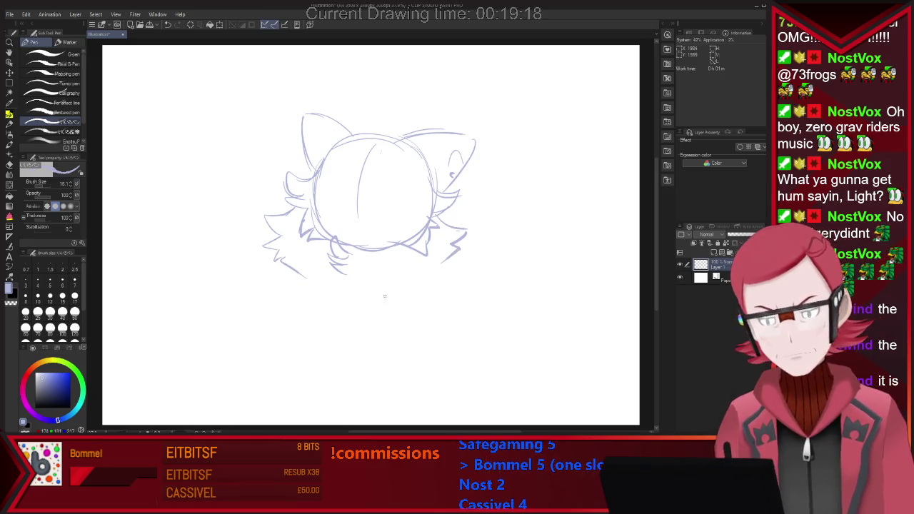
Sketch the fluffy collar, erase a stray jaw stroke, and begin a hand below
mouse_move(340, 287)
left_mouse_down()
mouse_move(439, 269)
mouse_move(389, 294)
left_mouse_up()
key("e")
key("p")
key("e")
key("p")
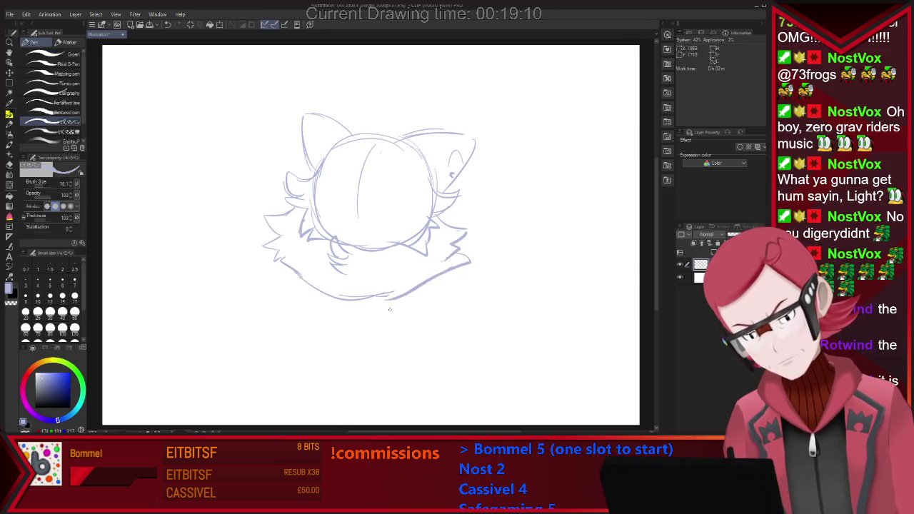
left_click_drag(274, 317, 260, 329)
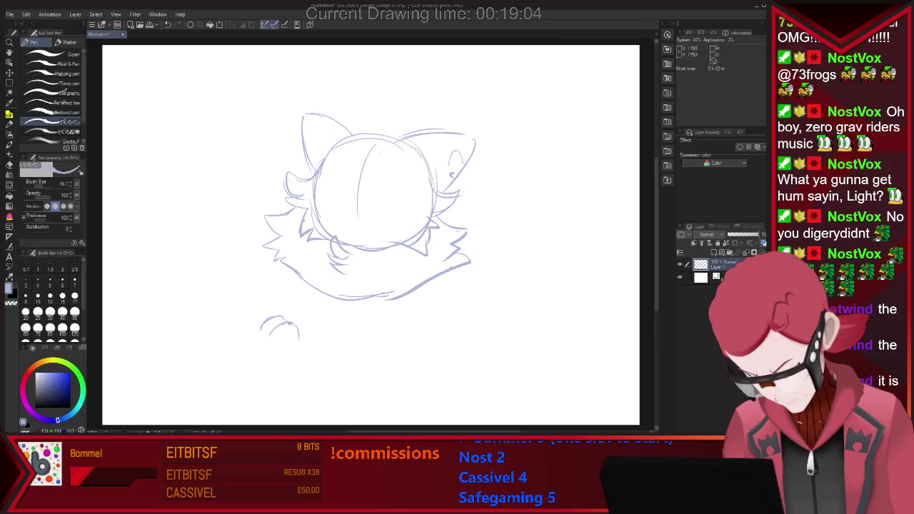
Outline the left hand's side and close the right round hand shape below the head
left_click_drag(297, 342, 300, 364)
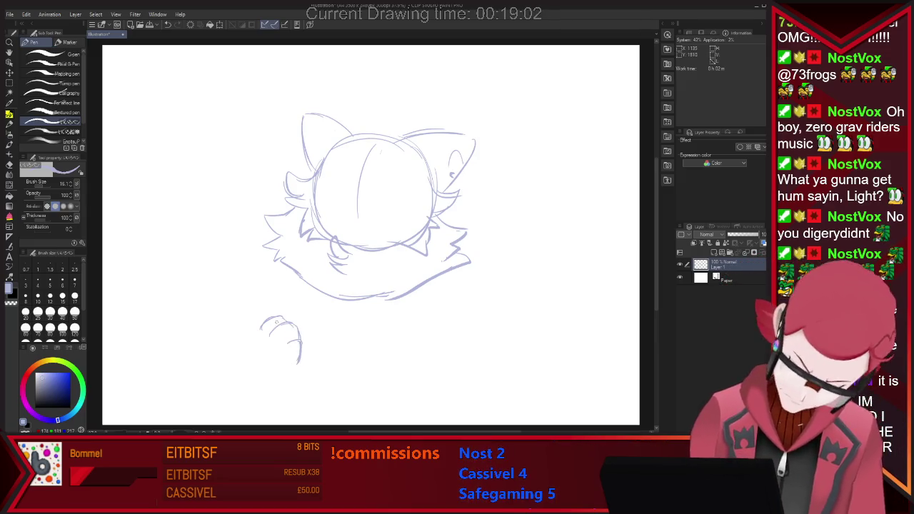
left_click_drag(270, 319, 256, 366)
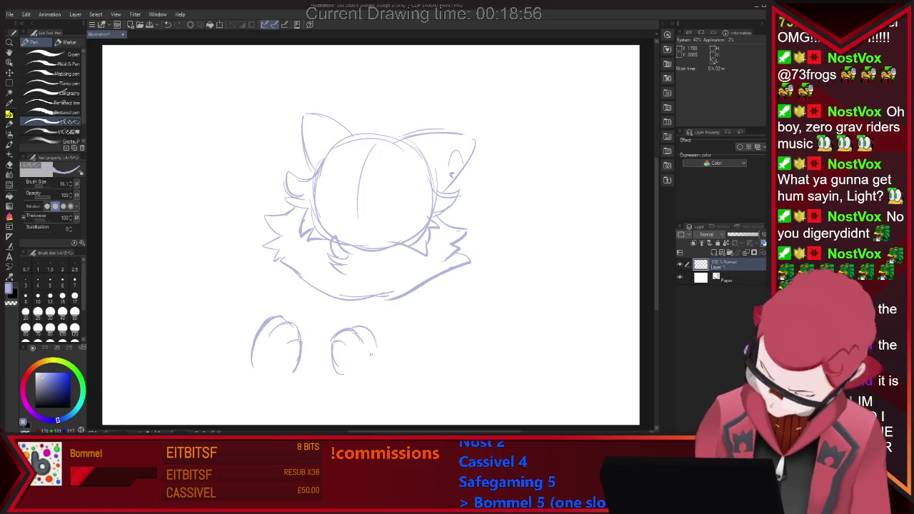
left_click_drag(349, 331, 382, 380)
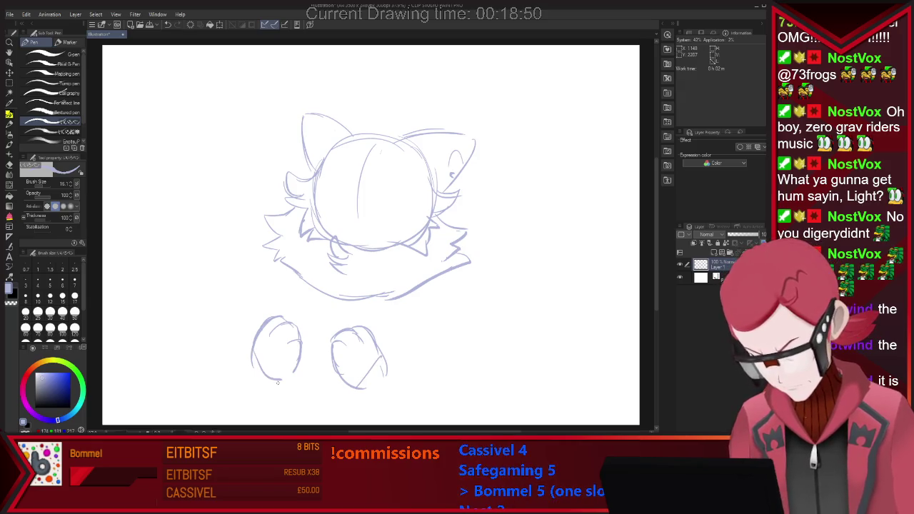
Round off the right hand and sketch the left body curve, redoing a stray stroke
left_click_drag(358, 388, 381, 368)
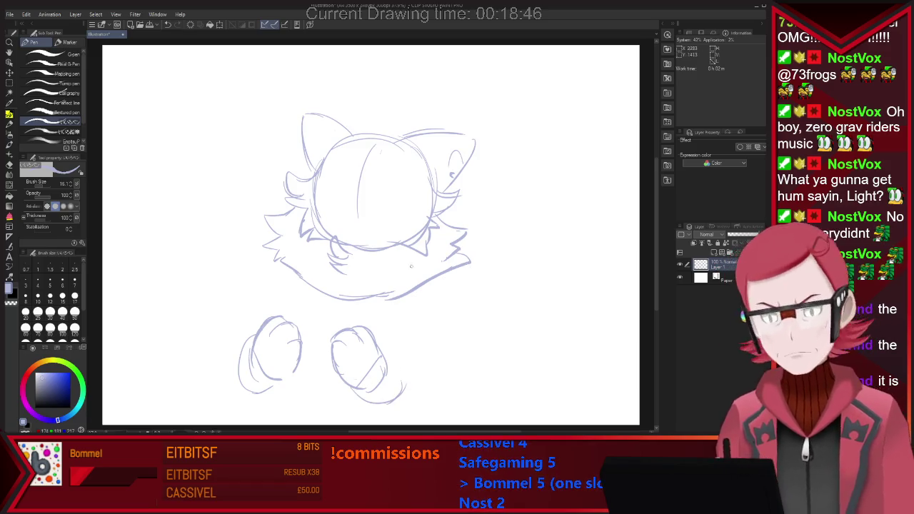
mouse_move(268, 250)
left_mouse_down()
mouse_move(227, 261)
mouse_move(210, 296)
left_mouse_up()
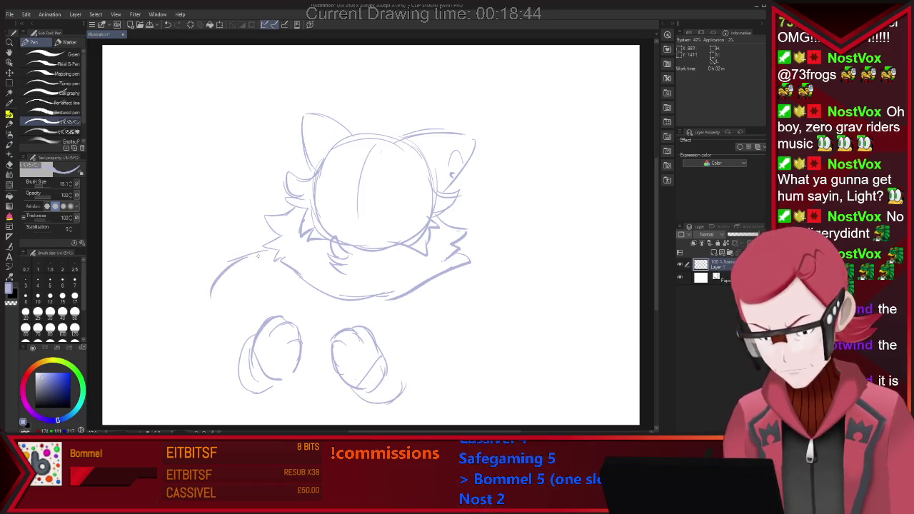
left_click_drag(470, 271, 500, 356)
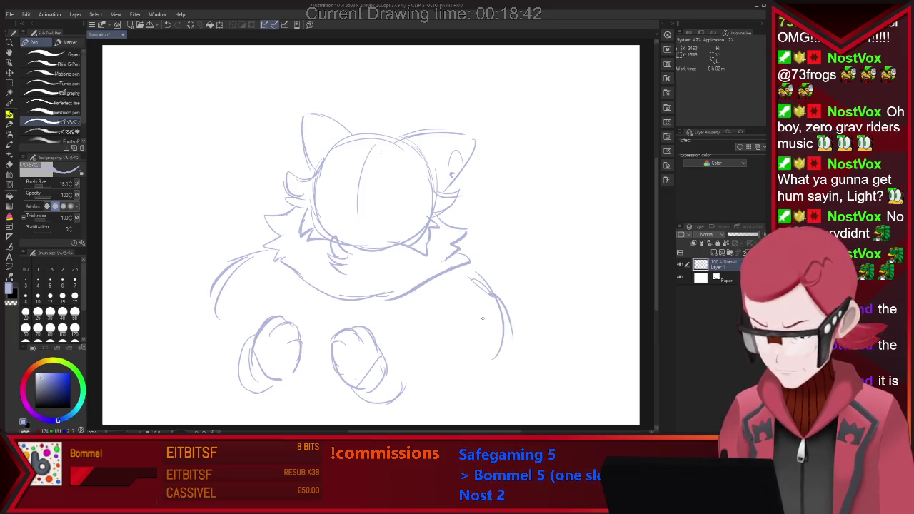
key("ctrl+z")
mouse_move(268, 254)
left_mouse_down()
mouse_move(212, 287)
mouse_move(221, 328)
left_mouse_up()
left_click_drag(226, 286, 218, 333)
Erase and redraw the right body outline curves, then start the left eye
key("e")
left_click_drag(474, 280, 498, 346)
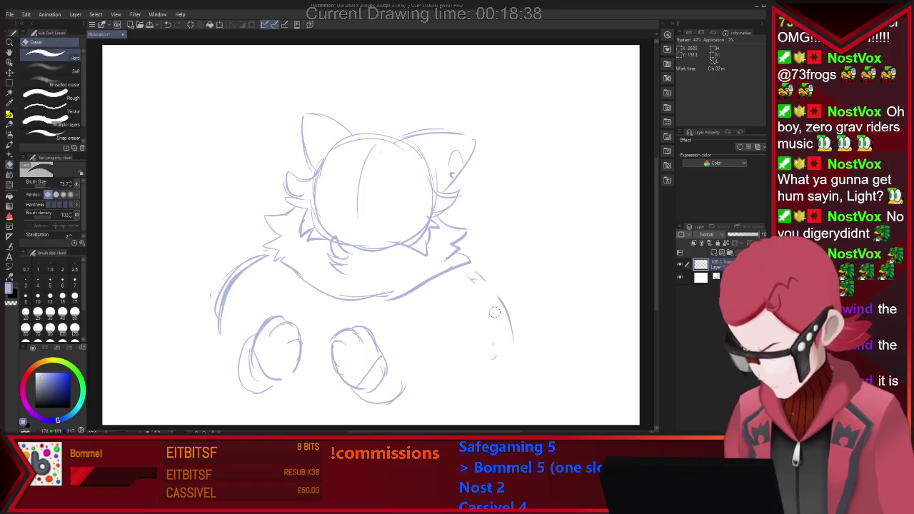
key("p")
left_click_drag(493, 297, 482, 360)
left_click_drag(431, 281, 396, 350)
left_click_drag(472, 276, 483, 381)
mouse_move(491, 299)
left_mouse_down()
mouse_move(490, 362)
mouse_move(473, 391)
left_mouse_up()
mouse_move(332, 172)
left_mouse_down()
mouse_move(353, 166)
mouse_move(406, 185)
left_mouse_up()
left_click_drag(342, 166, 340, 202)
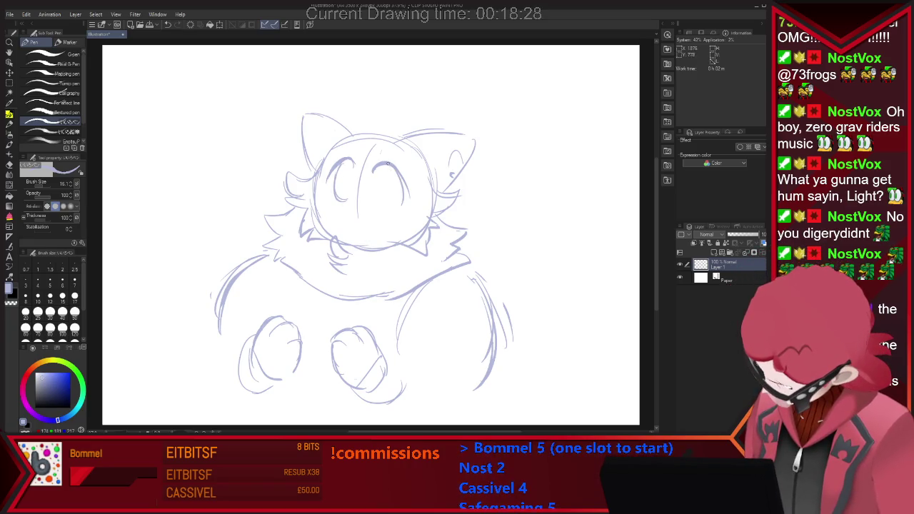
Add a pupil, trim the right eye oval, then draw a small mouth and spiky head tuft
key("e")
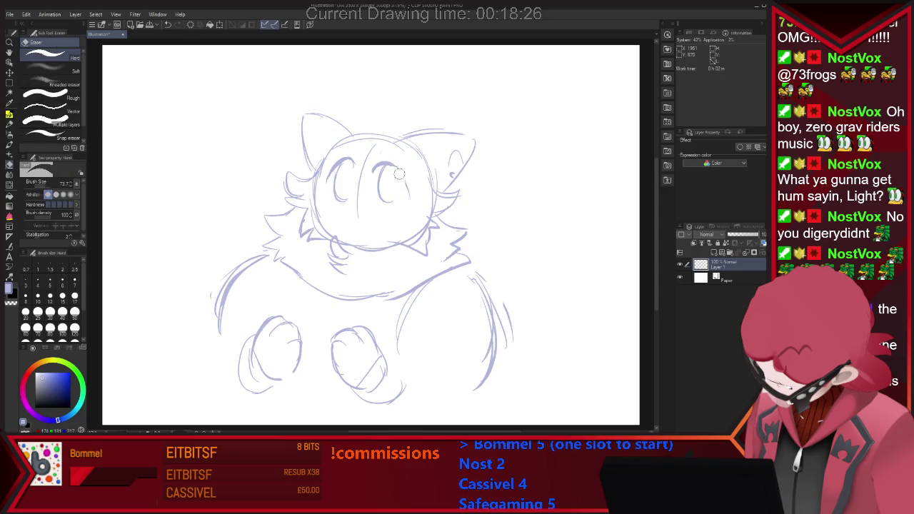
key("p")
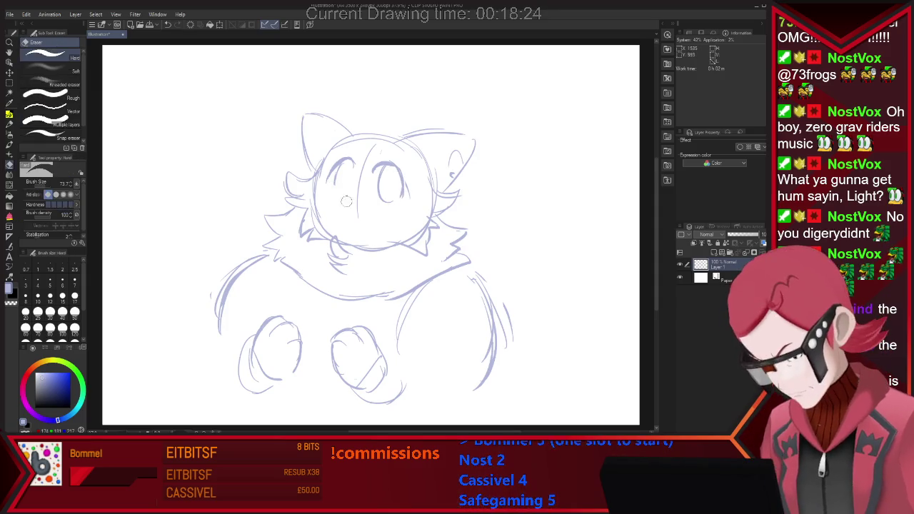
mouse_move(335, 179)
left_mouse_down()
mouse_move(345, 194)
mouse_move(354, 168)
left_mouse_up()
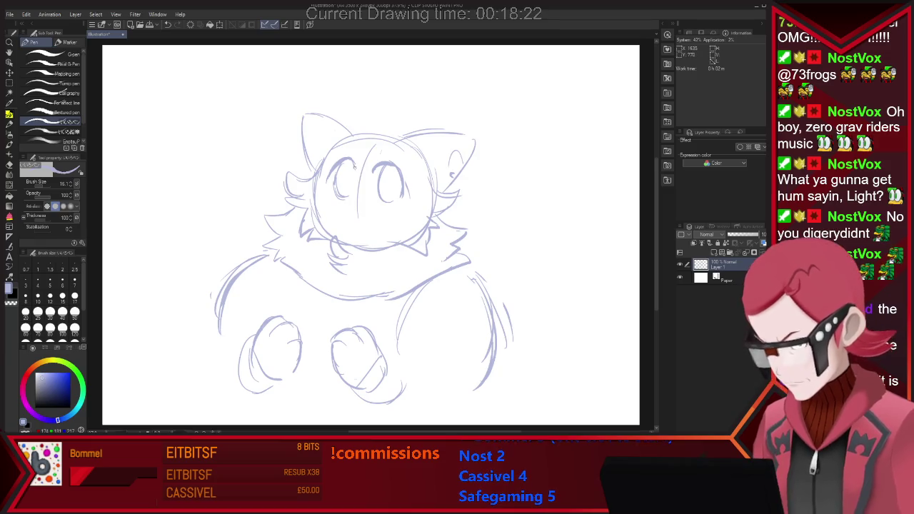
key("e")
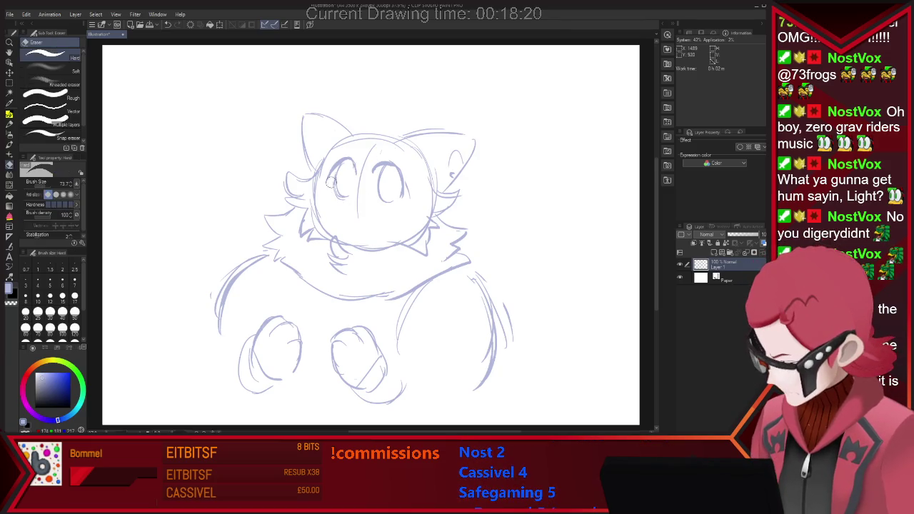
key("p")
key("e")
left_click_drag(374, 199, 401, 192)
key("p")
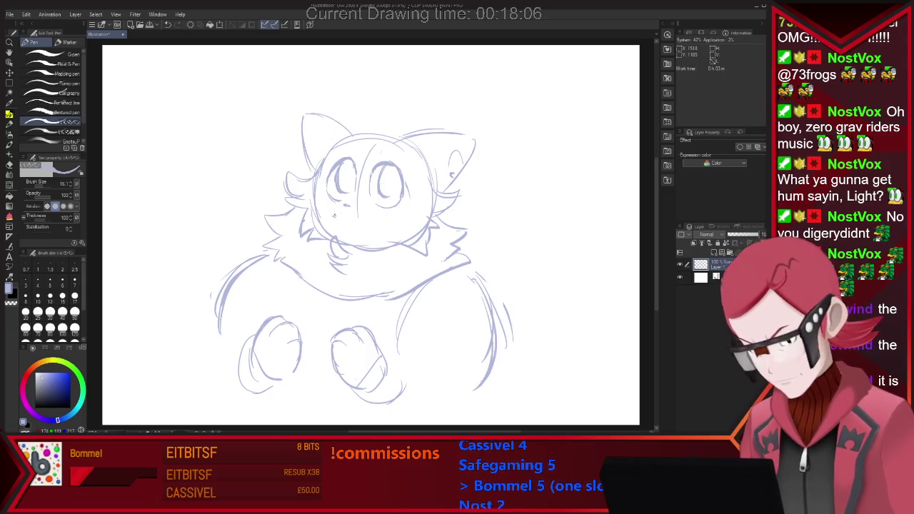
left_click_drag(334, 220, 355, 223)
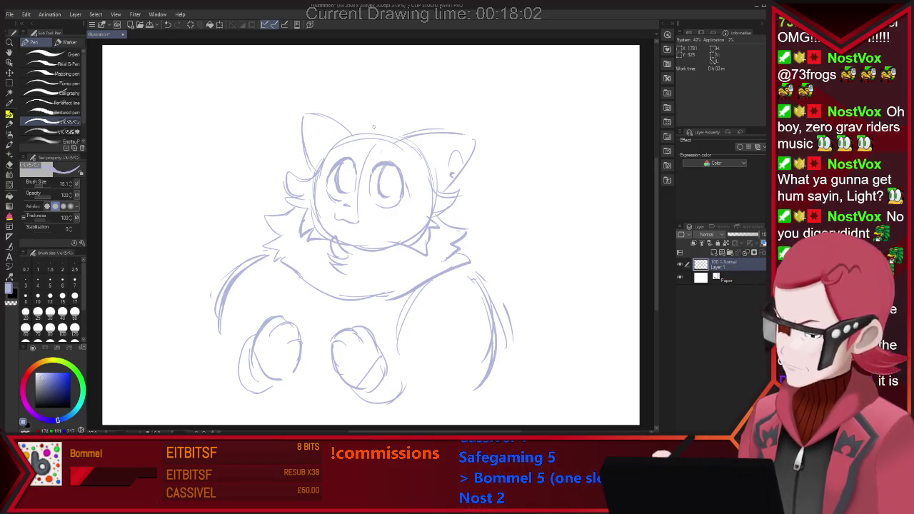
left_click_drag(351, 135, 391, 133)
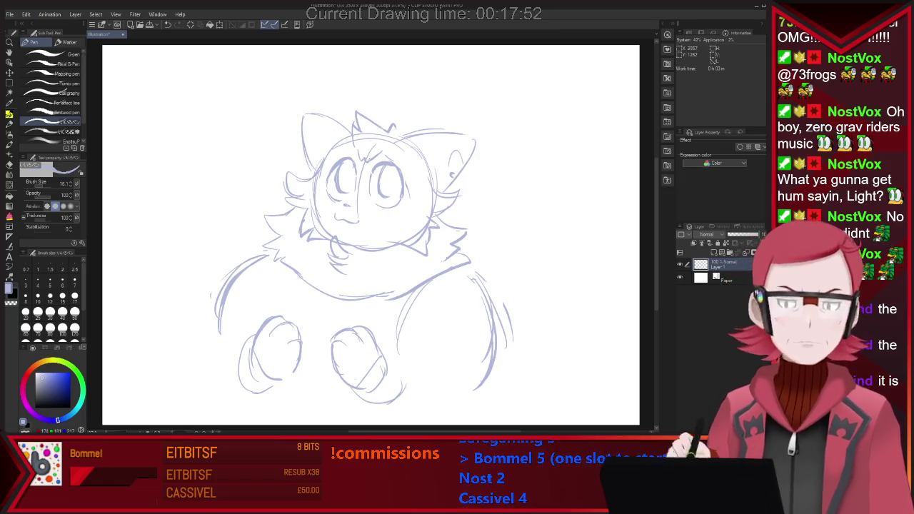
Erase faint strokes on the right body and refine the left and lower-right body outline
key("e")
key("p")
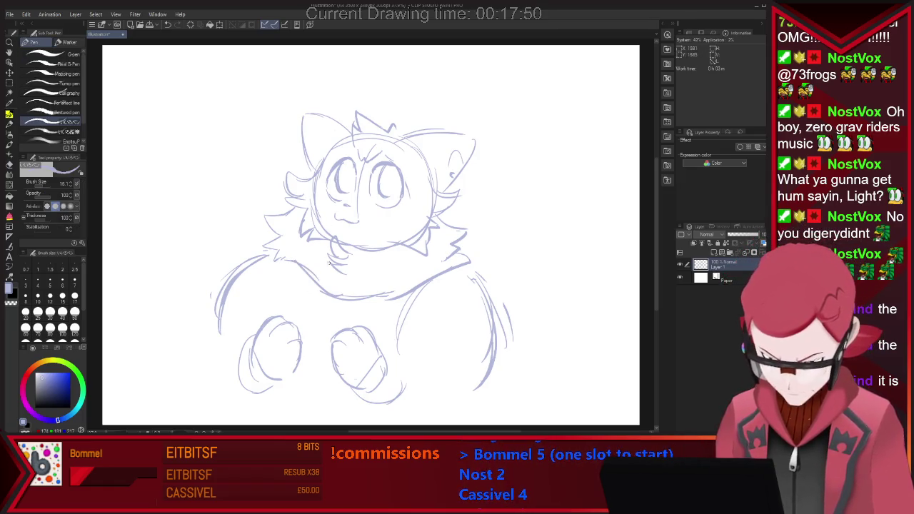
key("e")
mouse_move(442, 278)
left_mouse_down()
mouse_move(390, 293)
mouse_move(470, 274)
left_mouse_up()
key("p")
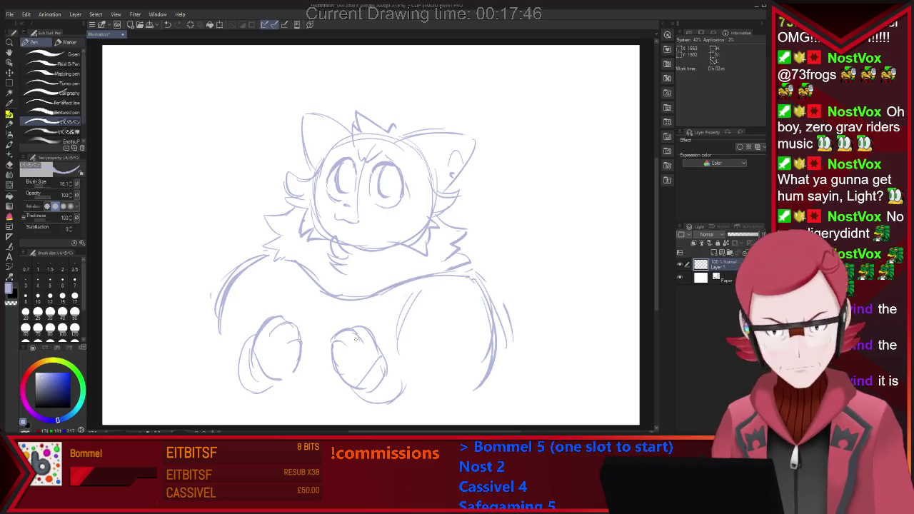
mouse_move(220, 306)
left_mouse_down()
mouse_move(242, 301)
mouse_move(266, 315)
left_mouse_up()
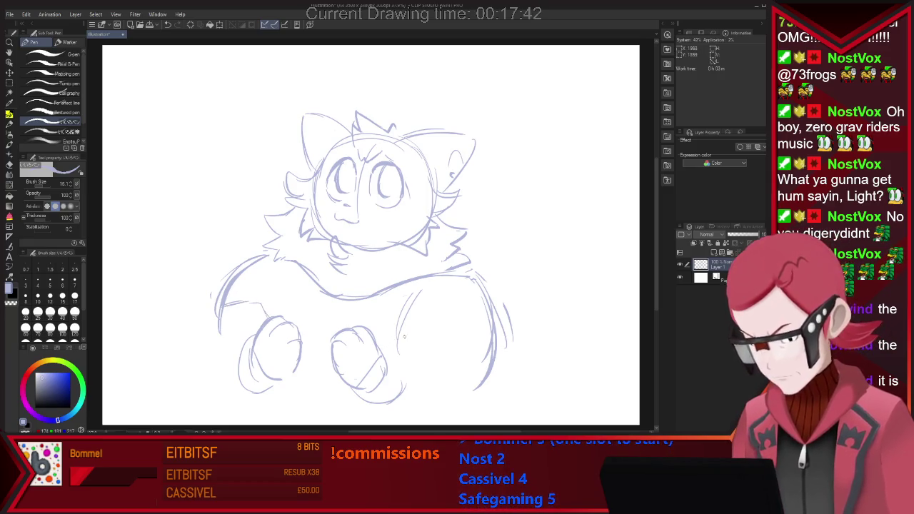
left_click_drag(404, 330, 486, 350)
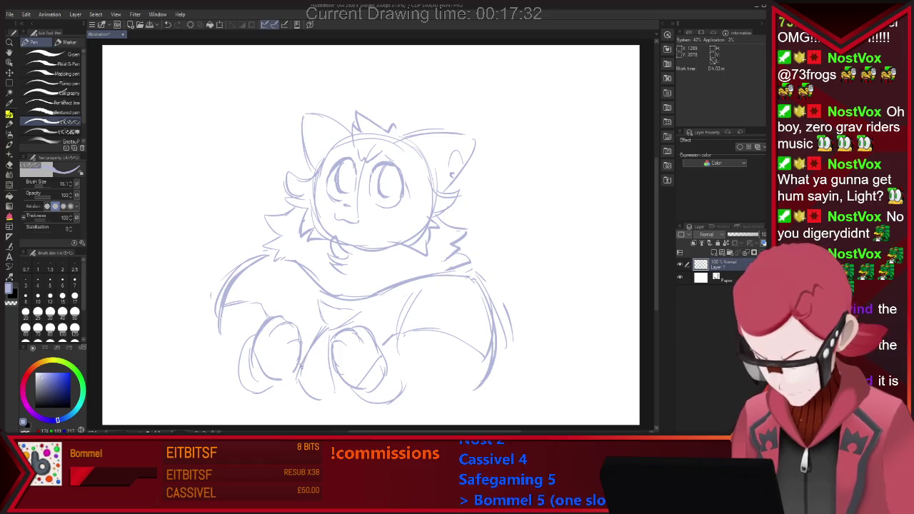
Sketch a mug between the hands and a hoodie drawstring hanging above it
left_click_drag(300, 362, 329, 361)
mouse_move(290, 318)
left_mouse_down()
mouse_move(318, 312)
mouse_move(293, 313)
mouse_move(327, 322)
mouse_move(310, 365)
mouse_move(328, 371)
left_mouse_up()
key("e")
key("p")
key("e")
key("p")
key("e")
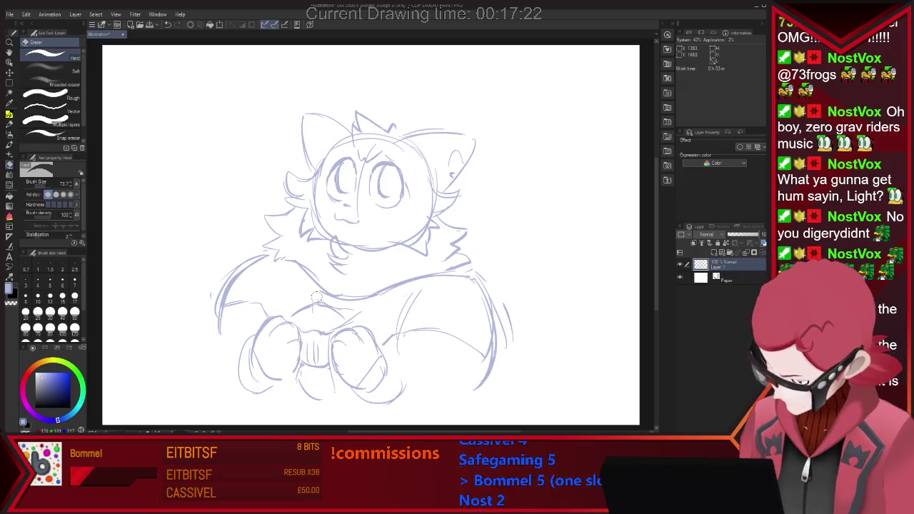
key("p")
left_click_drag(312, 310, 312, 296)
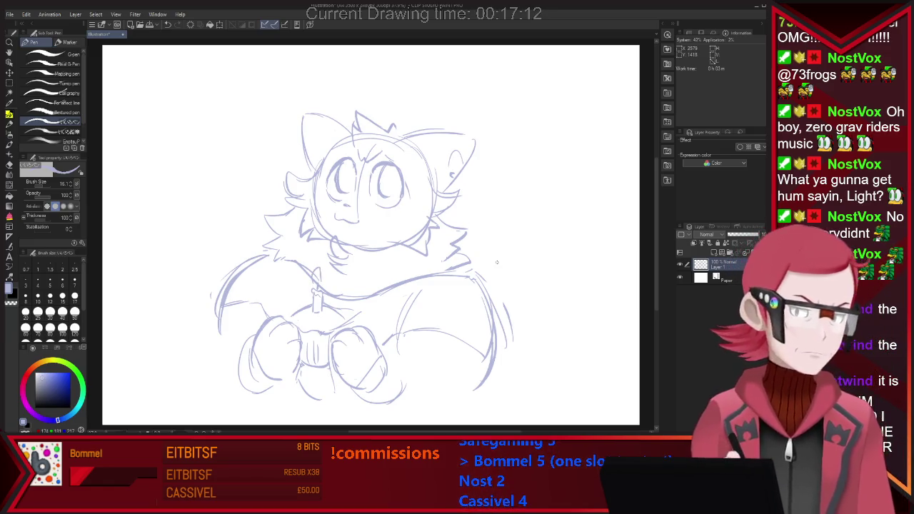
scroll(478, 262, "down", 2)
scroll(496, 308, "up", 1)
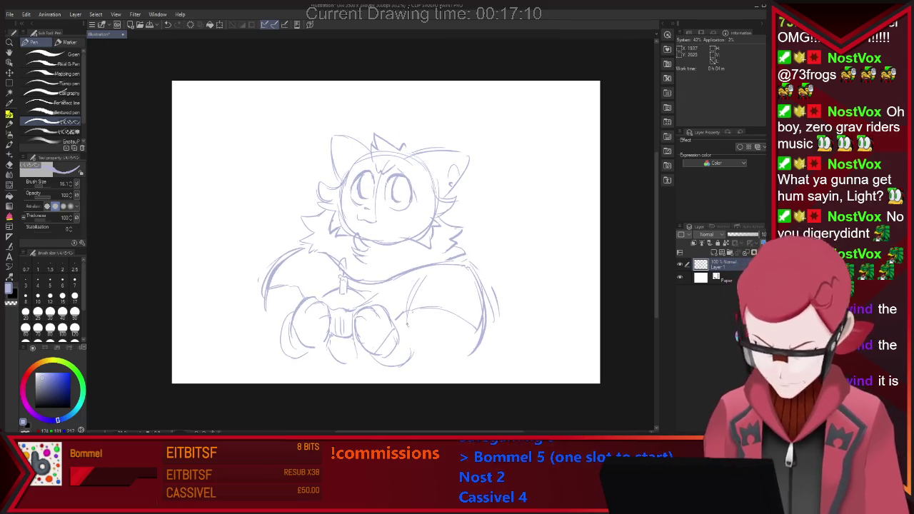
left_click_drag(371, 358, 397, 382)
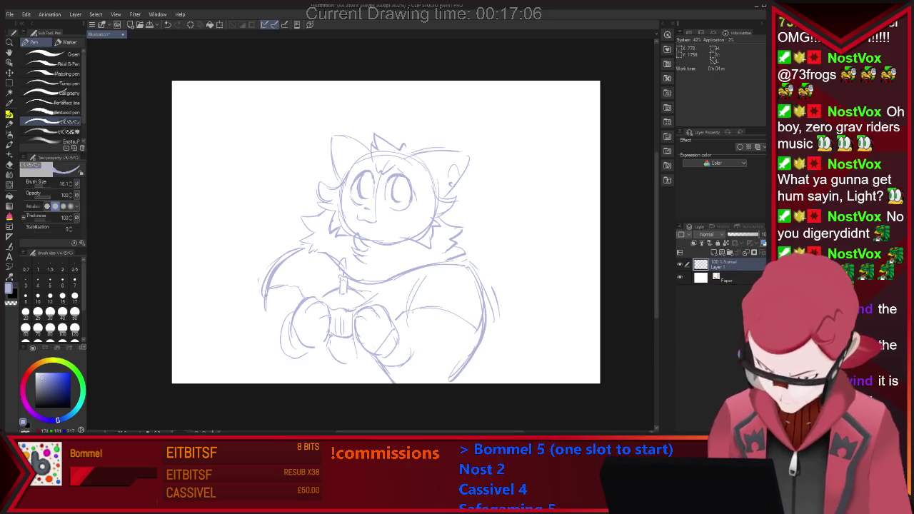
left_click_drag(265, 303, 271, 361)
mouse_move(262, 282)
left_mouse_down()
mouse_move(281, 365)
mouse_move(318, 359)
left_mouse_up()
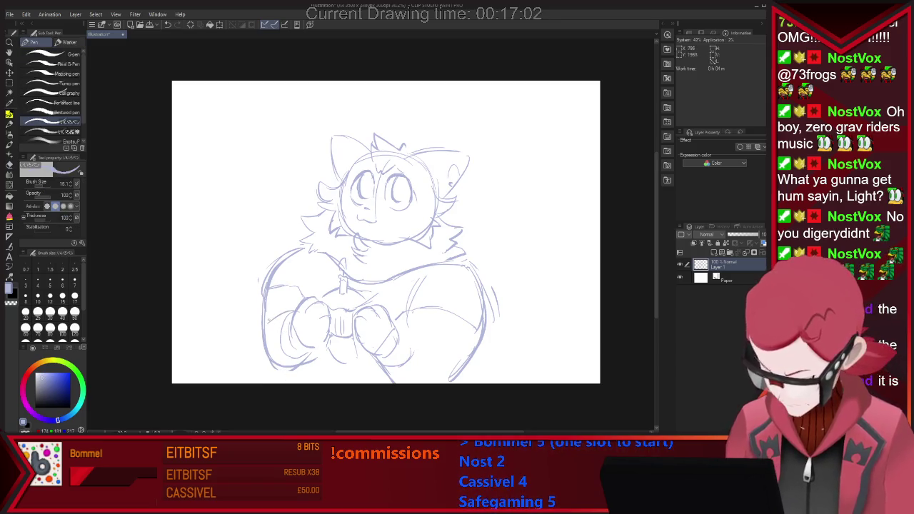
mouse_move(408, 330)
left_mouse_down()
mouse_move(431, 347)
mouse_move(426, 354)
mouse_move(372, 381)
left_mouse_up()
left_click_drag(464, 364, 398, 382)
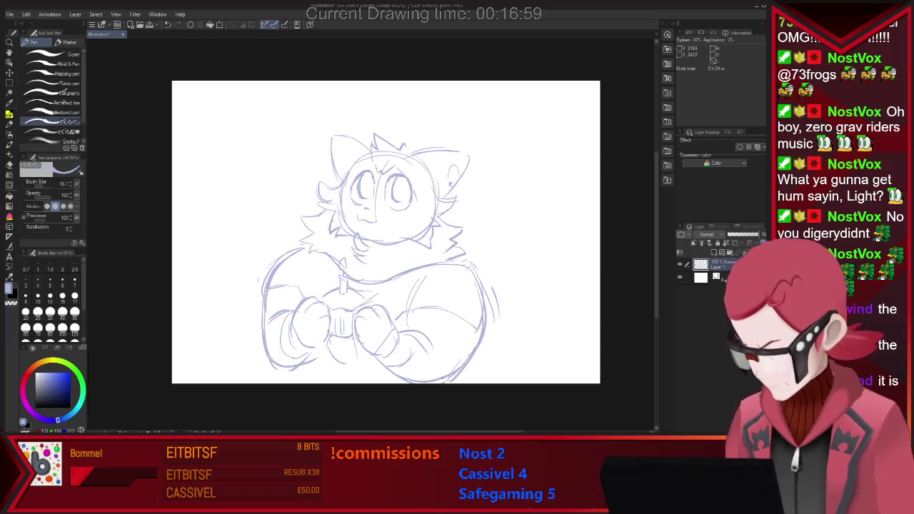
left_click_drag(480, 325, 453, 370)
key("e")
left_click_drag(484, 337, 468, 366)
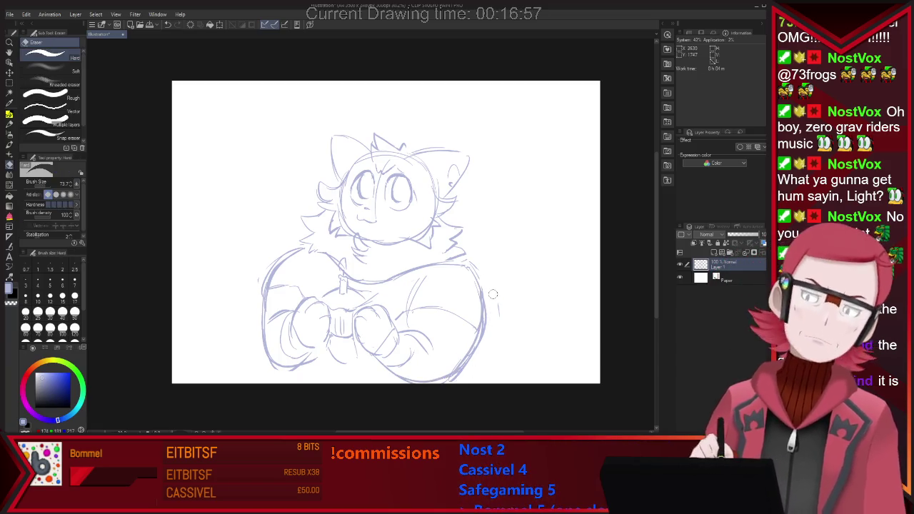
key("p")
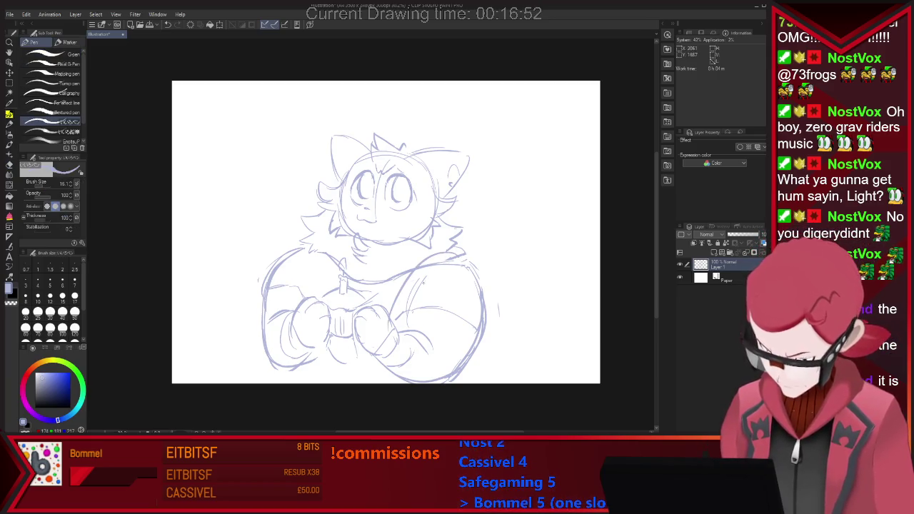
left_click_drag(420, 318, 443, 270)
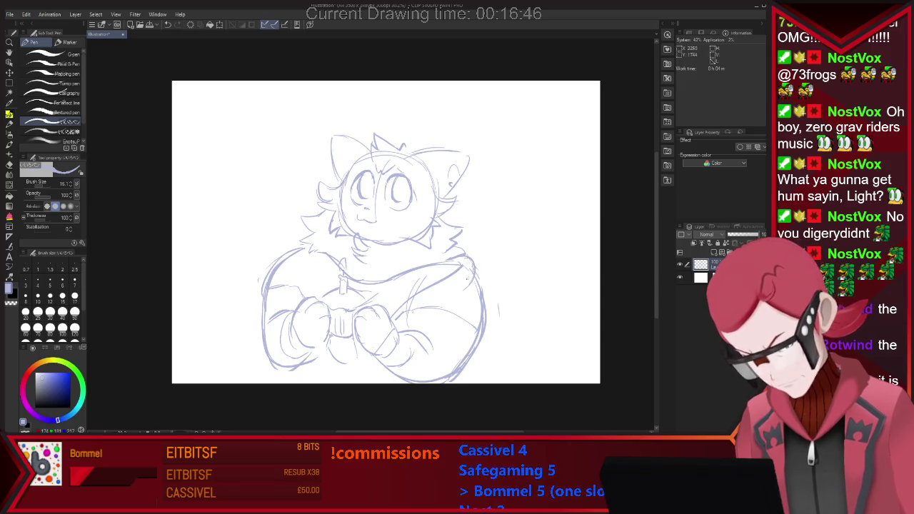
left_click_drag(397, 326, 444, 299)
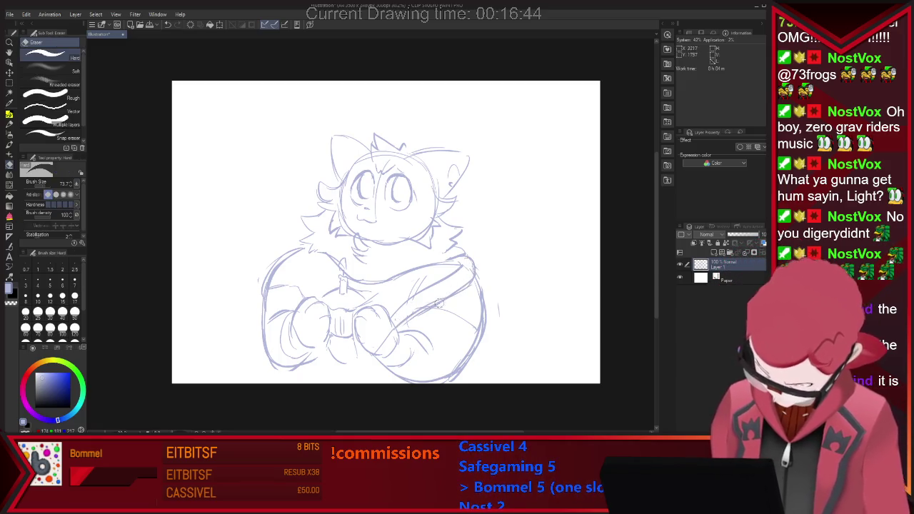
key("ctrl+z")
left_click_drag(401, 330, 445, 294)
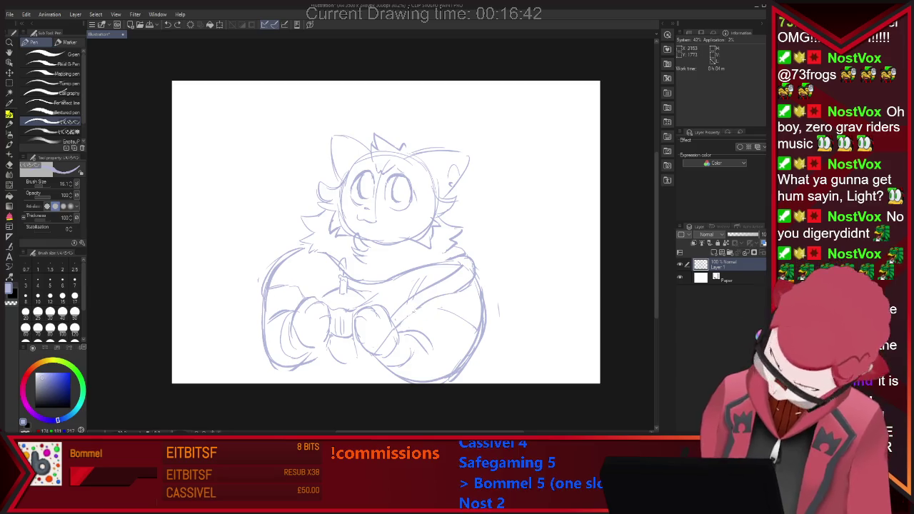
key("e")
key("p")
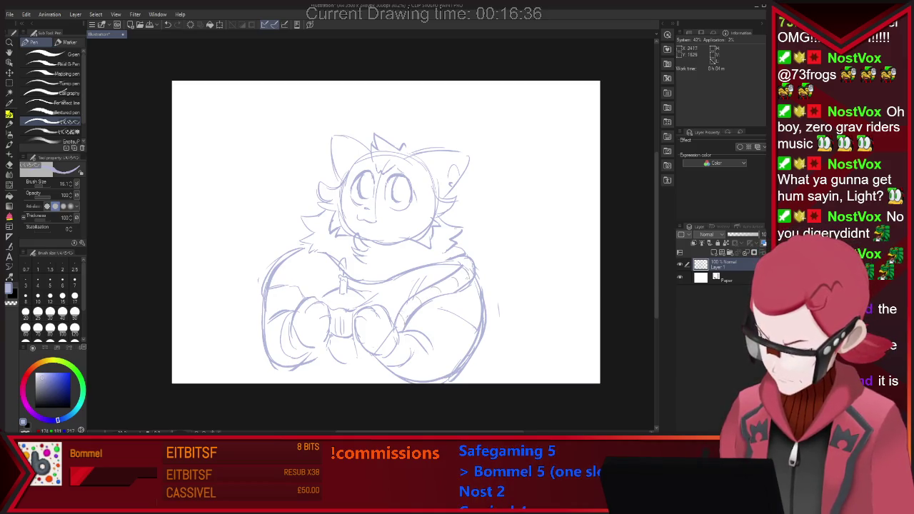
key("e")
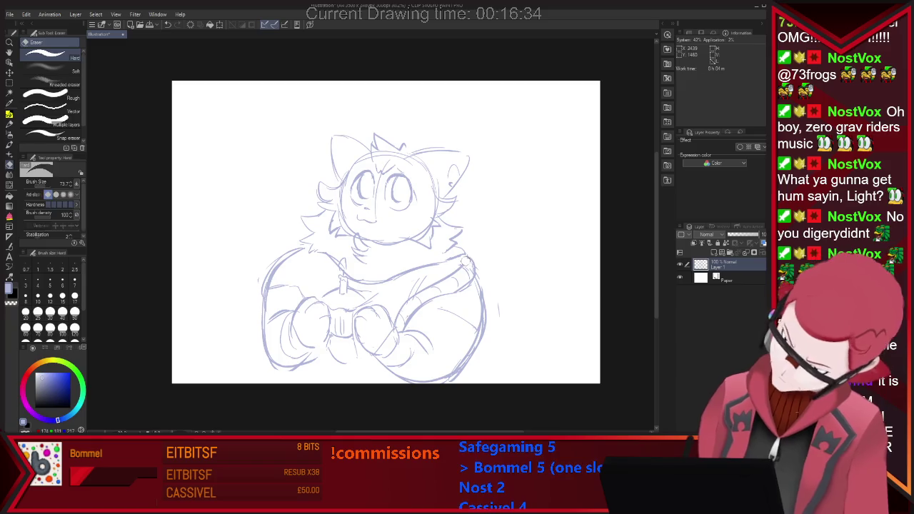
key("p")
key("e")
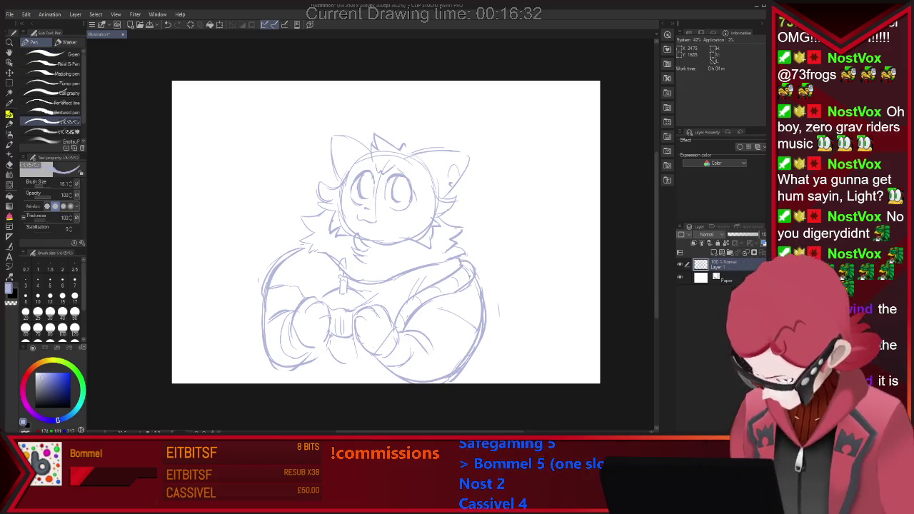
key("e")
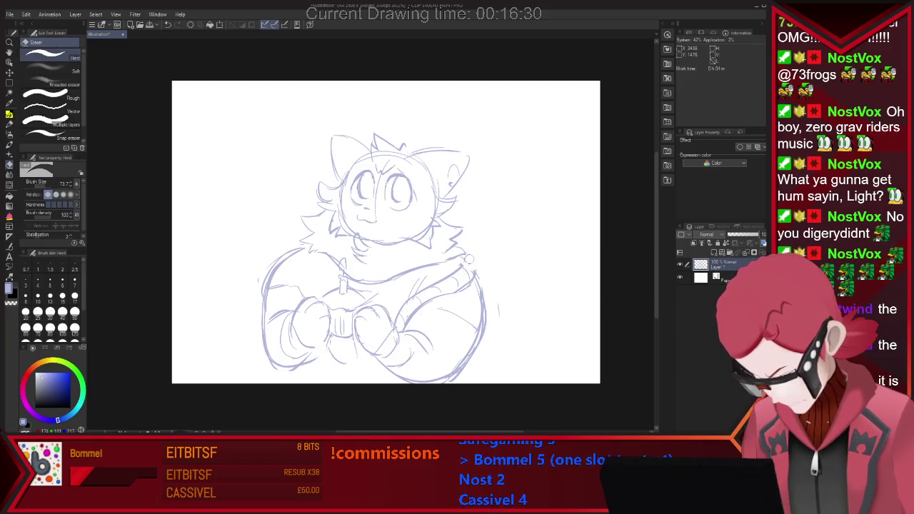
key("p")
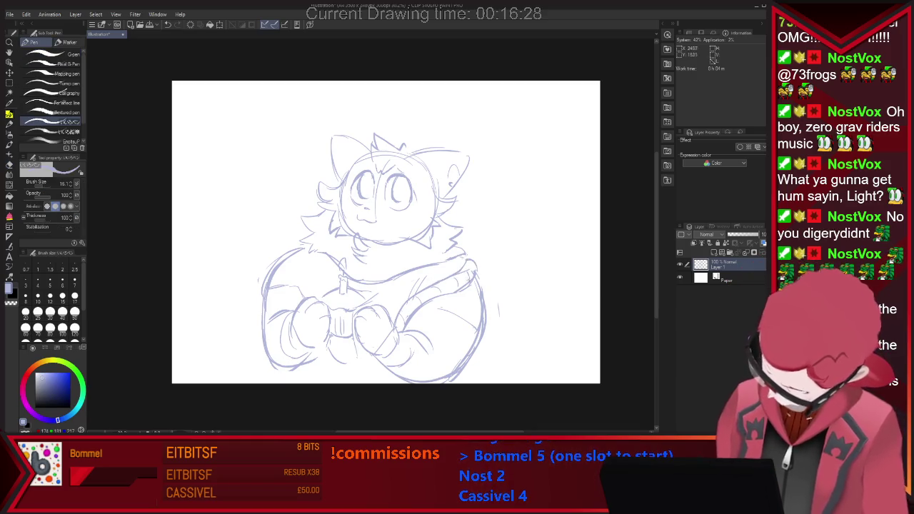
key("e")
key("p")
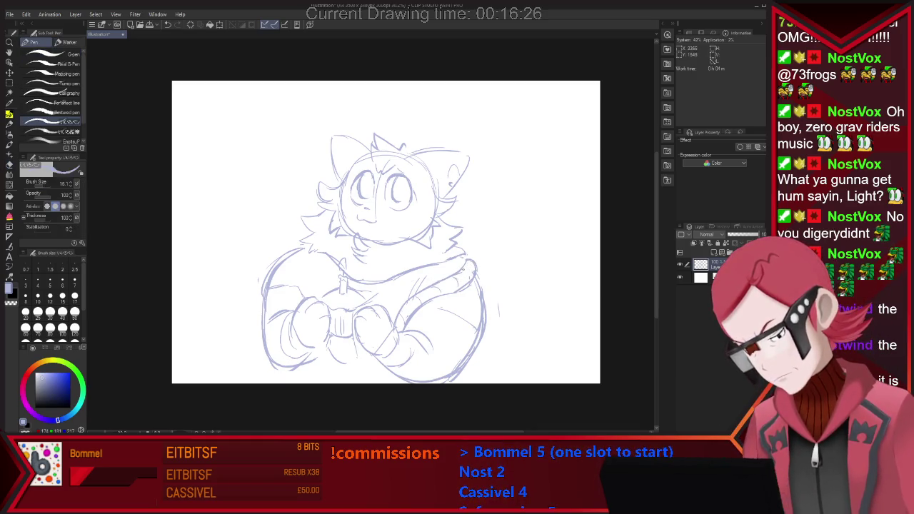
key("e")
key("p")
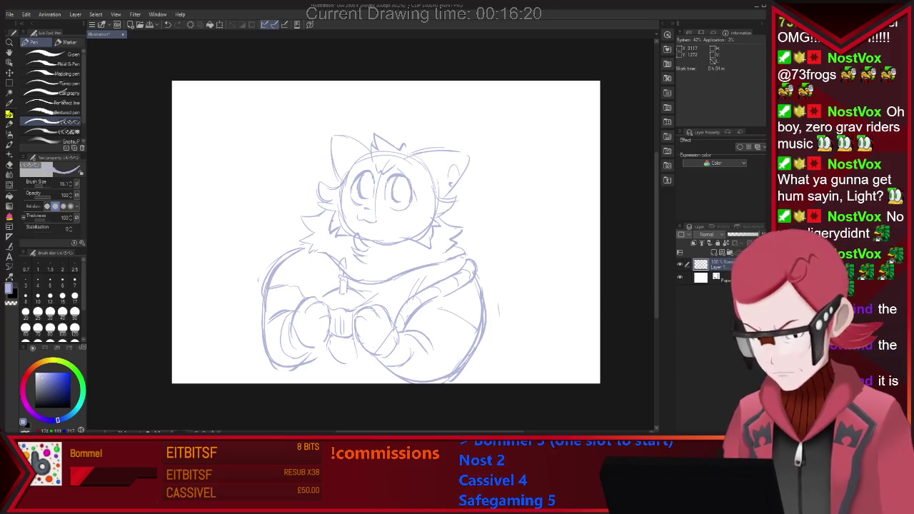
scroll(496, 289, "down", 1)
scroll(495, 289, "down", 2)
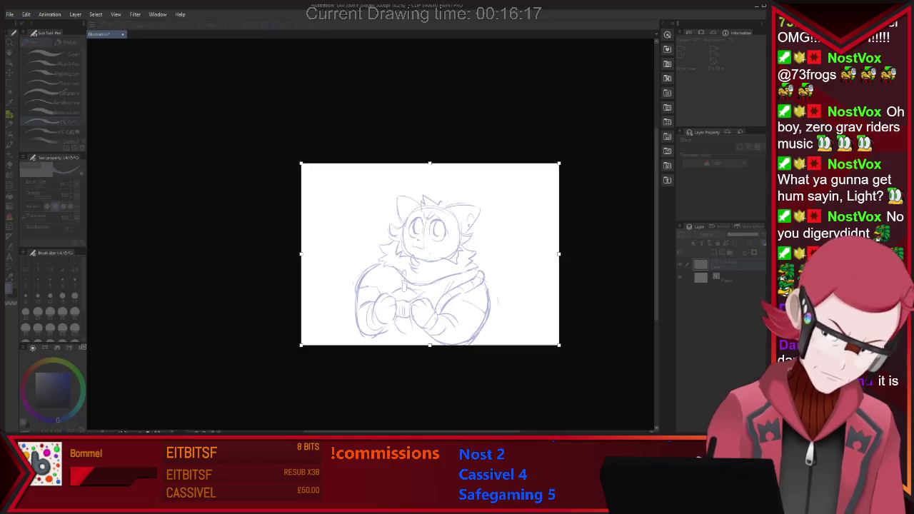
Extend the canvas downward with Change Canvas Size to leave room below the hoodie for legs
key("ctrl+alt+s")
left_click_drag(430, 345, 430, 431)
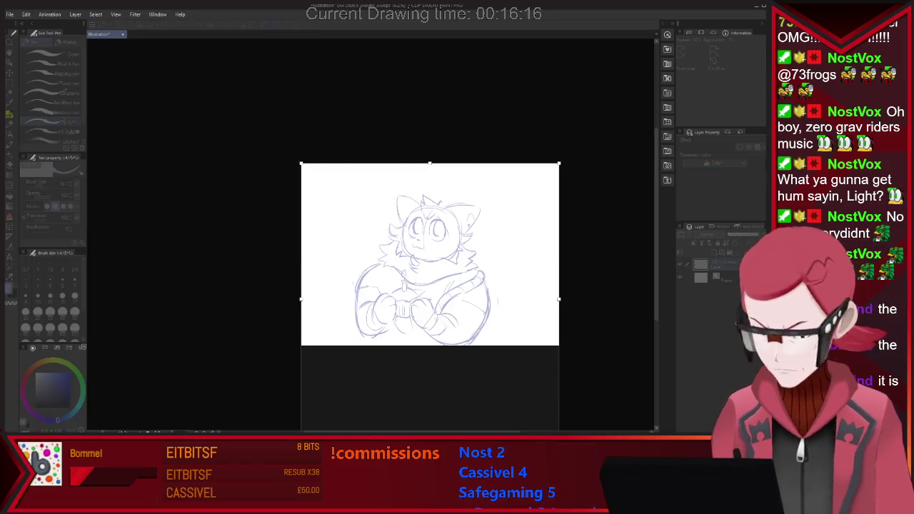
scroll(428, 286, "down", 1)
scroll(428, 285, "down", 1)
scroll(428, 286, "up", 1)
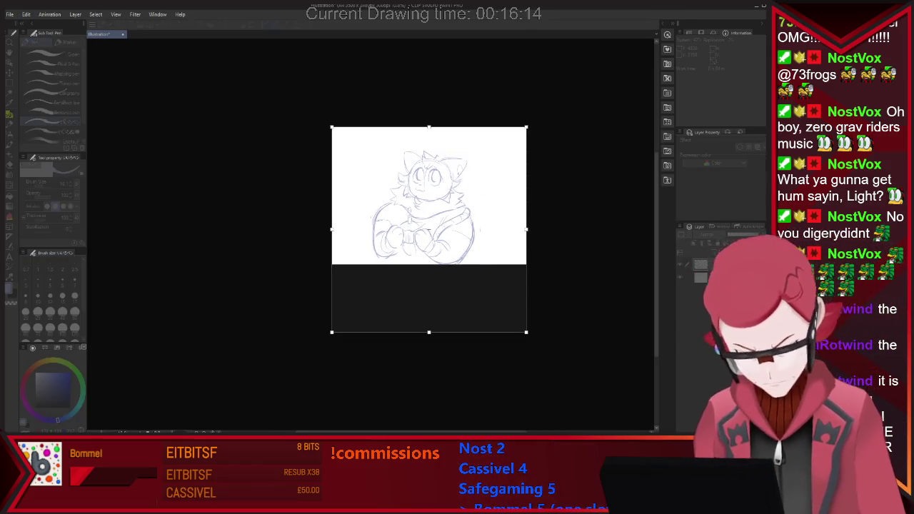
left_click_drag(526, 331, 554, 392)
key("Return")
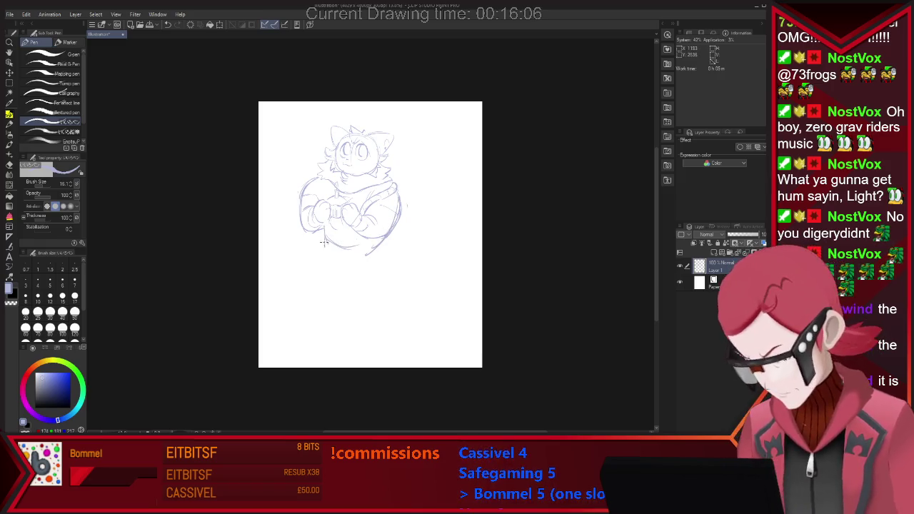
Sketch both legs below the hoodie down to the bottom of the feet
left_click_drag(326, 243, 319, 286)
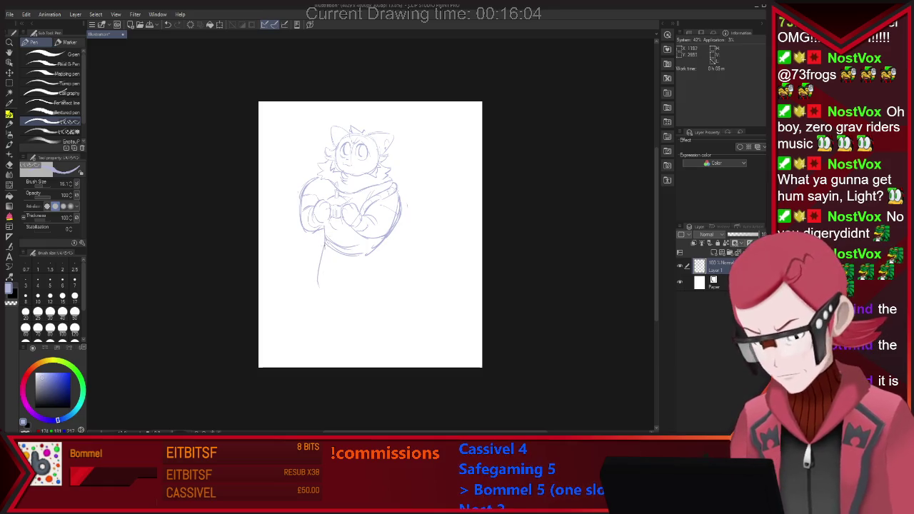
mouse_move(366, 261)
left_mouse_down()
mouse_move(378, 301)
mouse_move(343, 273)
left_mouse_up()
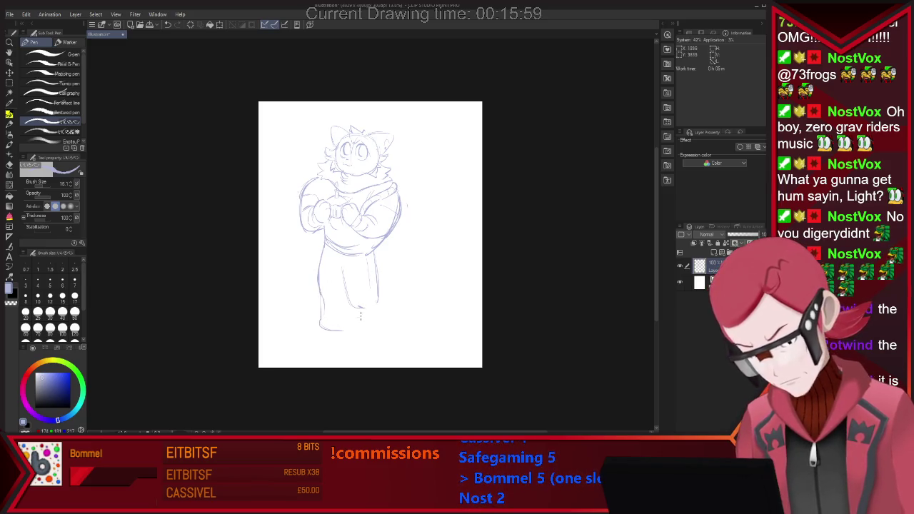
mouse_move(378, 309)
left_mouse_down()
mouse_move(394, 335)
mouse_move(341, 290)
left_mouse_up()
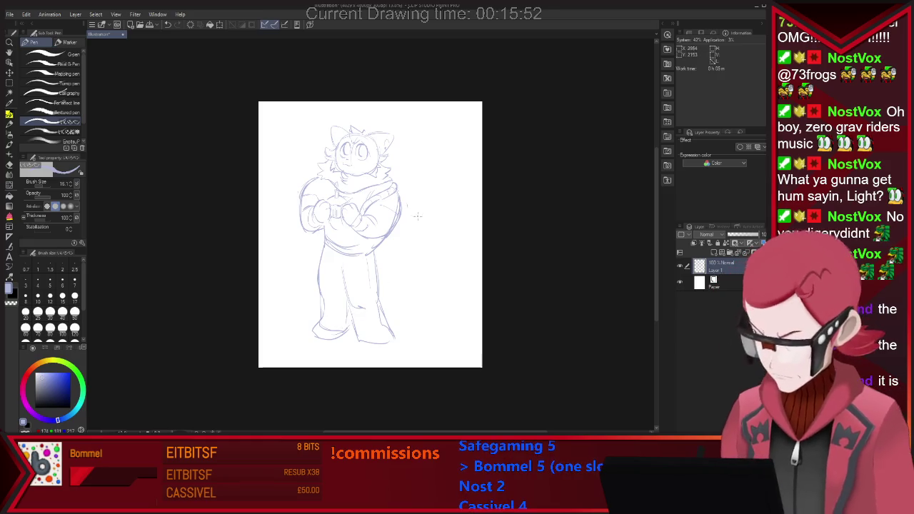
left_click_drag(377, 344, 336, 341)
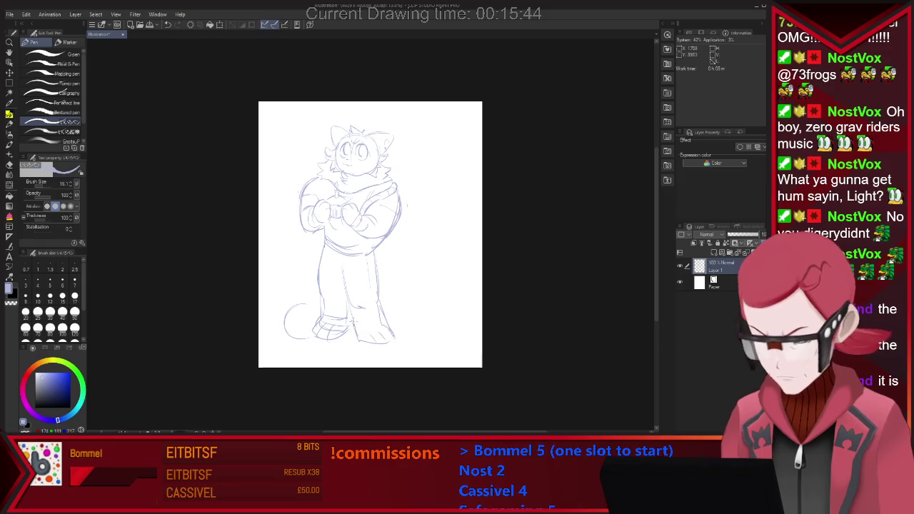
Add trouser detail lines on both lower legs and touch up the right arm line
left_click_drag(355, 314, 374, 314)
mouse_move(326, 287)
left_mouse_down()
mouse_move(332, 311)
mouse_move(346, 303)
left_mouse_up()
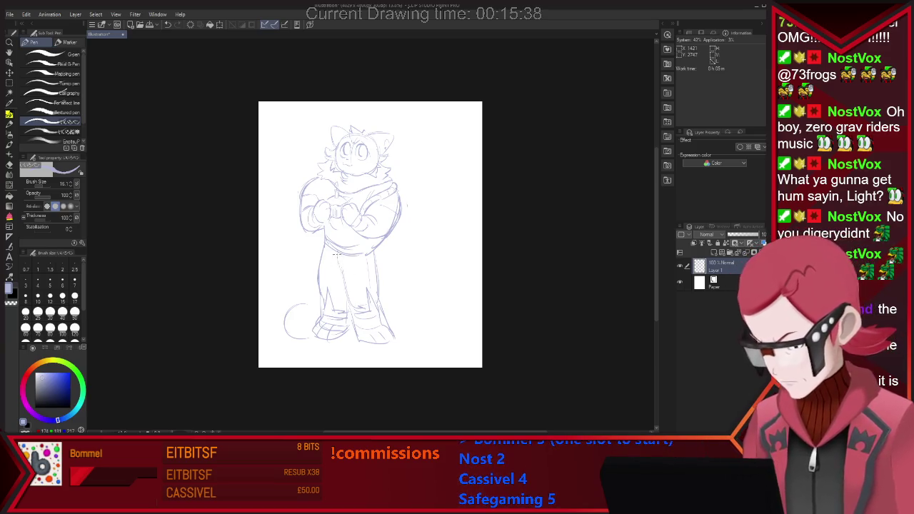
key("e")
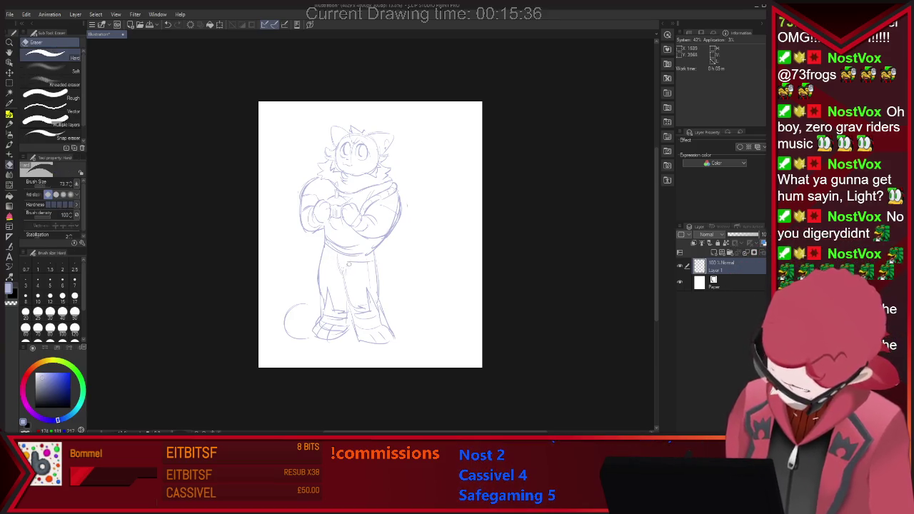
key("p")
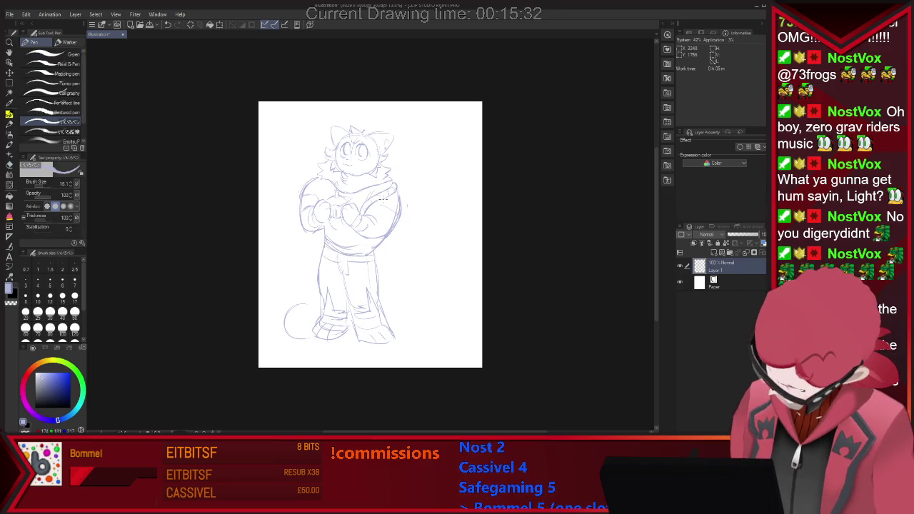
left_click_drag(325, 269, 319, 289)
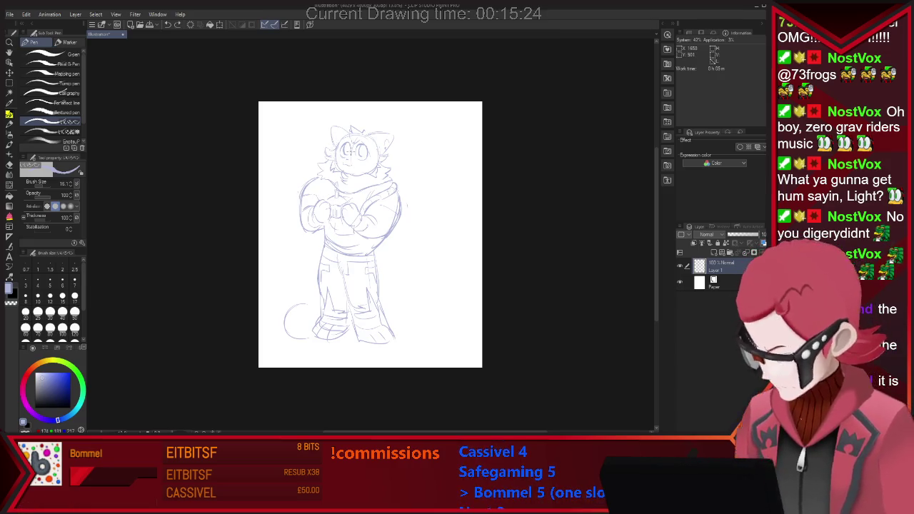
key("e")
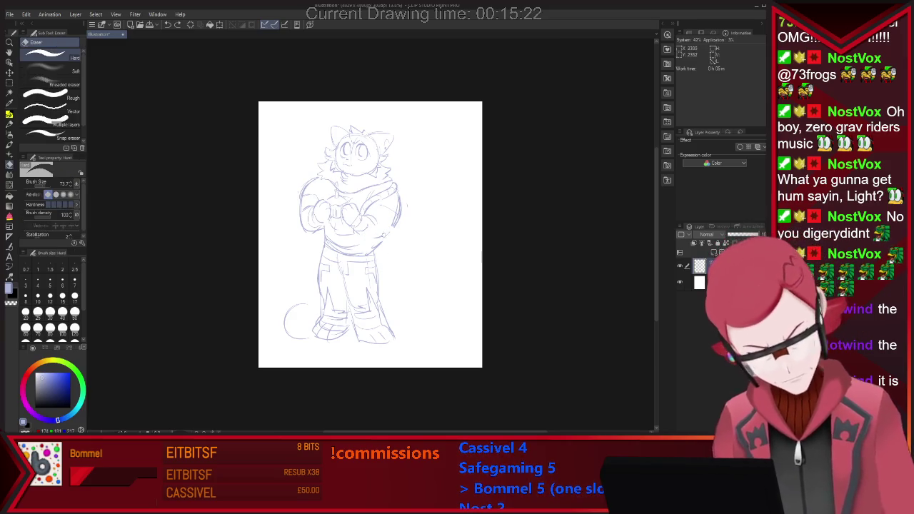
key("p")
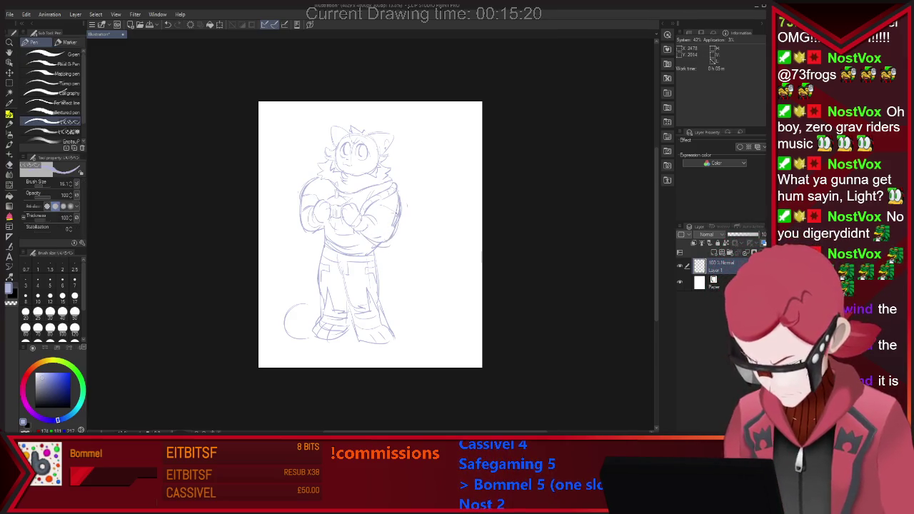
left_click_drag(397, 214, 396, 240)
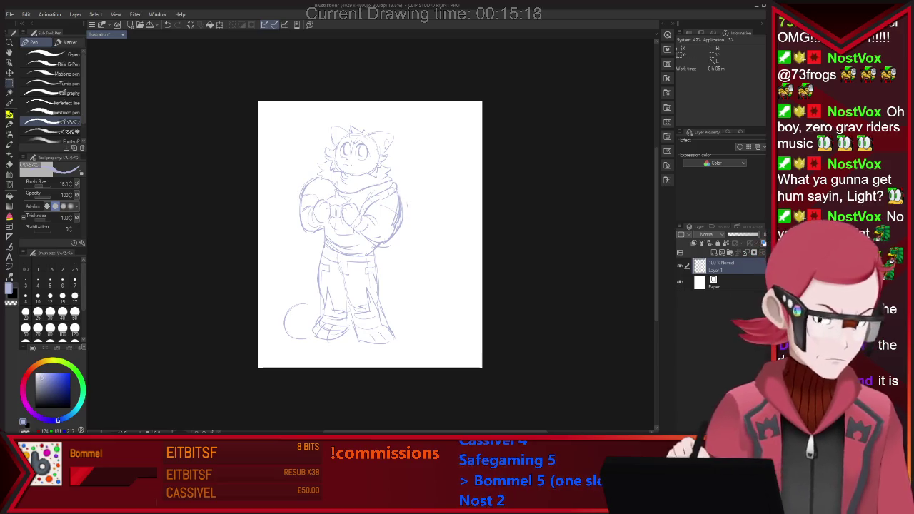
key("m")
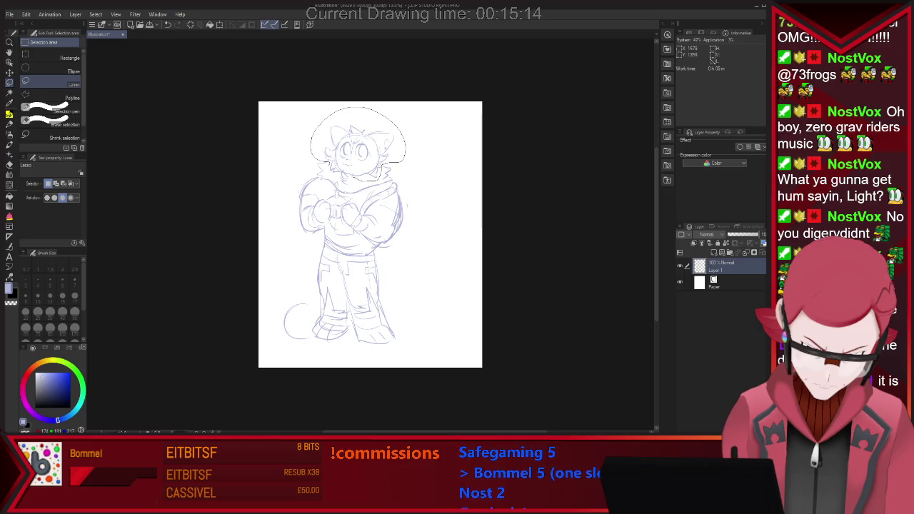
Lasso the head, rotate it to a slight tilt with Scale/Rotate, and deselect
left_click_drag(328, 166, 320, 161)
left_click(389, 193)
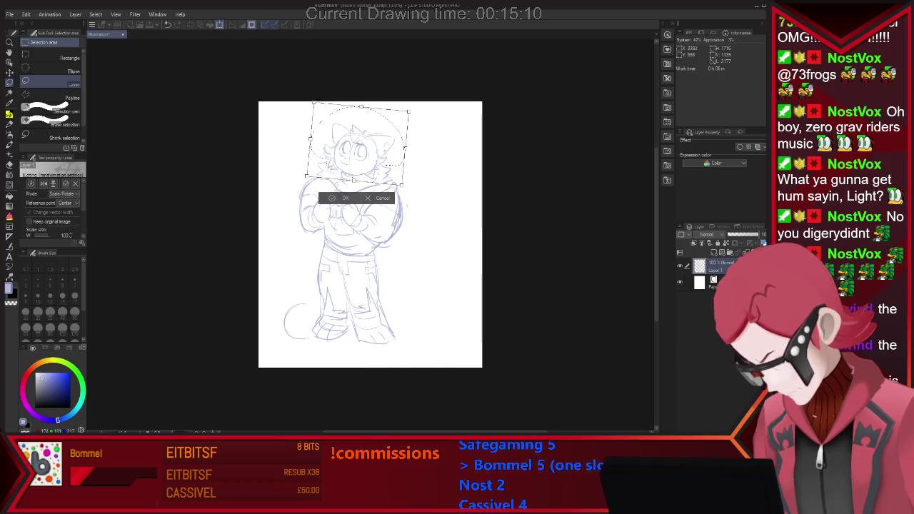
left_click_drag(414, 107, 413, 106)
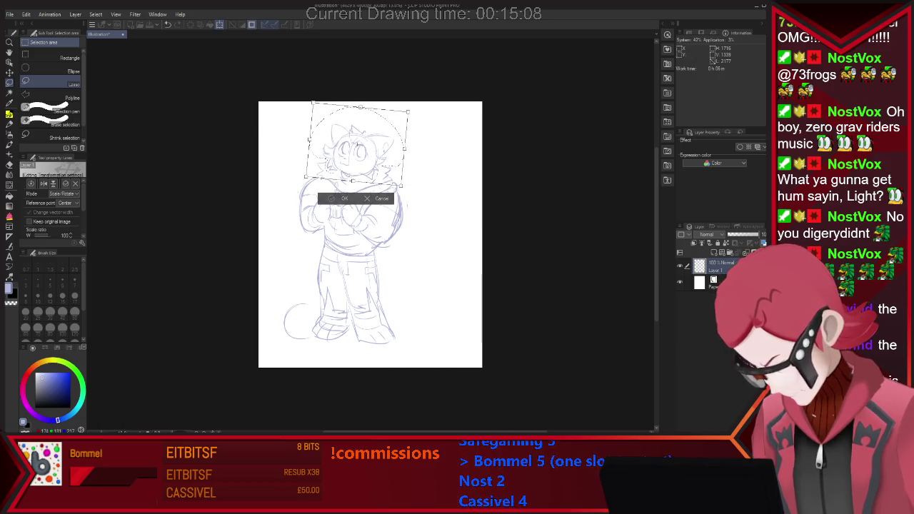
key("Return")
key("ctrl+d")
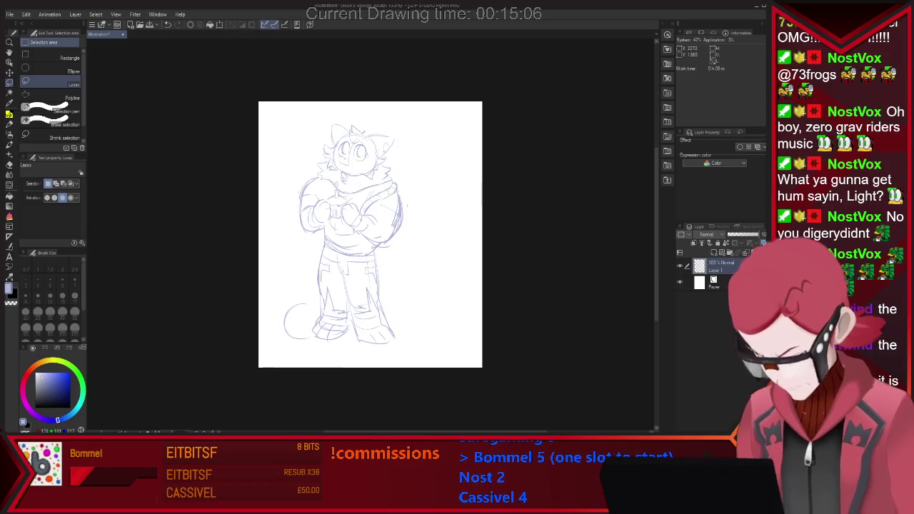
key("p")
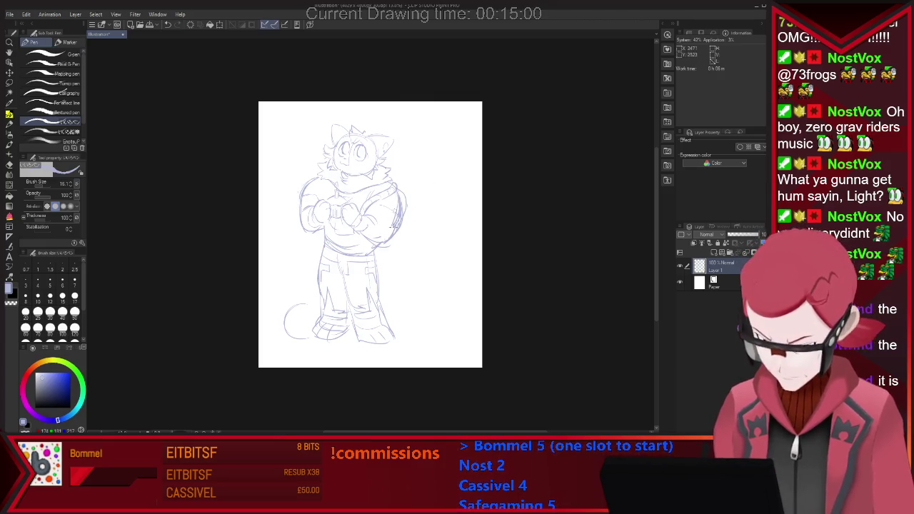
Sketch a rounded tail curve from the hip with an inner curl
key("e")
key("p")
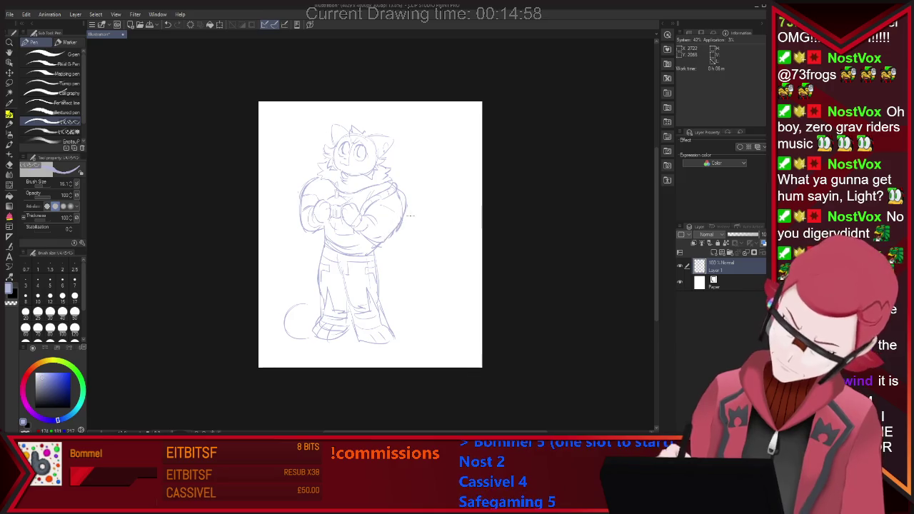
left_click_drag(378, 268, 464, 313)
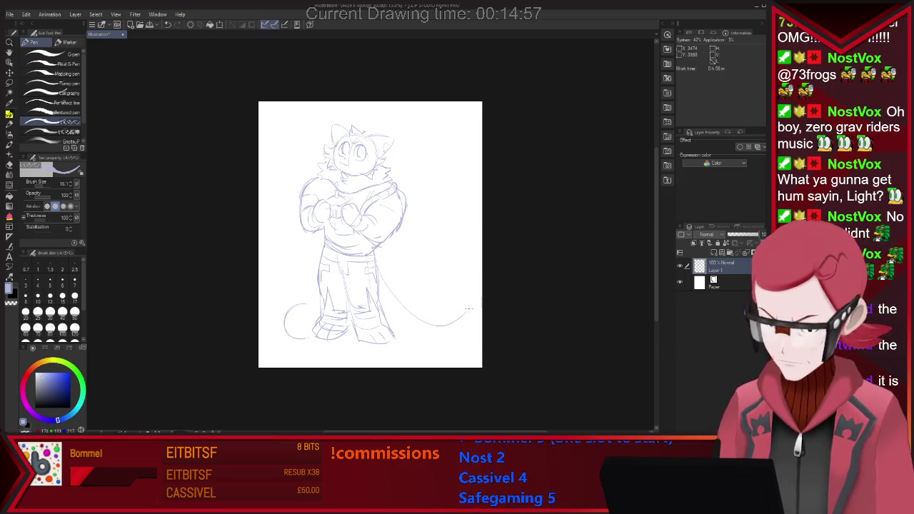
key("ctrl+z")
left_click_drag(382, 289, 432, 254)
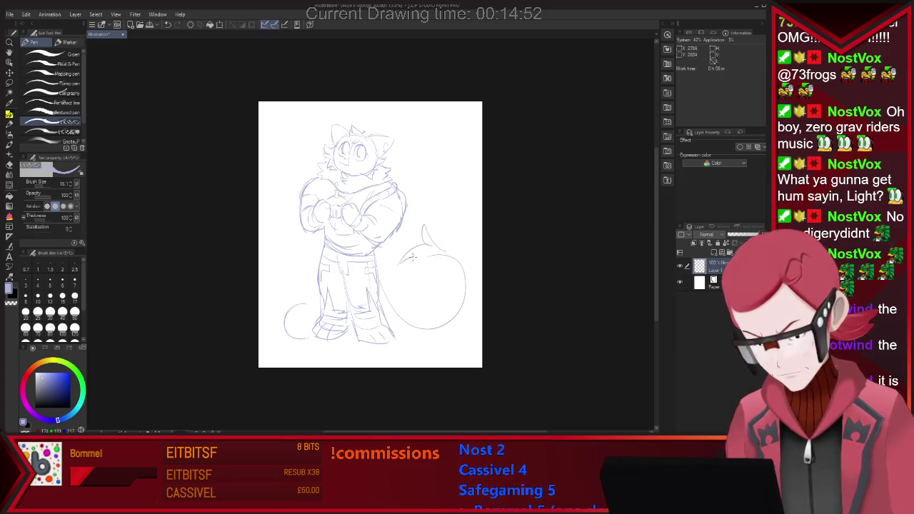
mouse_move(428, 246)
left_mouse_down()
mouse_move(444, 272)
mouse_move(394, 322)
left_mouse_up()
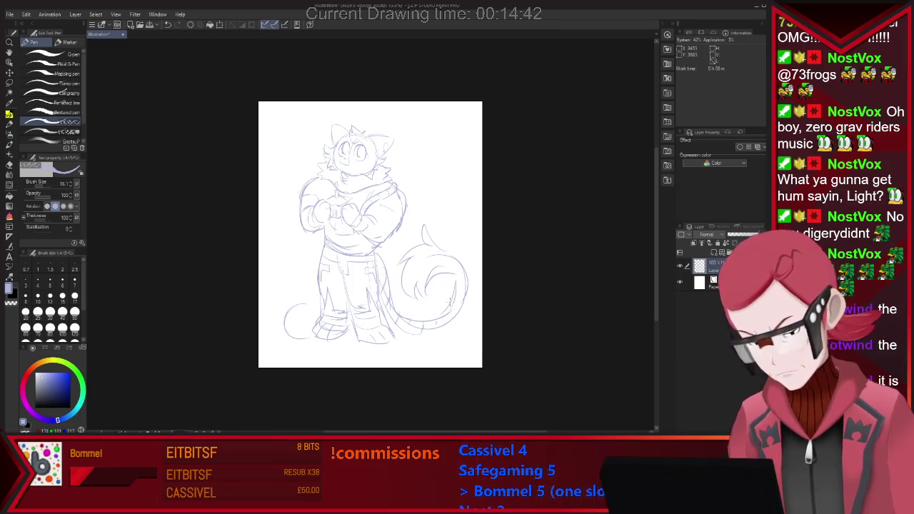
Add fluffy strokes along the tail's right edge and fade the sketch layer to about 33% opacity
left_click_drag(451, 289, 469, 310)
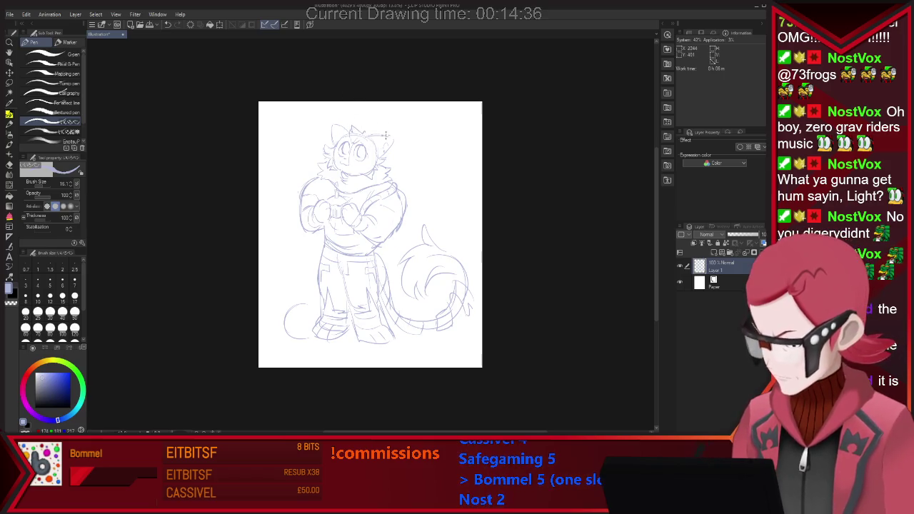
key("e")
key("p")
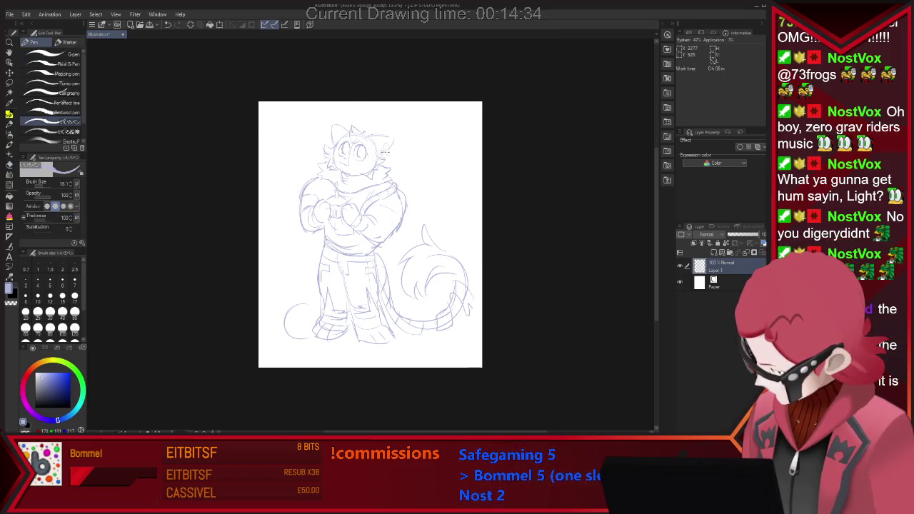
left_click_drag(758, 234, 737, 235)
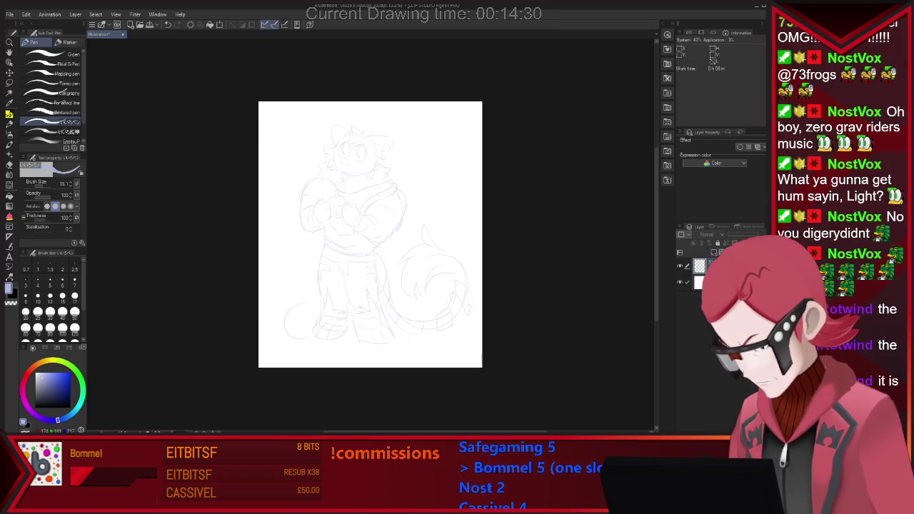
Add a new layer above the sketch, undo a stray stroke, and zoom in on the head
key("ctrl+shift+n")
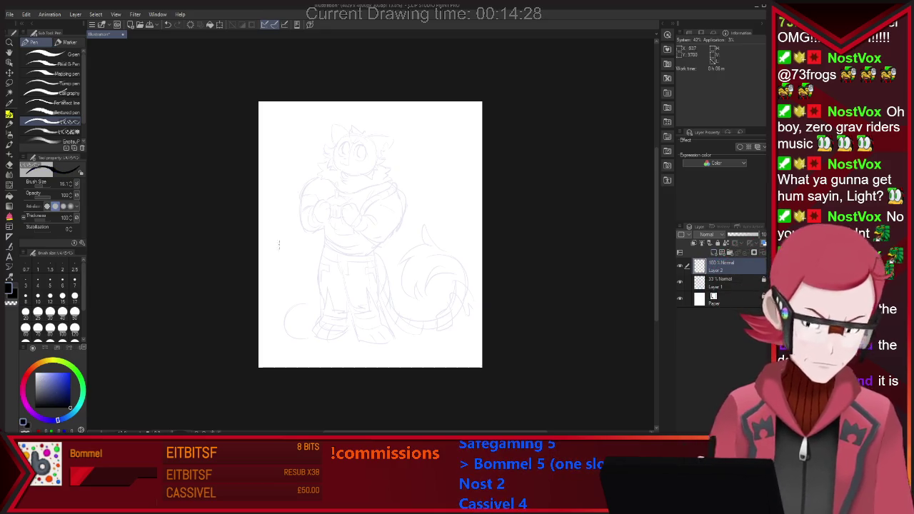
left_click_drag(280, 242, 357, 189)
scroll(298, 146, "up", 3)
key("e")
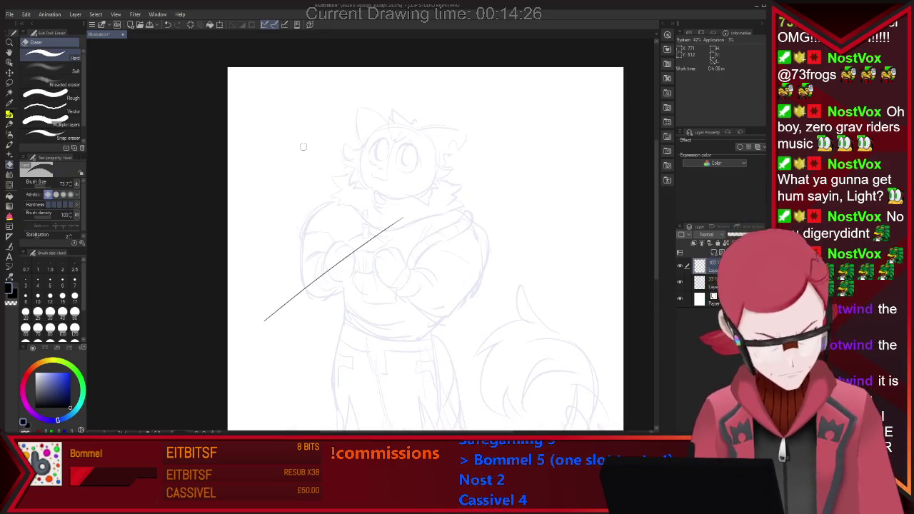
key("ctrl+z")
key("p")
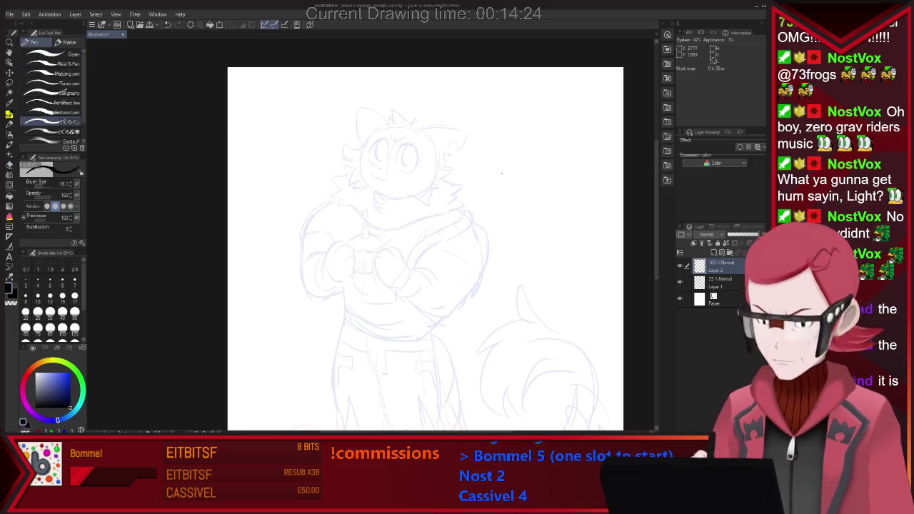
scroll(428, 104, "up", 1)
scroll(399, 129, "up", 1)
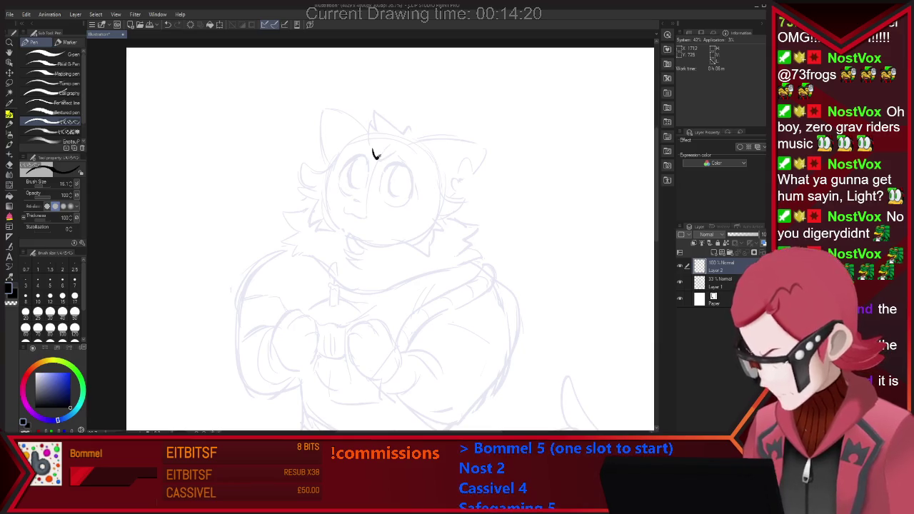
Ink the hair fringe and the right and left ear outlines in black
left_click_drag(372, 155, 396, 156)
key("e")
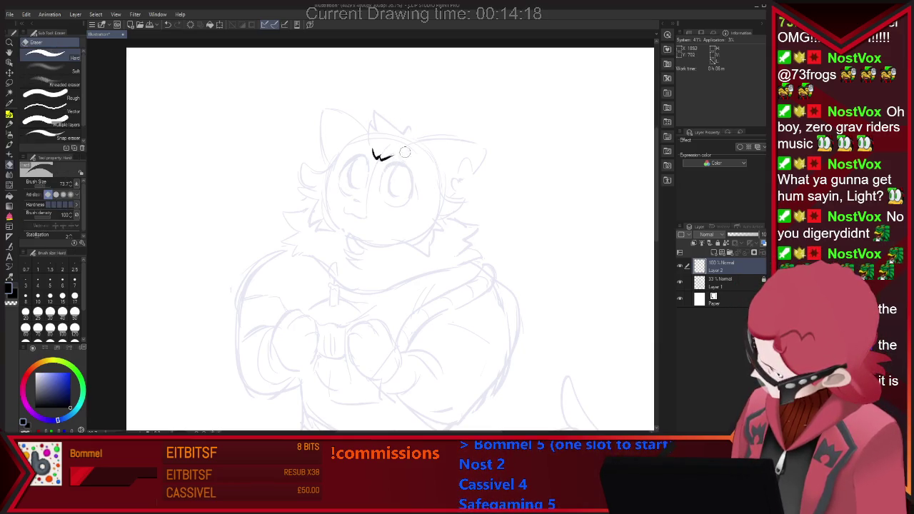
key("p")
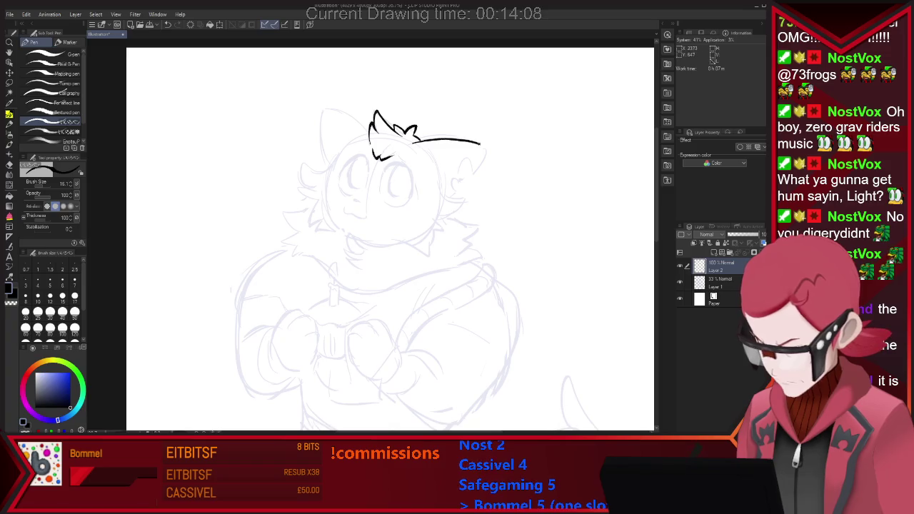
left_click_drag(487, 148, 446, 198)
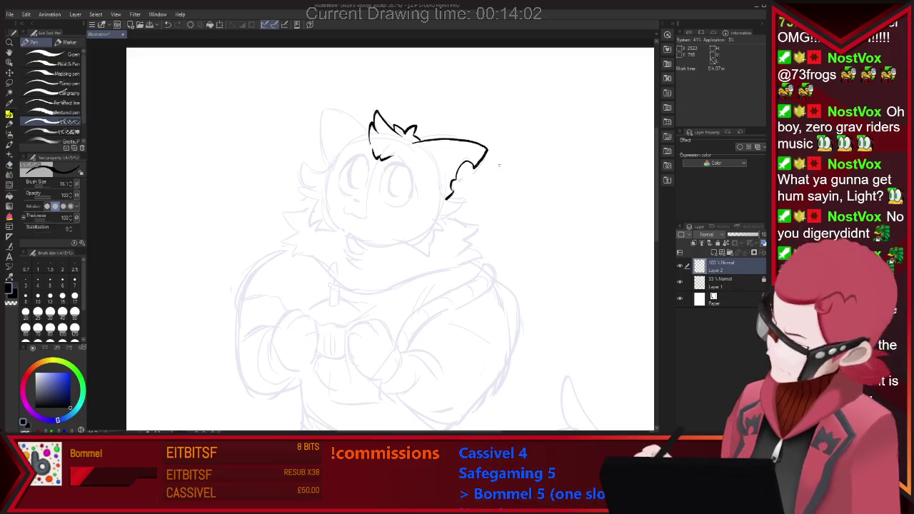
mouse_move(330, 163)
left_mouse_down()
mouse_move(323, 122)
mouse_move(352, 121)
left_mouse_up()
key("ctrl+z")
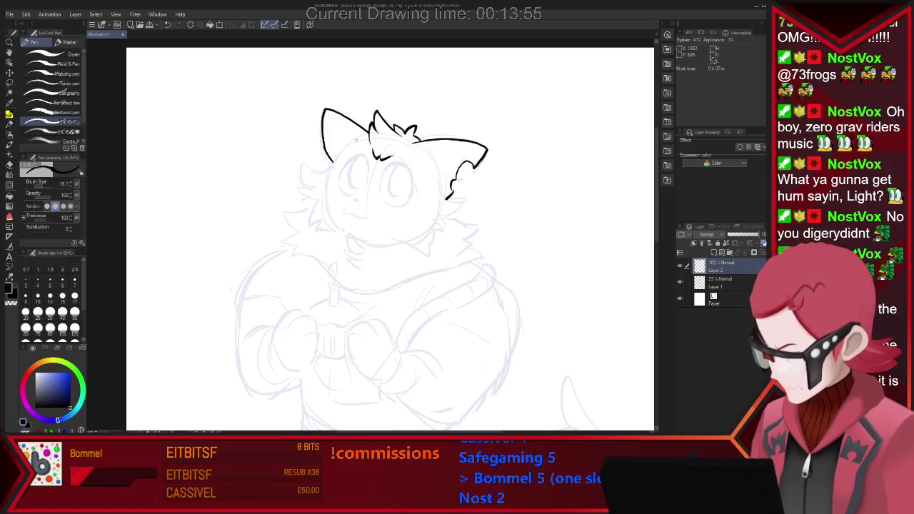
key("ctrl+z")
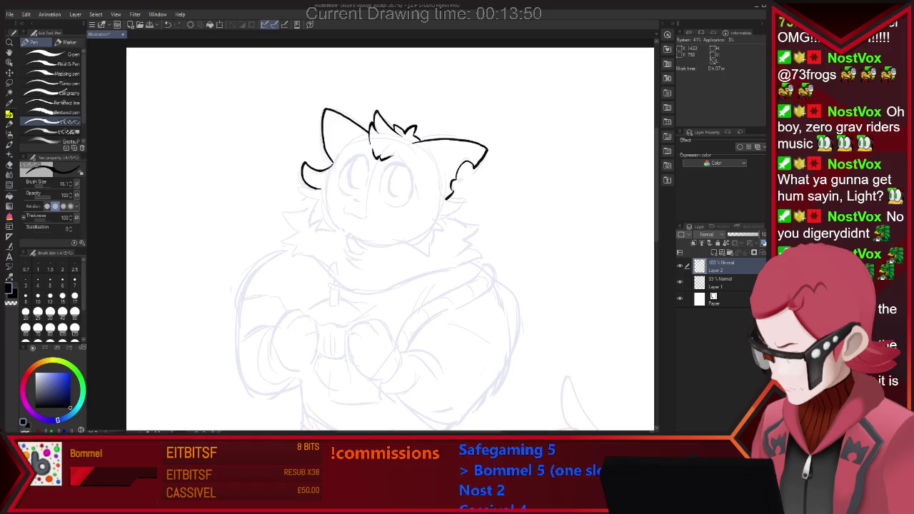
key("e")
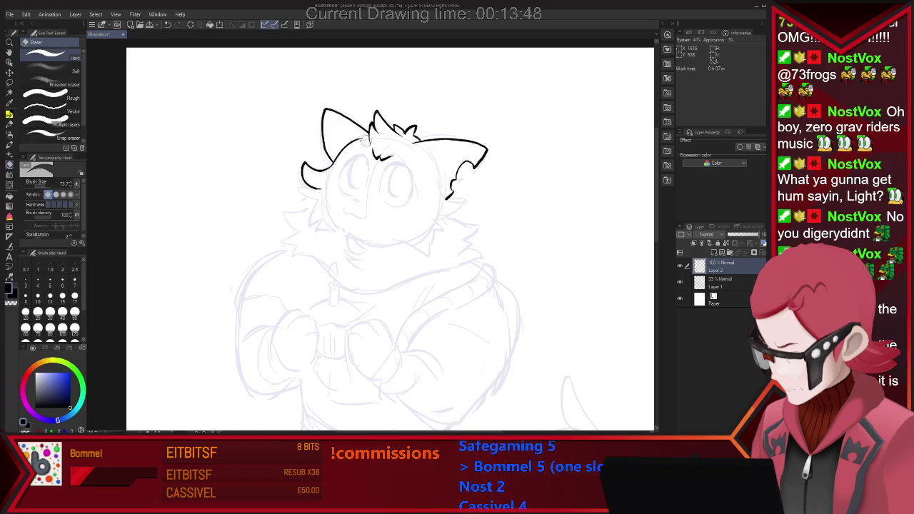
key("p")
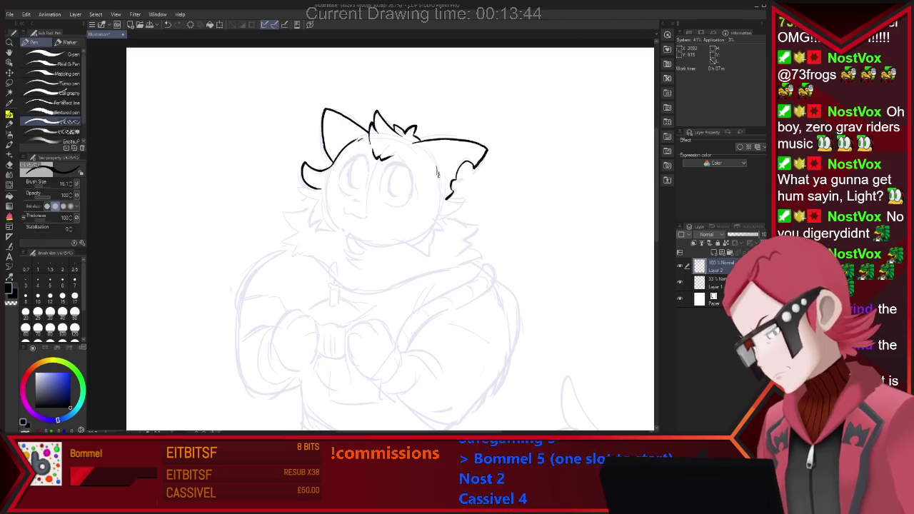
Ink the fluff on the right cheek and begin the left eye
mouse_move(440, 184)
left_mouse_down()
mouse_move(462, 193)
mouse_move(441, 217)
left_mouse_up()
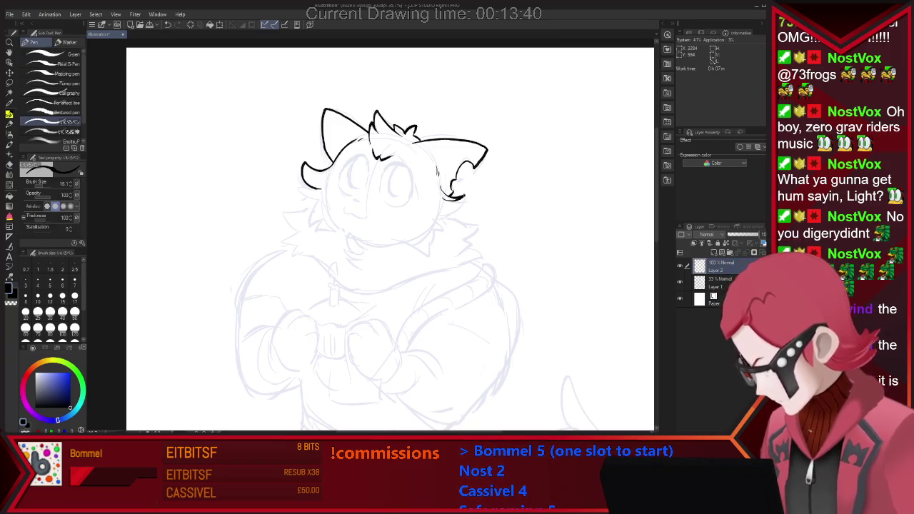
key("ctrl+z")
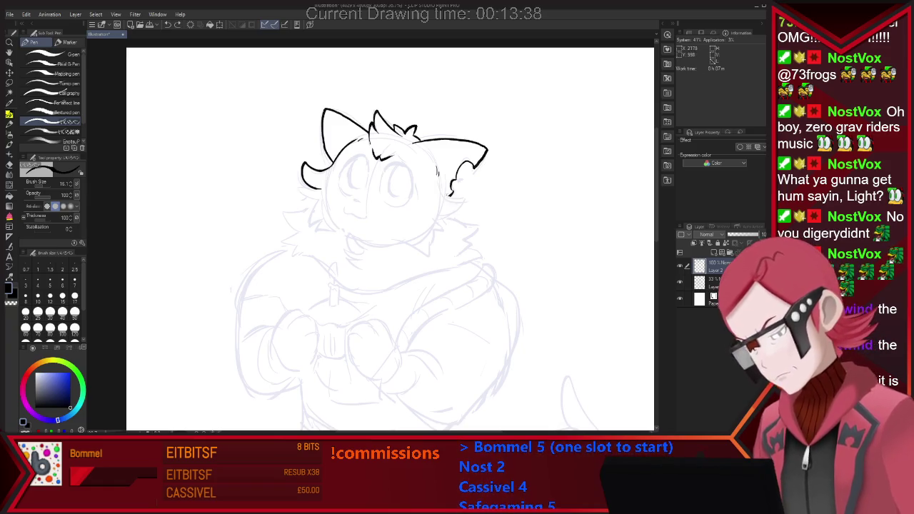
left_click_drag(462, 194, 442, 216)
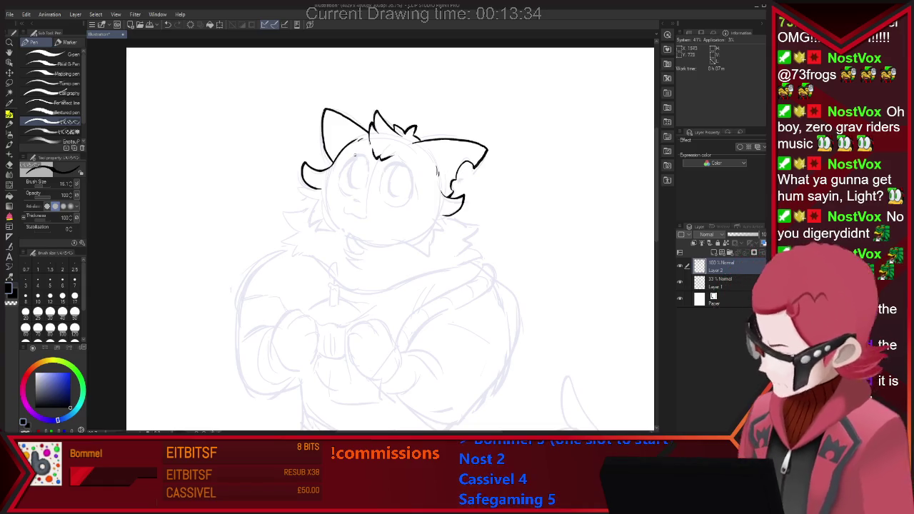
left_click_drag(368, 156, 366, 166)
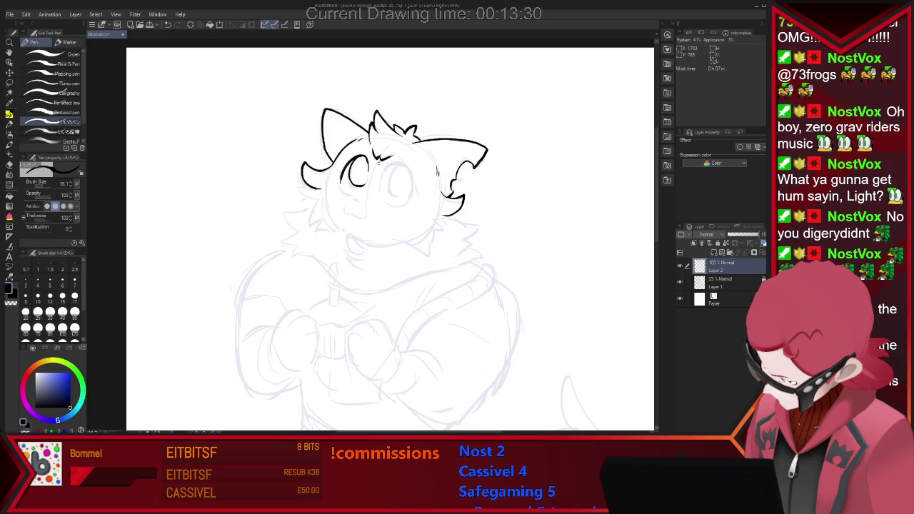
Ink both round eyes with pupils and a small mouth below them, erasing as needed
key("e")
key("p")
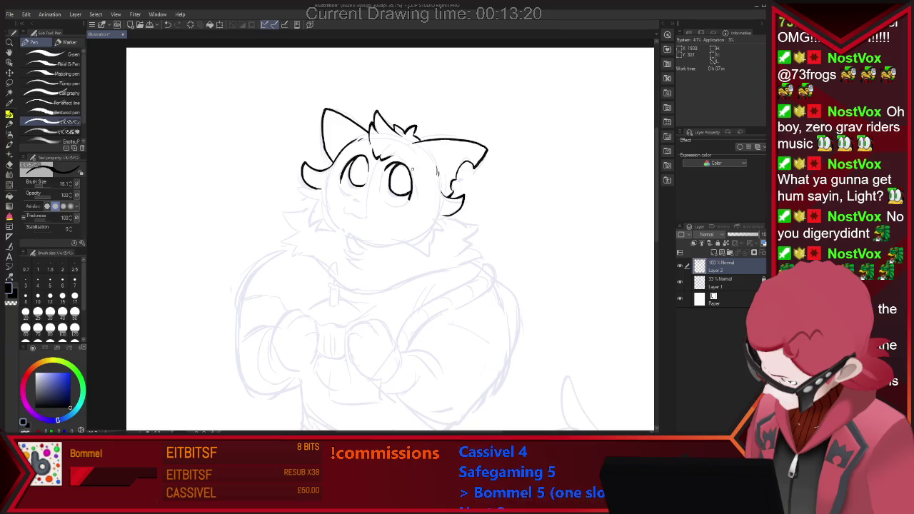
key("e")
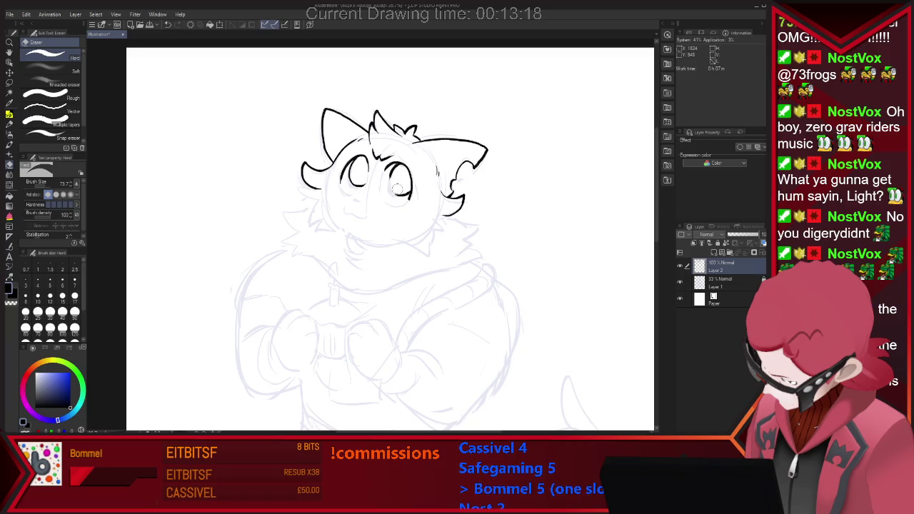
key("p")
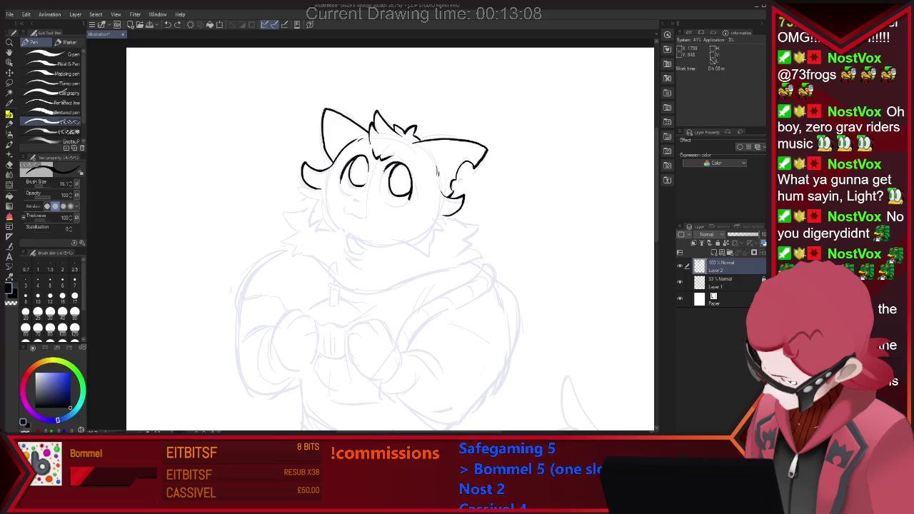
key("e")
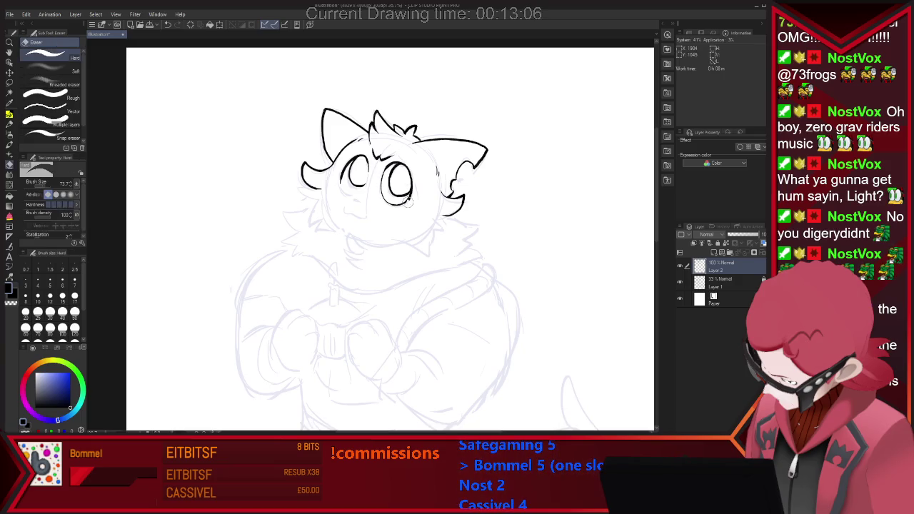
key("p")
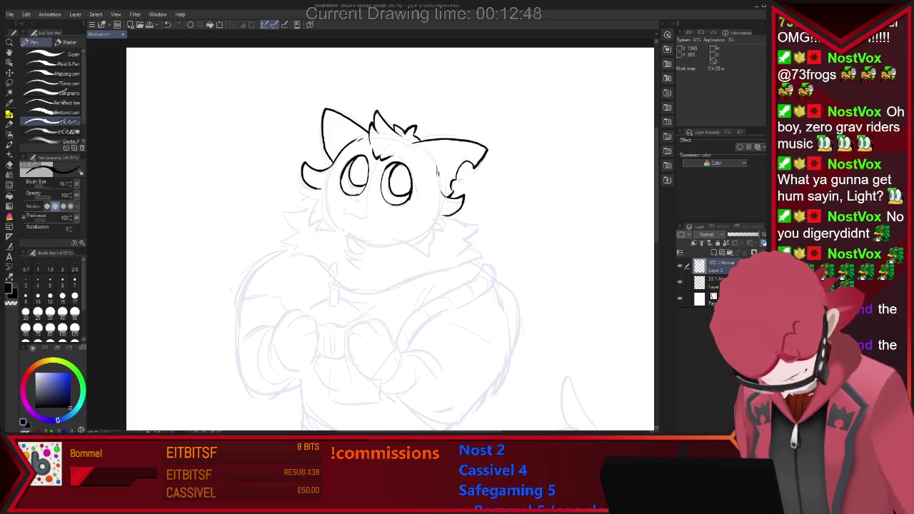
key("e")
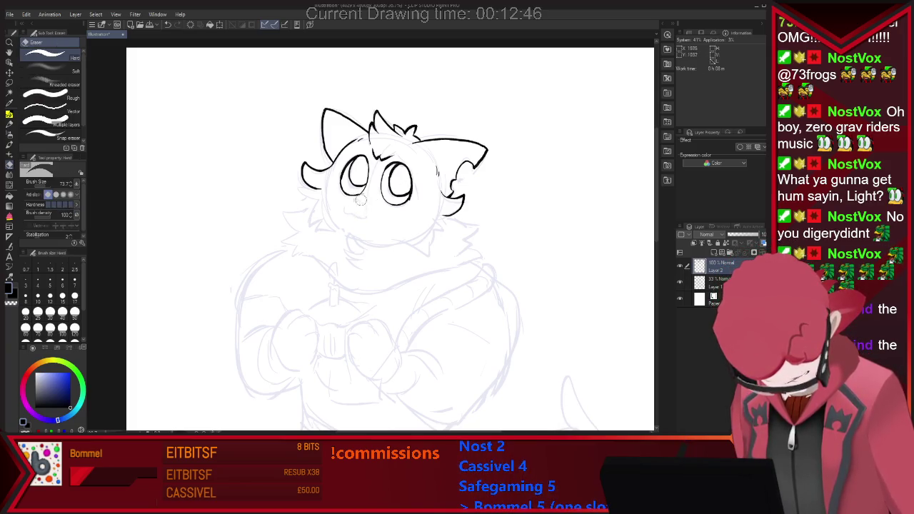
key("p")
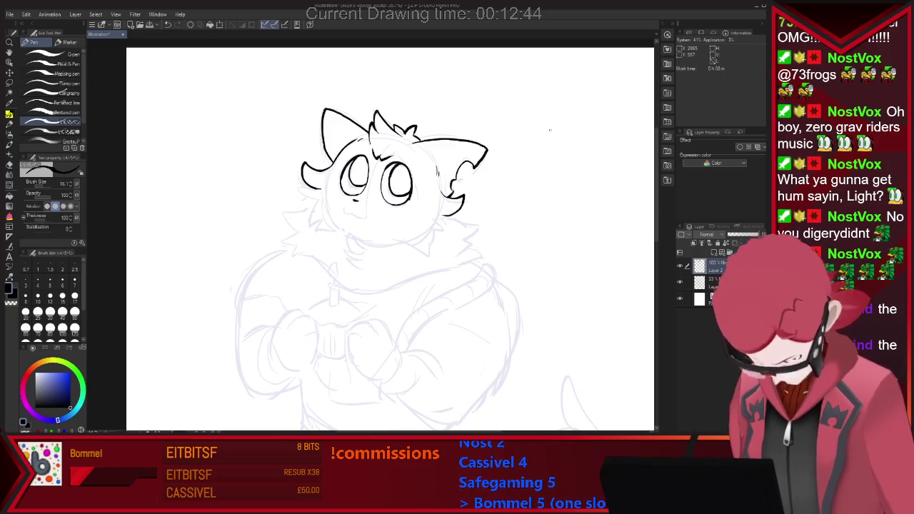
left_click_drag(345, 206, 368, 213)
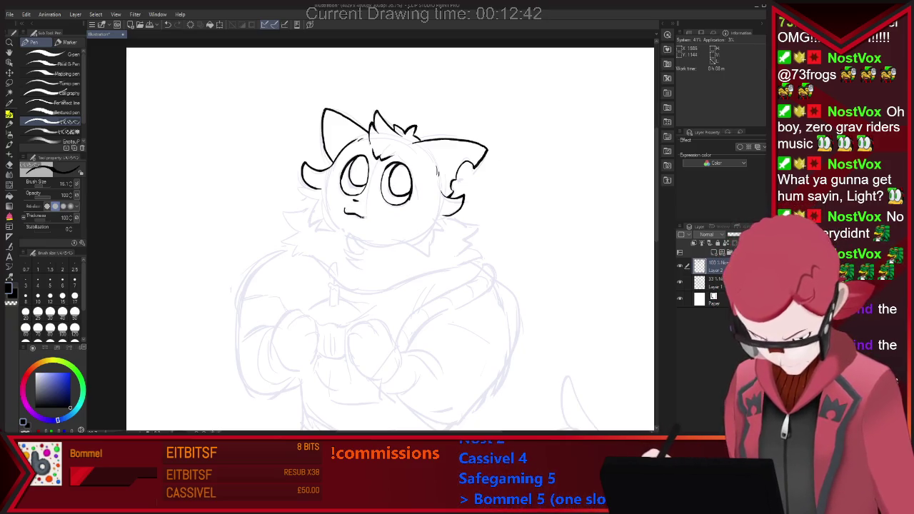
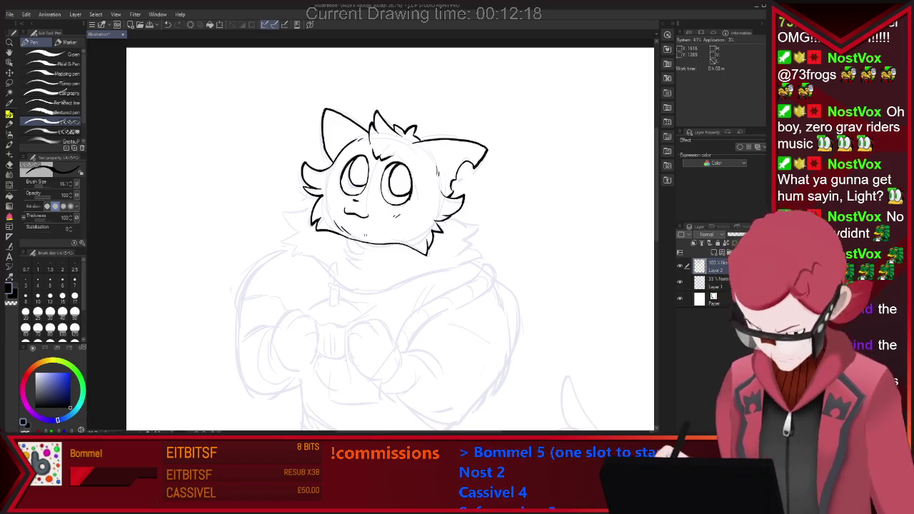
Erase a stray line under the chin, then ink fur fluff along the cat's left cheek
left_click_drag(345, 233, 354, 250)
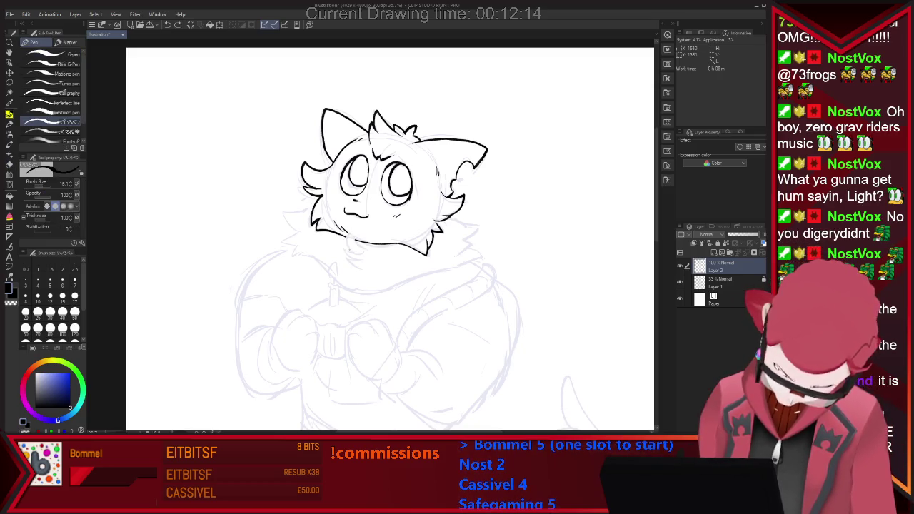
key("e")
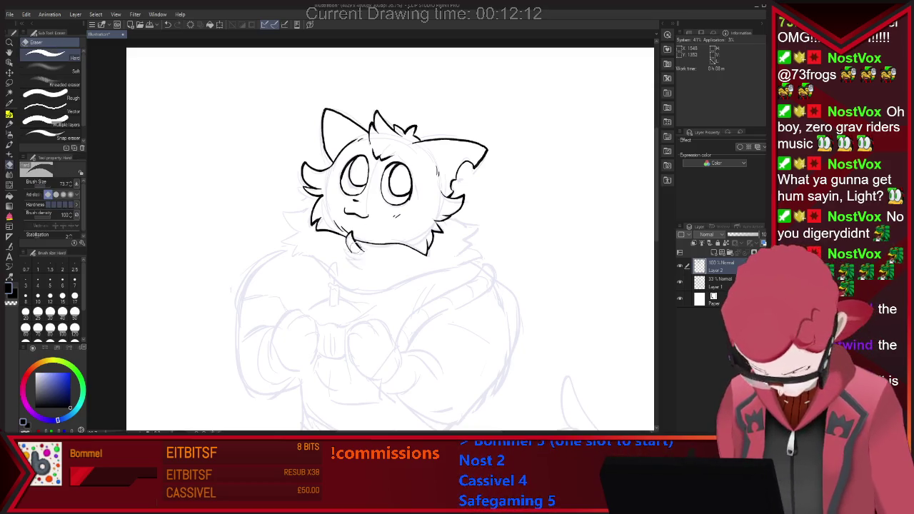
key("p")
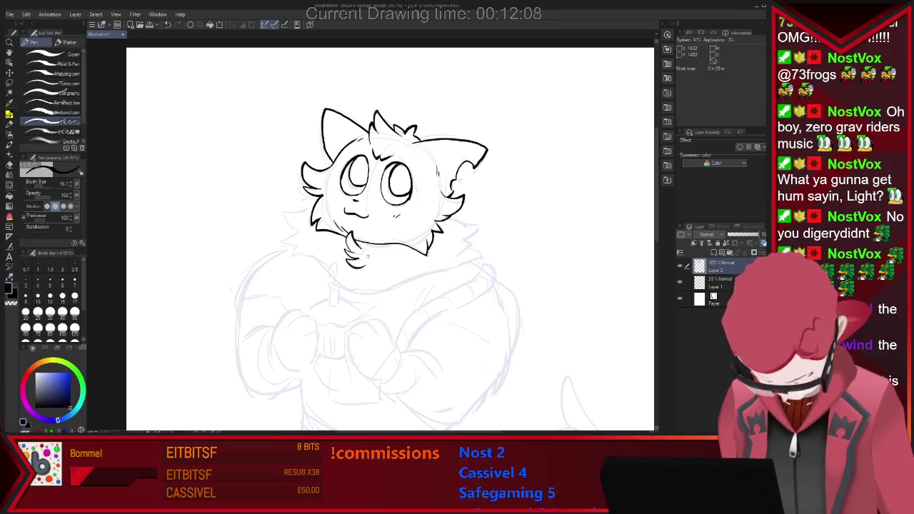
key("e")
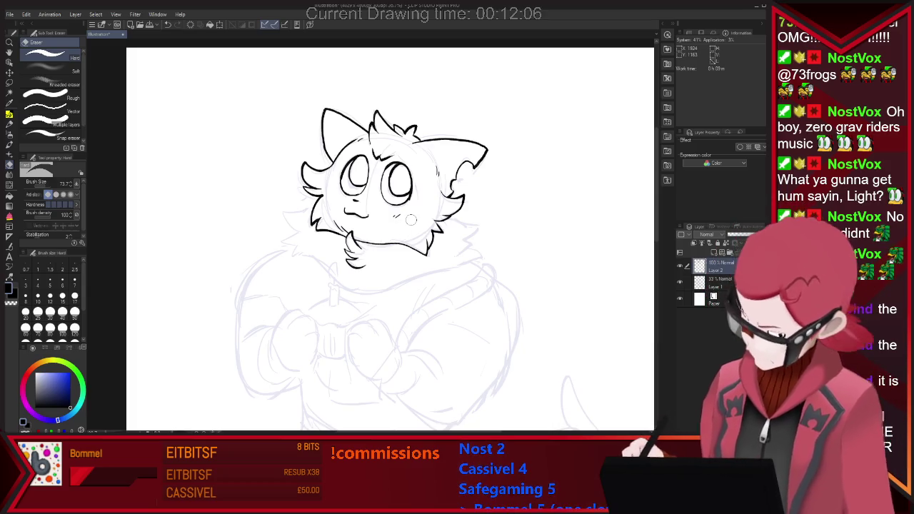
key("p")
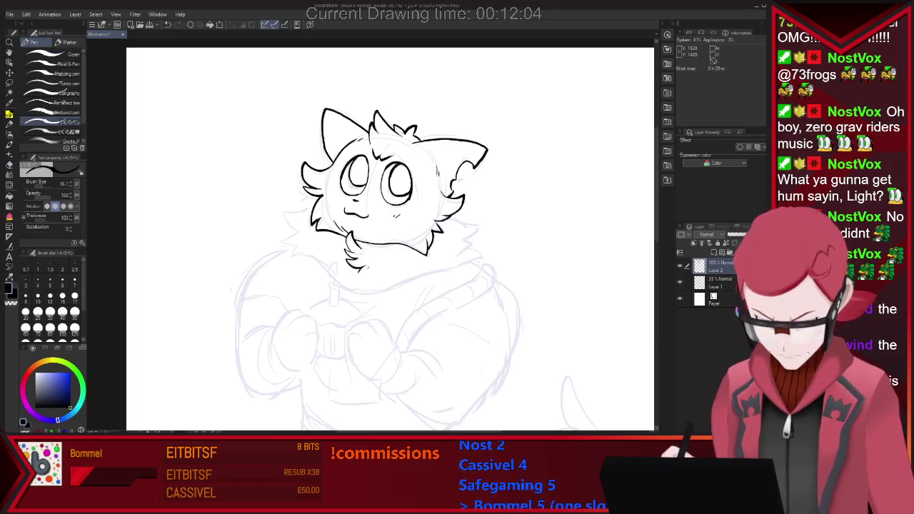
key("e")
key("p")
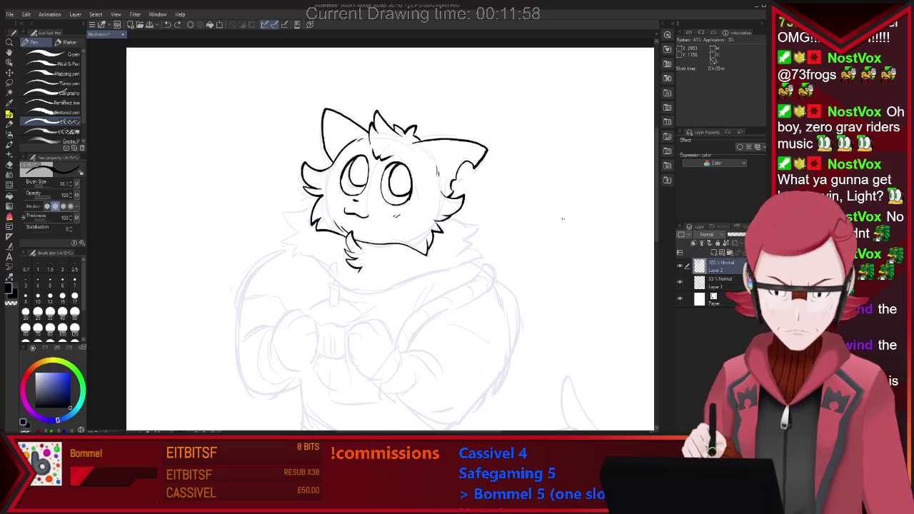
key("e")
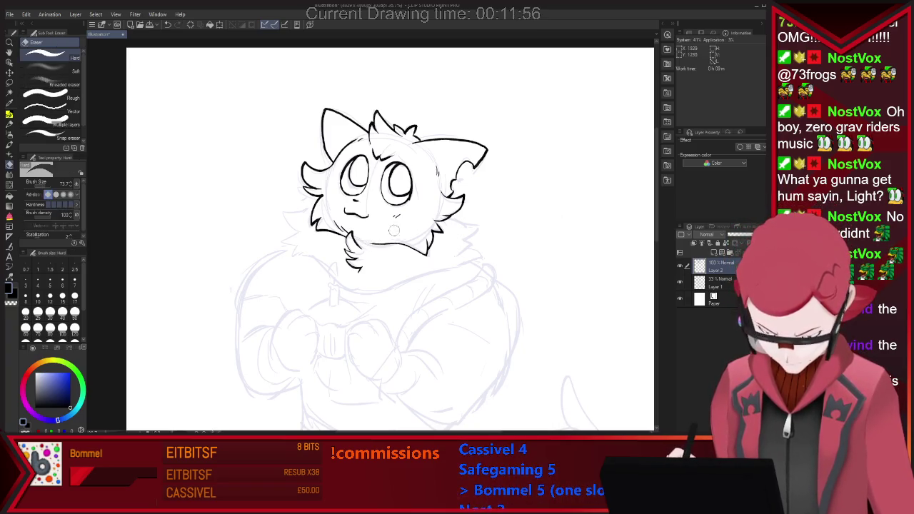
key("p")
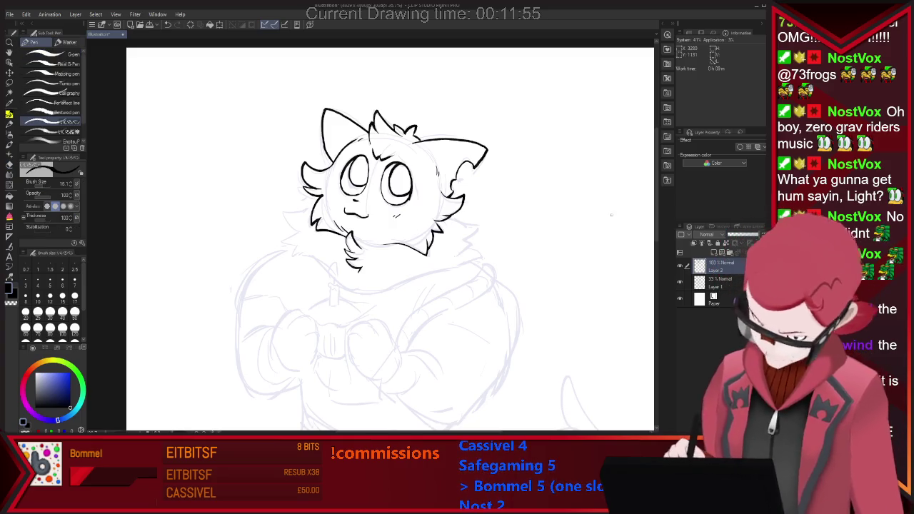
mouse_move(311, 207)
left_mouse_down()
mouse_move(292, 228)
mouse_move(300, 247)
left_mouse_up()
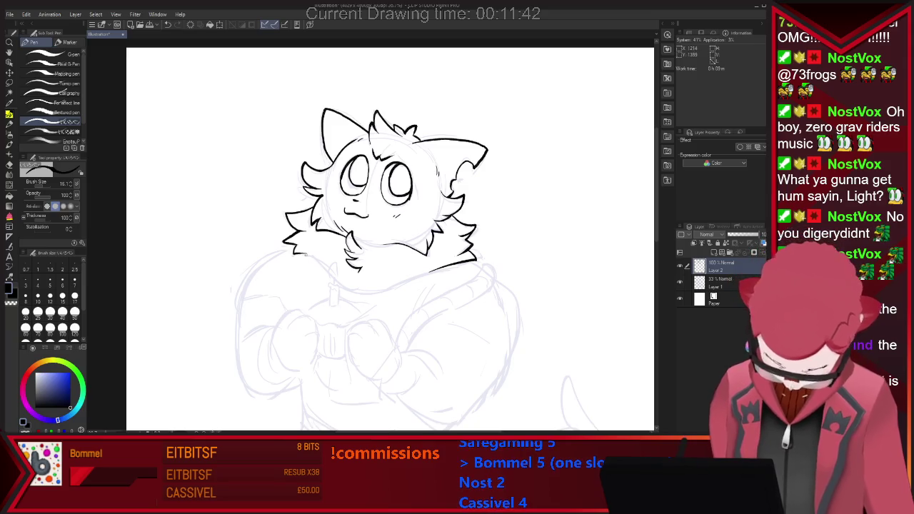
Undo a bad stroke under the chin and tidy the neck ruff lines with the eraser
key("ctrl+z")
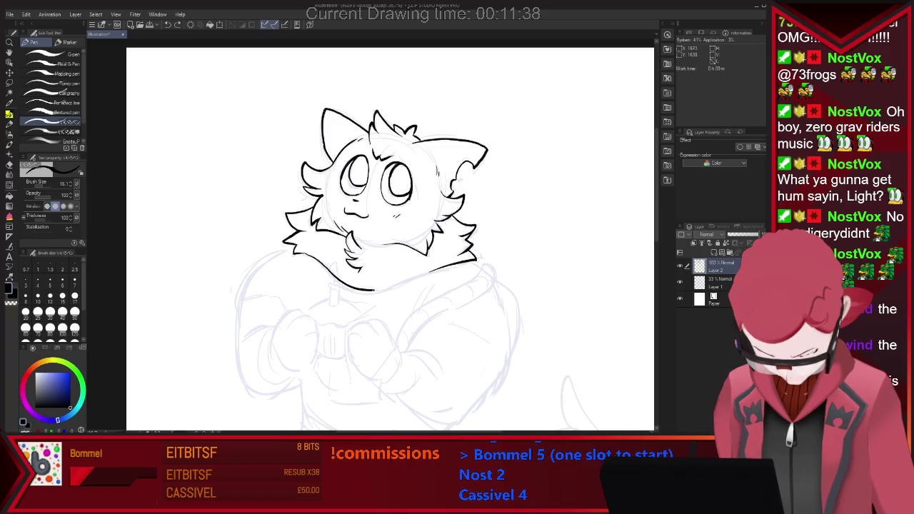
key("e")
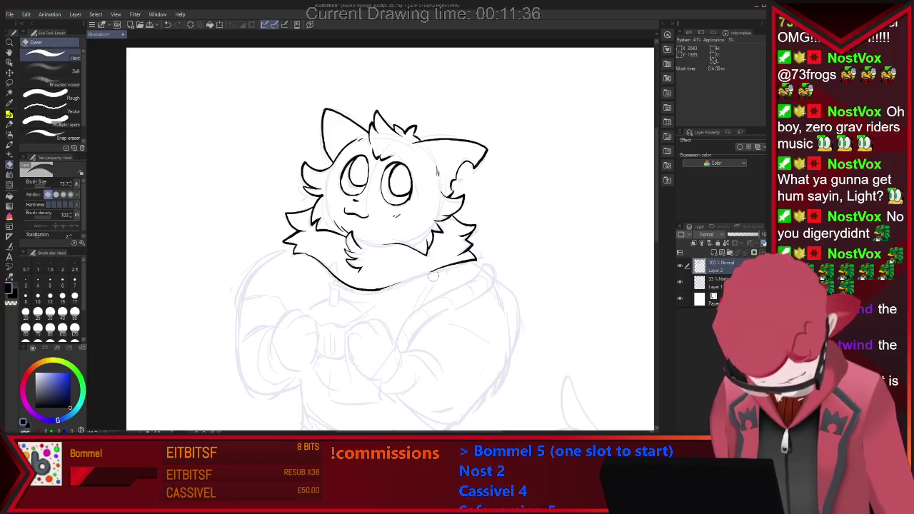
key("p")
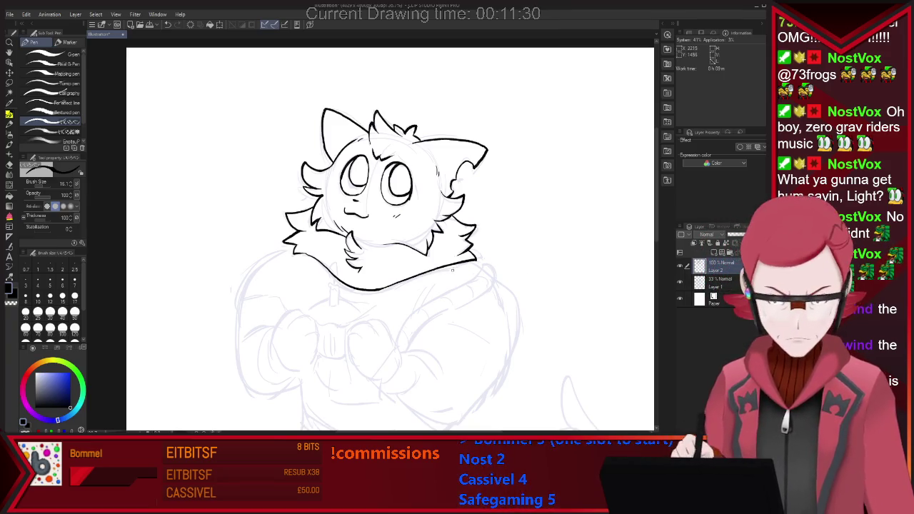
key("e")
key("p")
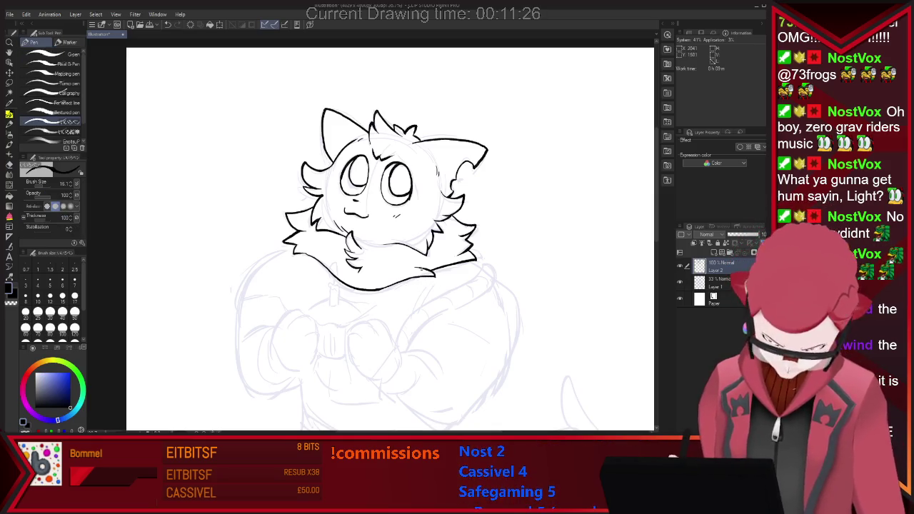
key("e")
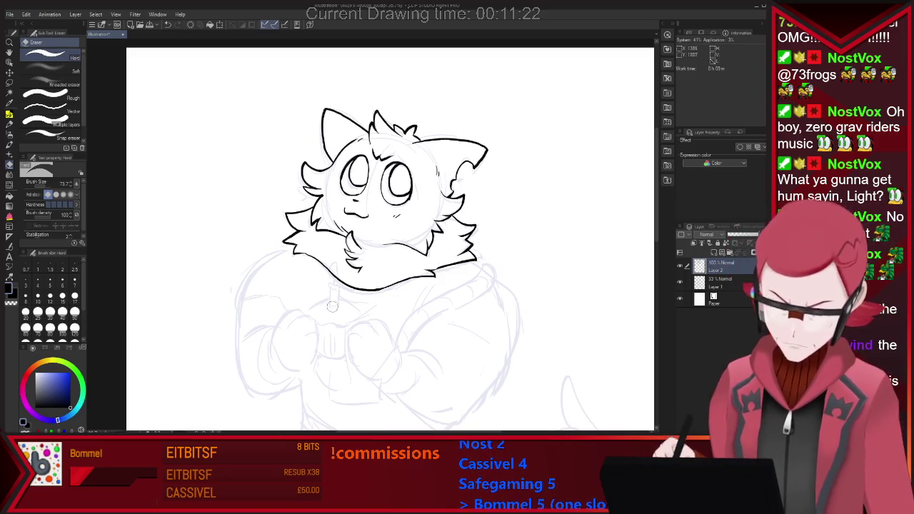
key("p")
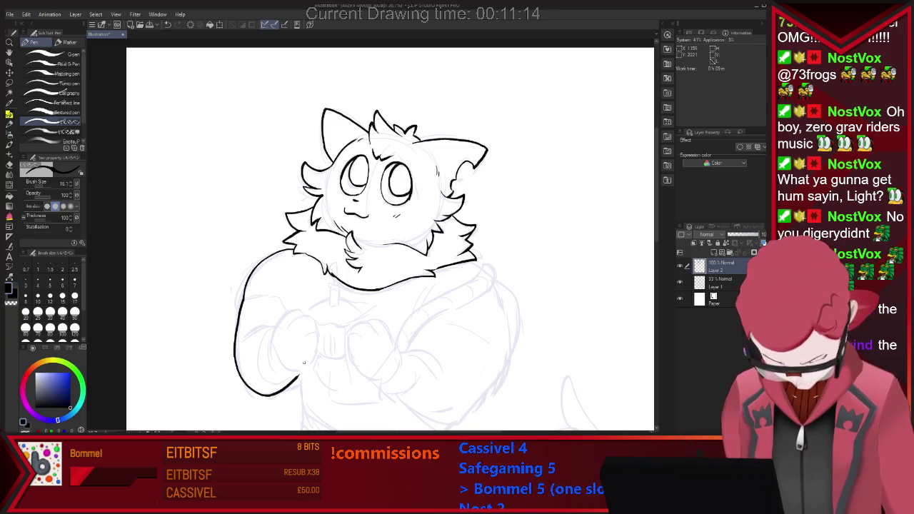
Ink the first clenched paw's outline, with its top curve, bottom and left edge
key("ctrl+z")
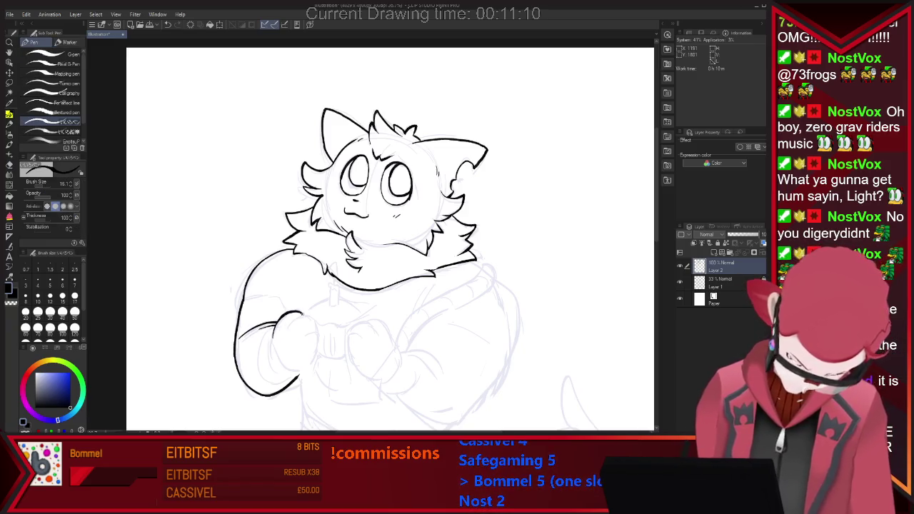
left_click_drag(303, 314, 318, 341)
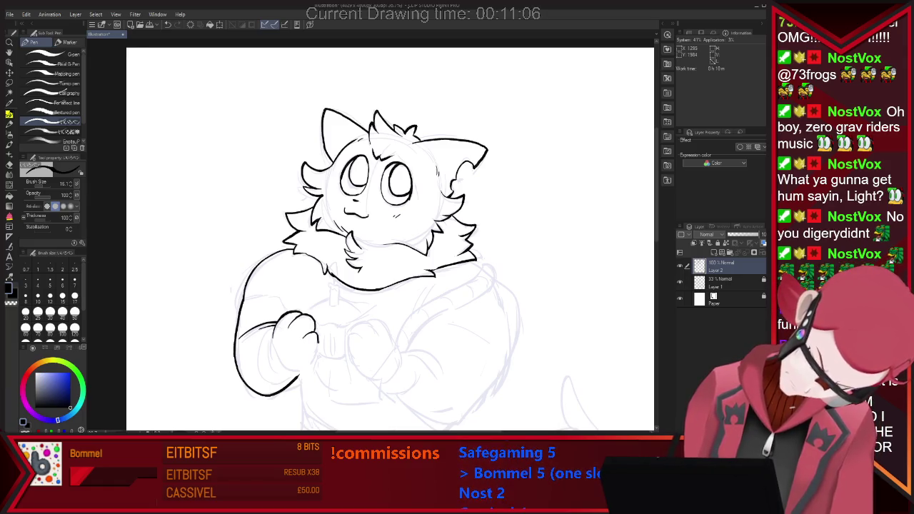
left_click_drag(318, 343, 298, 365)
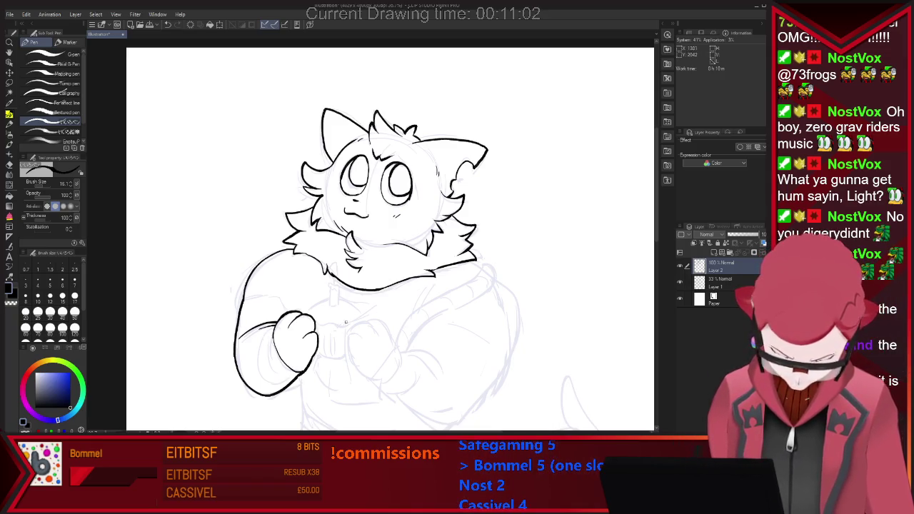
left_click_drag(273, 327, 283, 375)
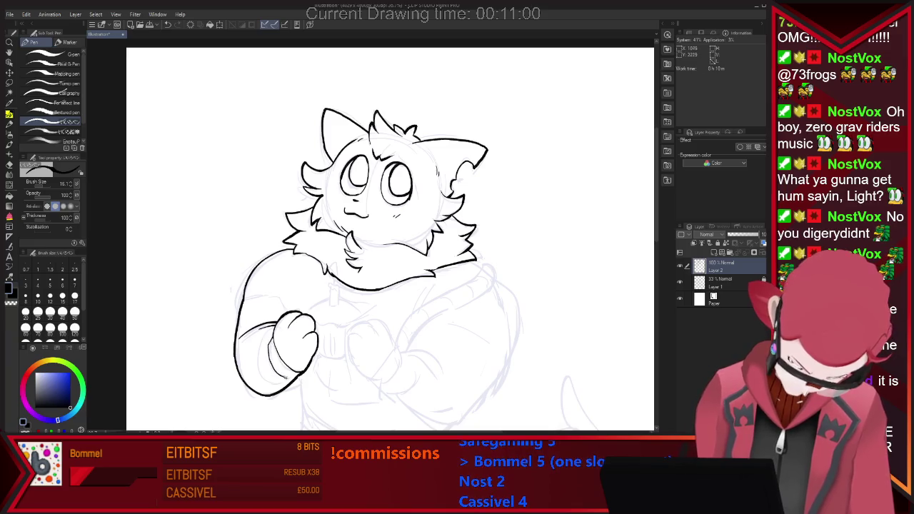
Add two short banded cuff lines inside the left sleeve beside the paw
left_click_drag(266, 334, 260, 380)
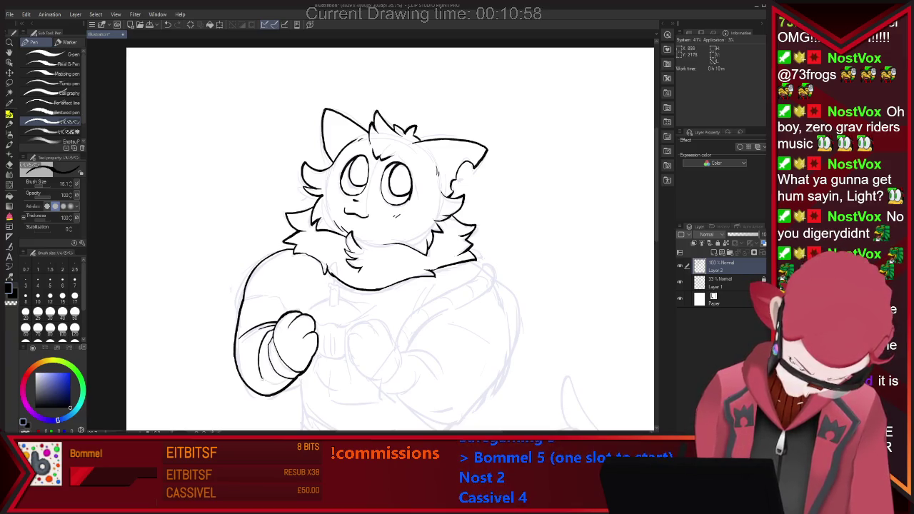
key("ctrl+z")
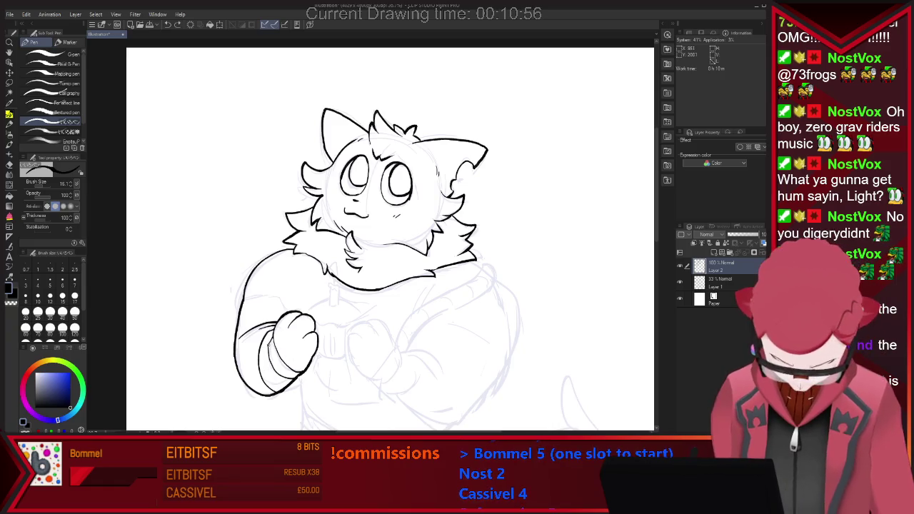
left_click_drag(274, 342, 267, 378)
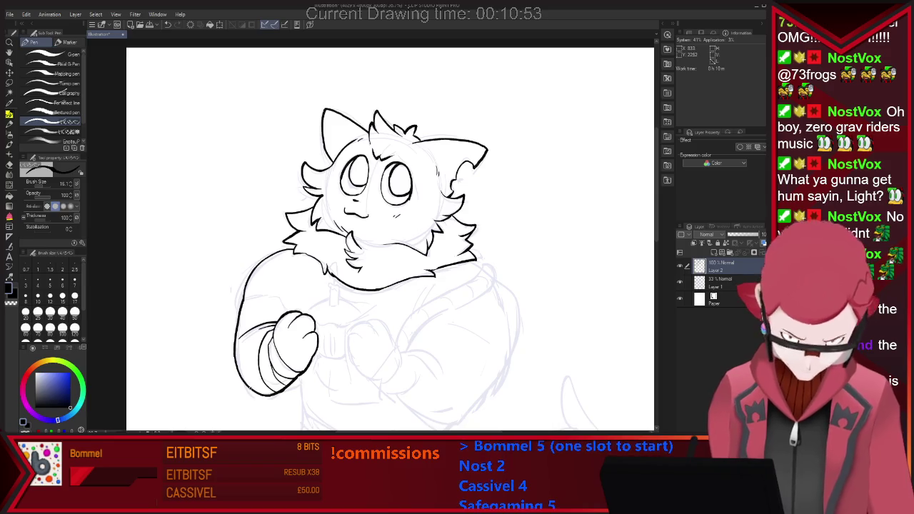
left_click_drag(253, 353, 247, 378)
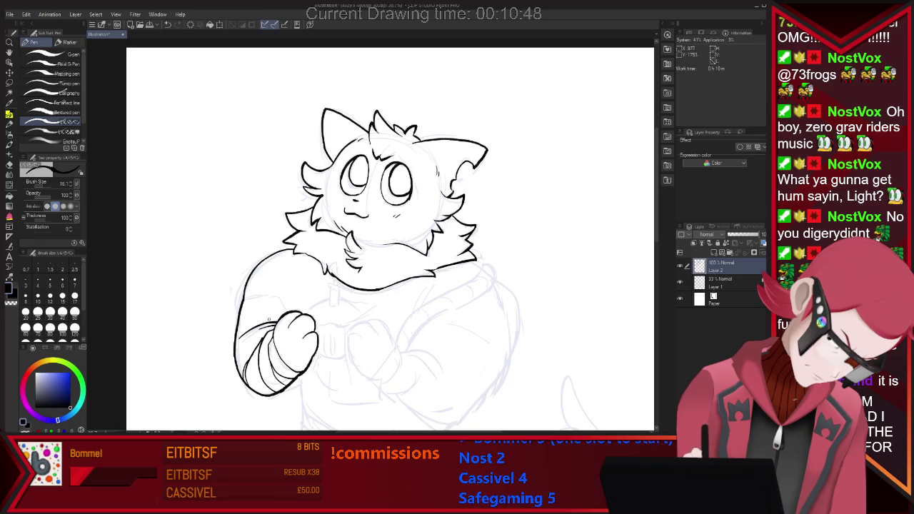
Draw the curved left edge of the second paw
key("e")
key("p")
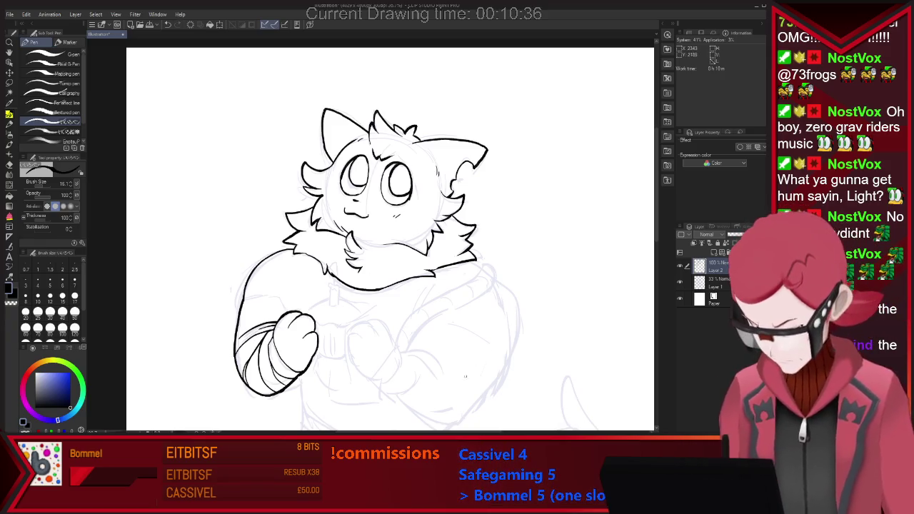
left_click_drag(369, 379, 358, 333)
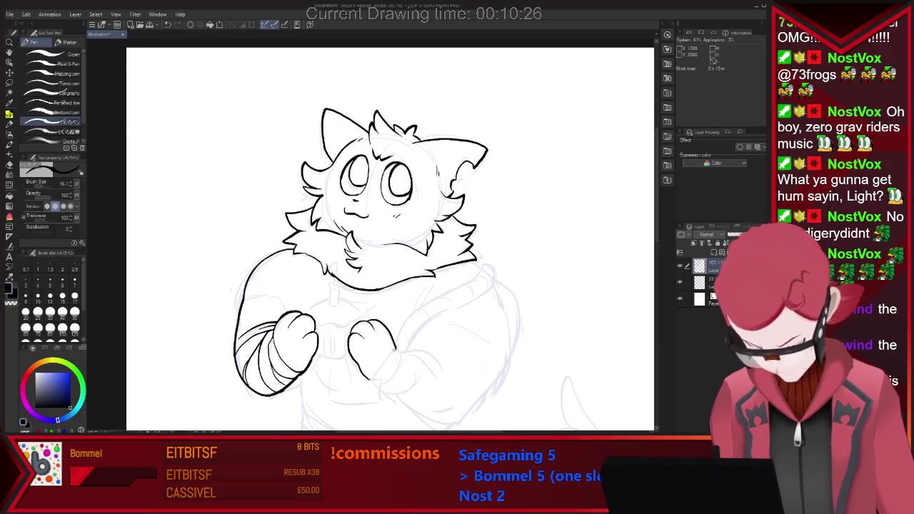
Close the second paw and ink the cupcake's top edge and fluted wrapper lines
mouse_move(394, 350)
left_mouse_down()
mouse_move(386, 381)
mouse_move(400, 359)
left_mouse_up()
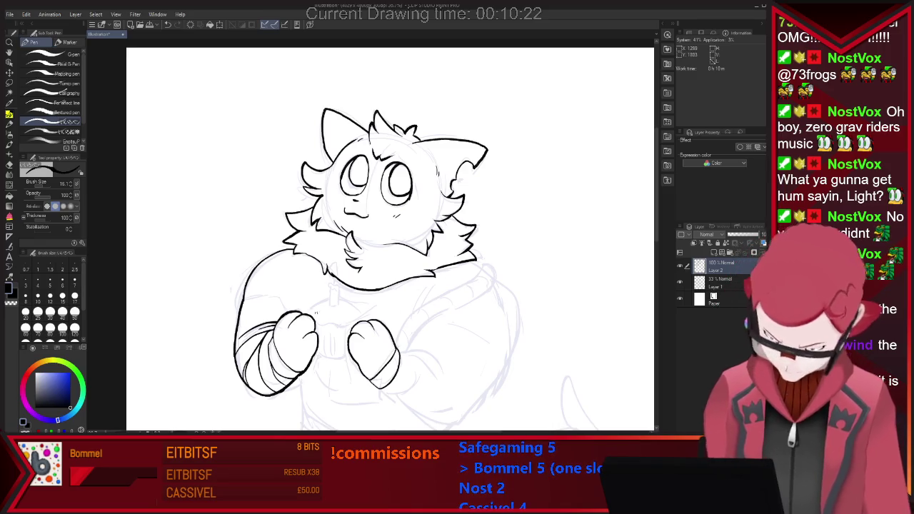
left_click_drag(305, 309, 350, 299)
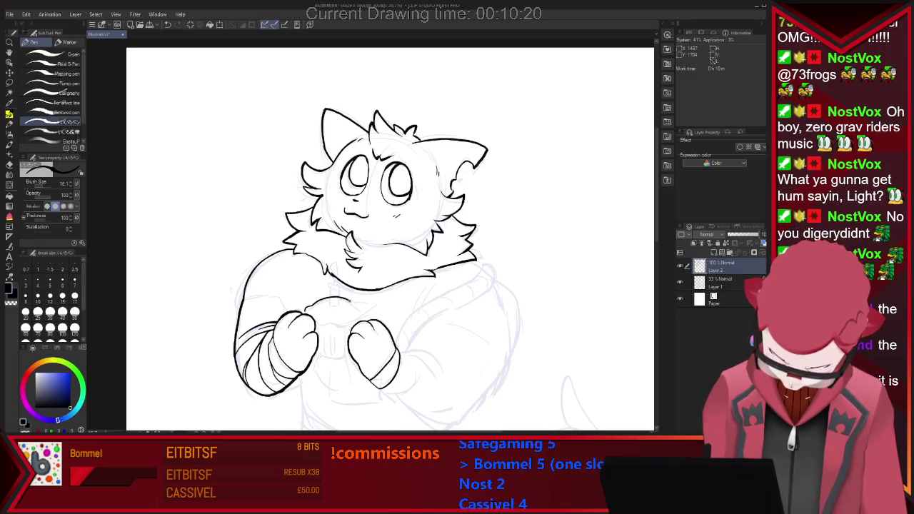
left_click_drag(318, 325, 348, 327)
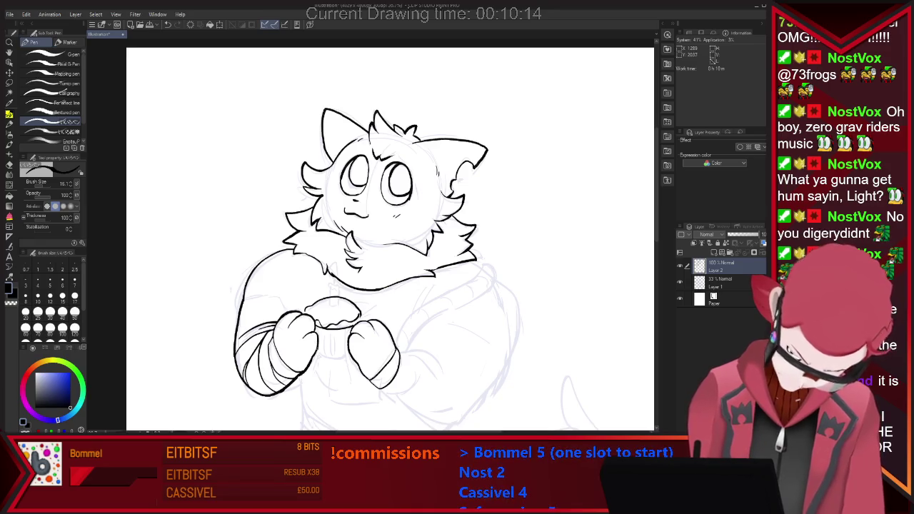
key("ctrl+z")
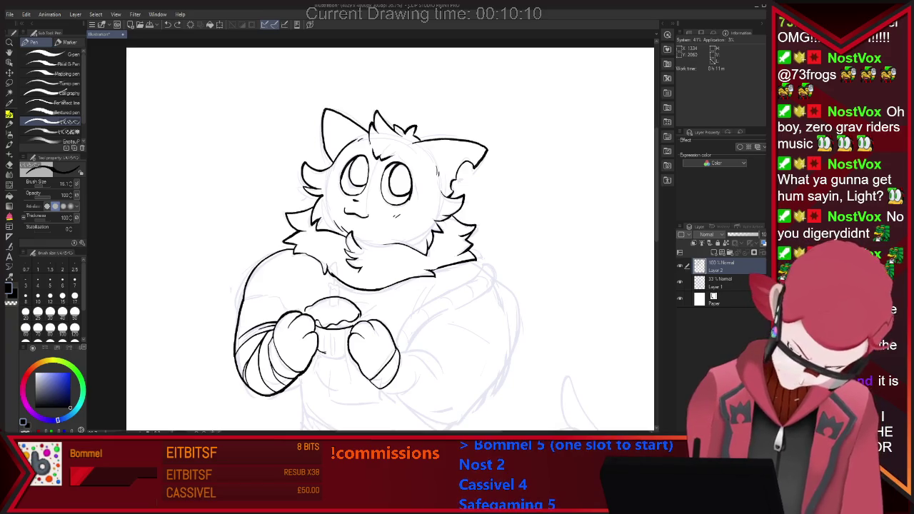
mouse_move(322, 333)
left_mouse_down()
mouse_move(322, 349)
mouse_move(331, 349)
left_mouse_up()
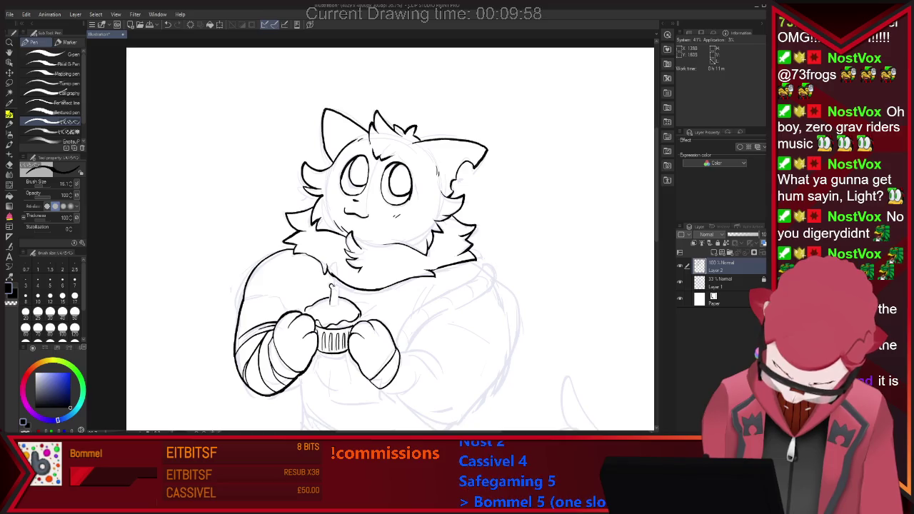
Add the candle flame atop the cupcake and start the curve of the cat's right arm
left_click_drag(331, 285, 336, 290)
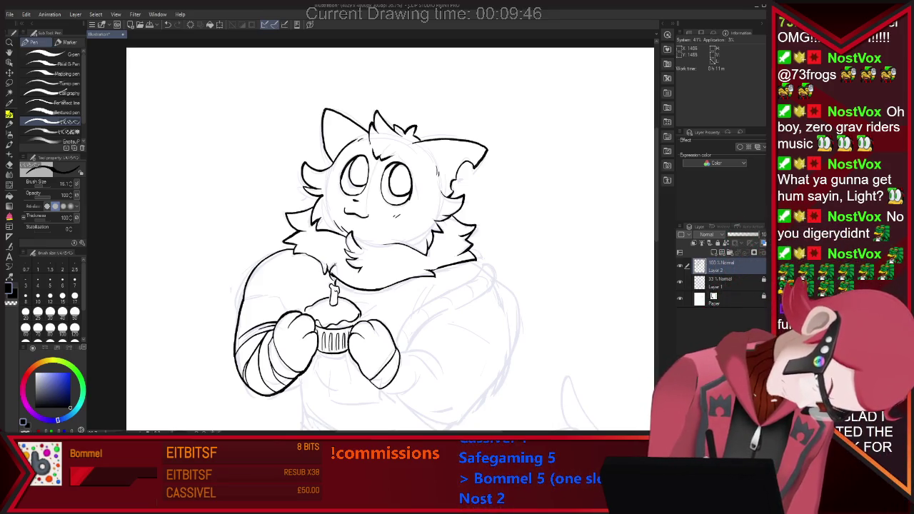
key("e")
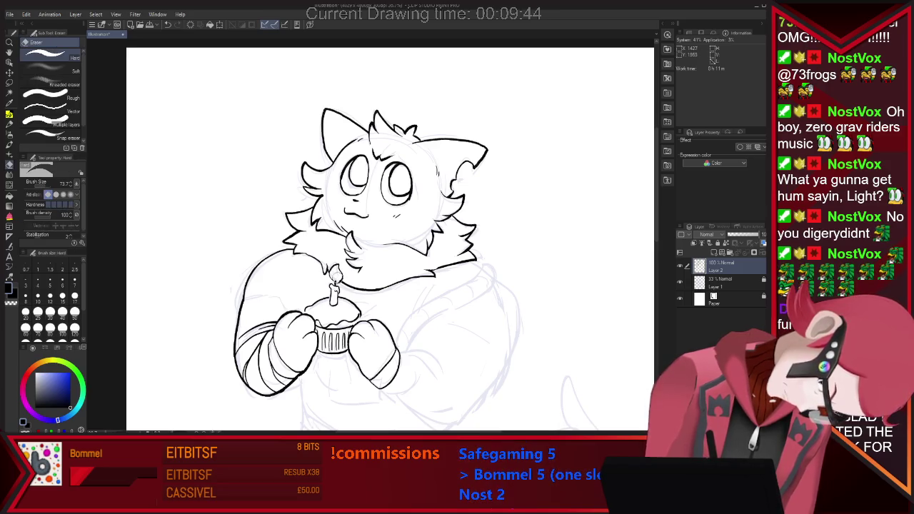
key("p")
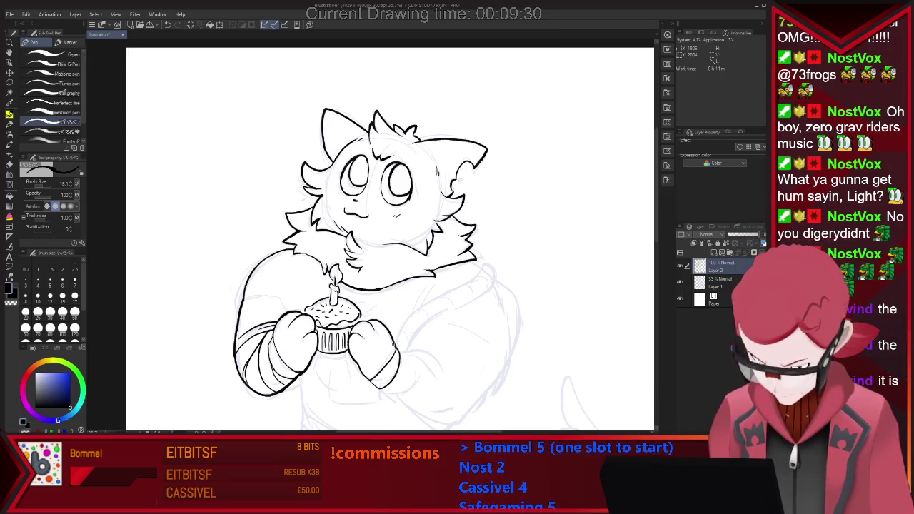
mouse_move(394, 344)
left_mouse_down()
mouse_move(435, 304)
mouse_move(498, 290)
left_mouse_up()
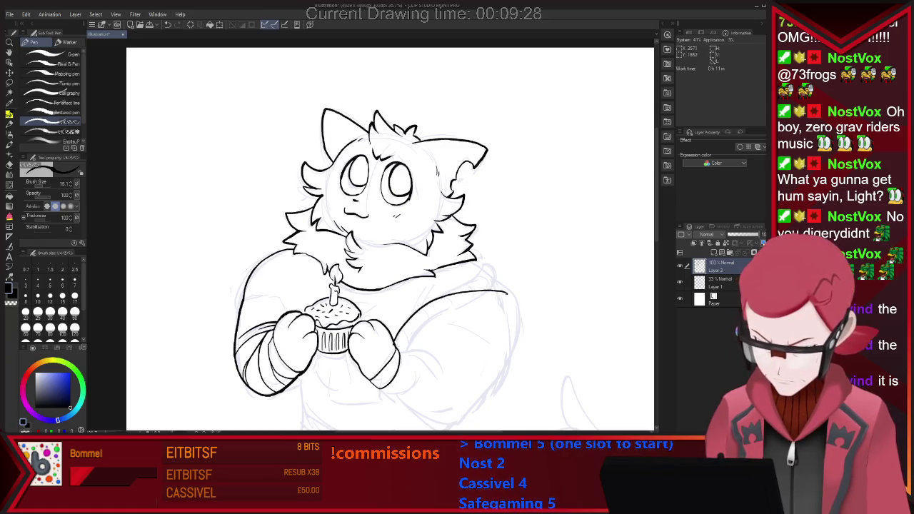
Redraw the right arm outline with two clean lines, trimming the overshooting upper end
key("ctrl+z")
left_click_drag(396, 342, 494, 267)
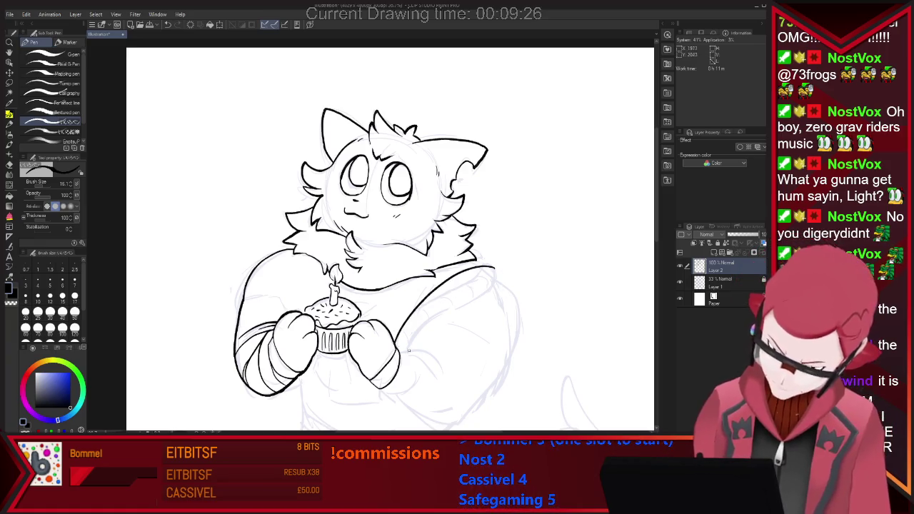
left_click_drag(404, 350, 509, 280)
key("ctrl+z")
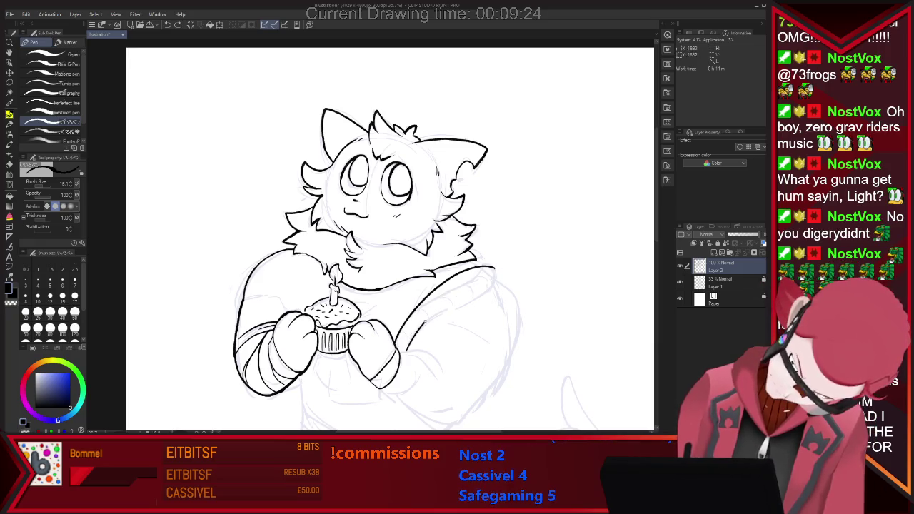
key("ctrl+z")
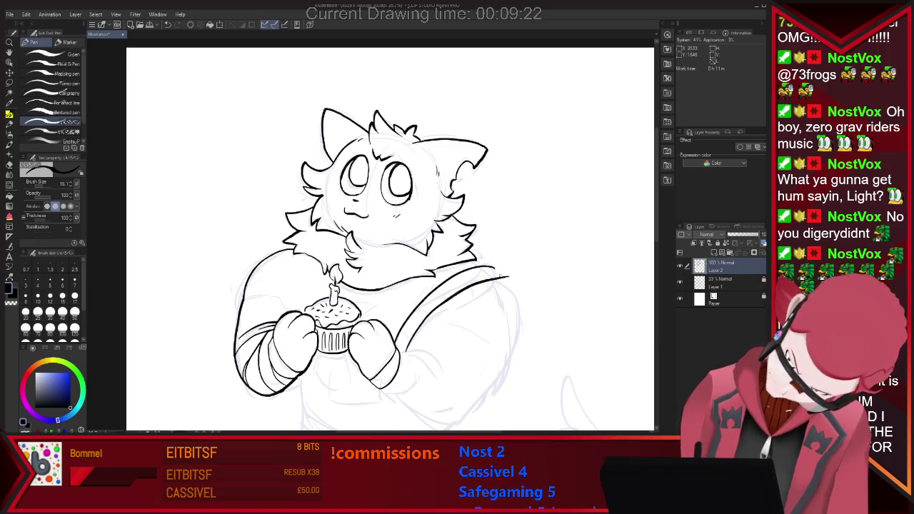
key("ctrl+z")
left_click_drag(405, 351, 498, 282)
key("e")
left_click_drag(443, 309, 498, 283)
key("p")
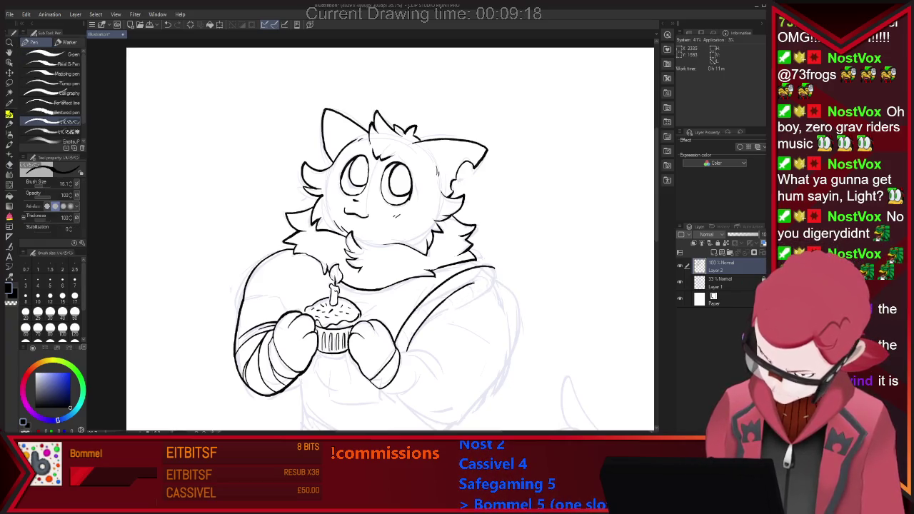
left_click_drag(407, 349, 498, 277)
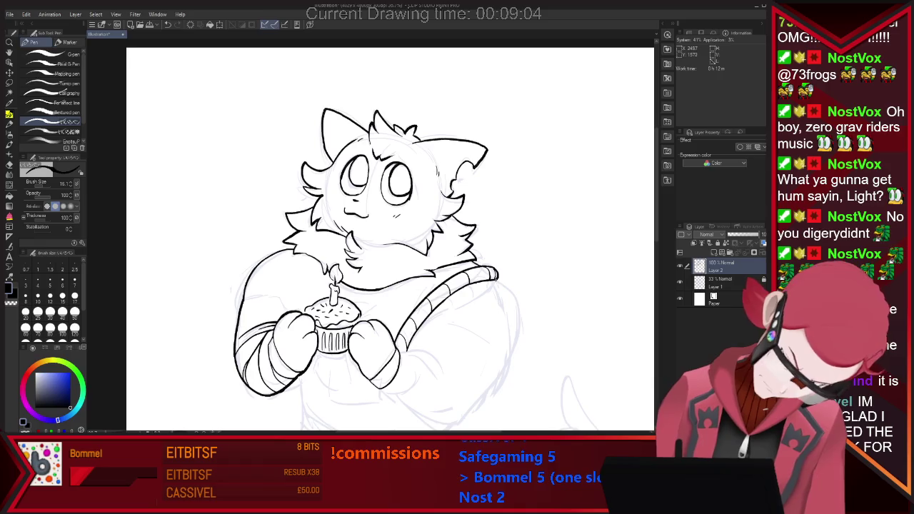
Ink the outer curve of the right sleeve and redraw the lower belly curve
left_click_drag(499, 281, 515, 340)
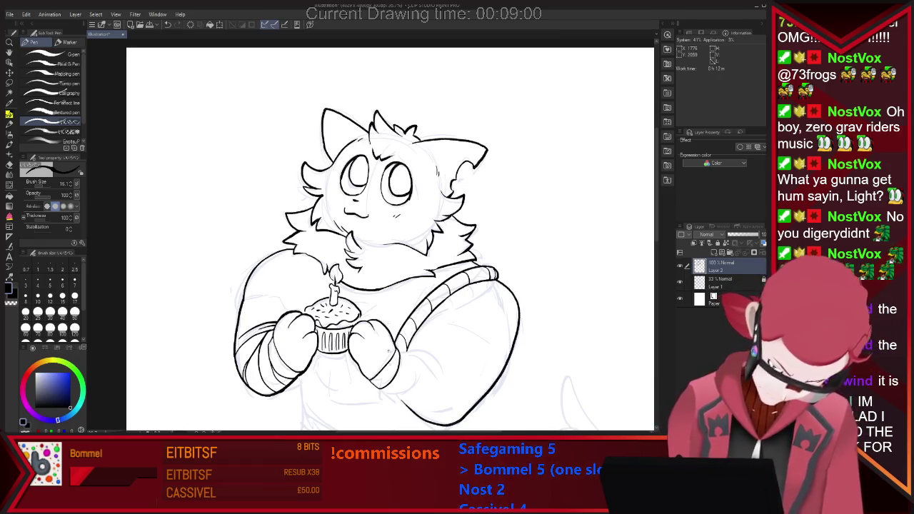
key("e")
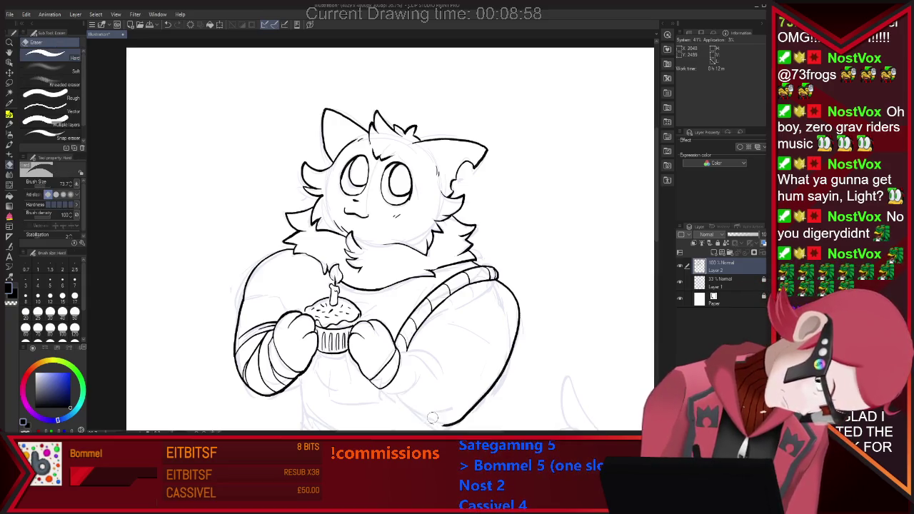
key("p")
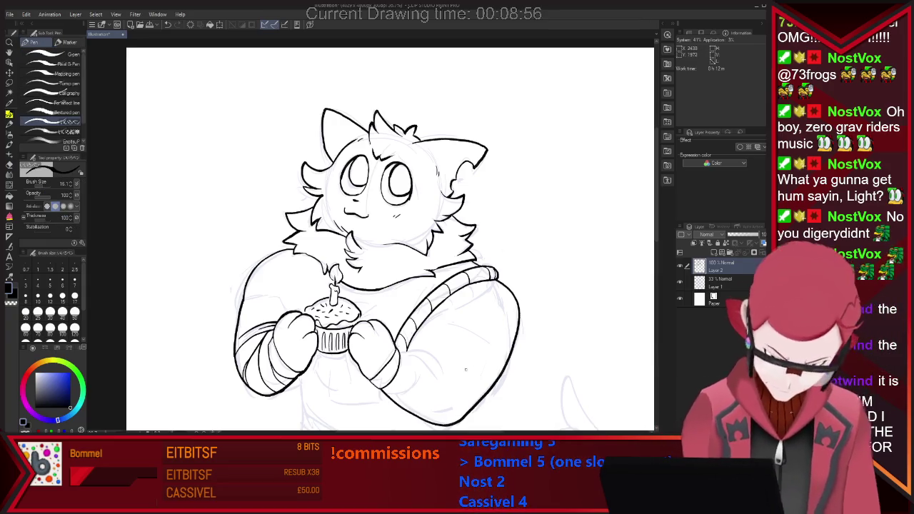
key("ctrl+z")
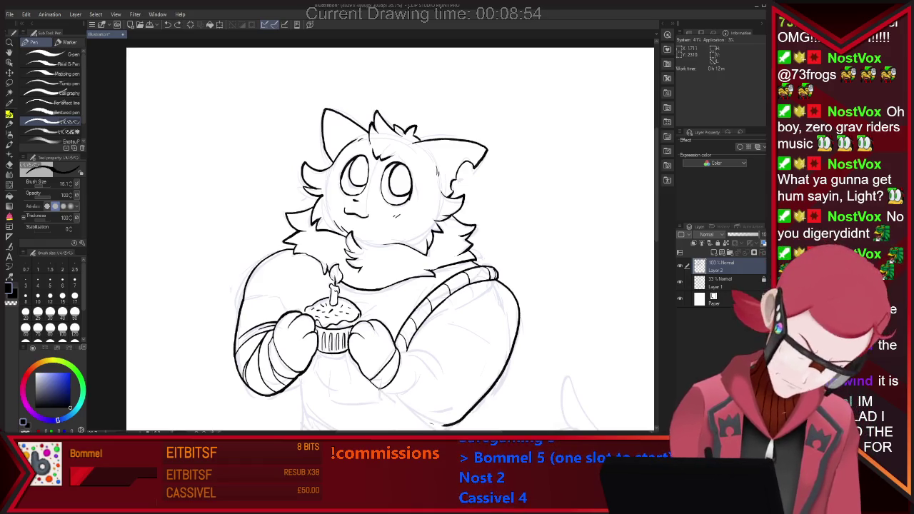
left_click_drag(381, 391, 428, 423)
scroll(416, 320, "down", 2)
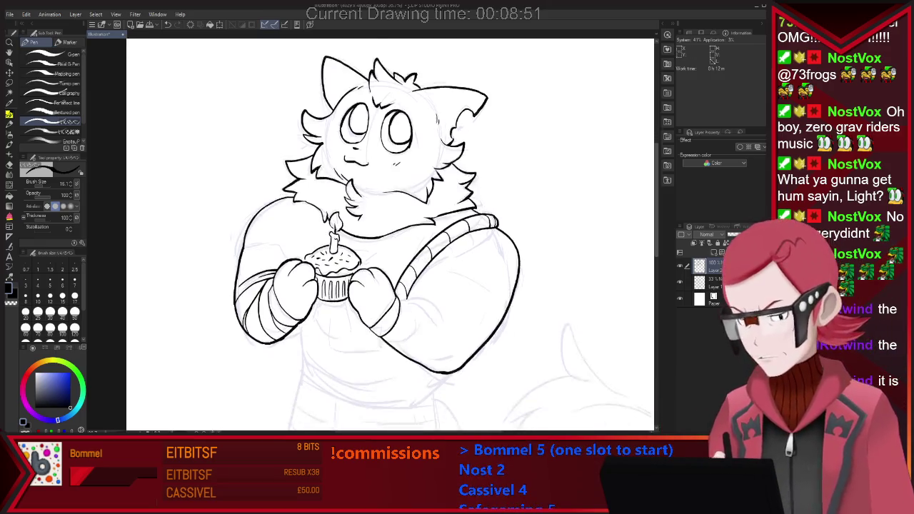